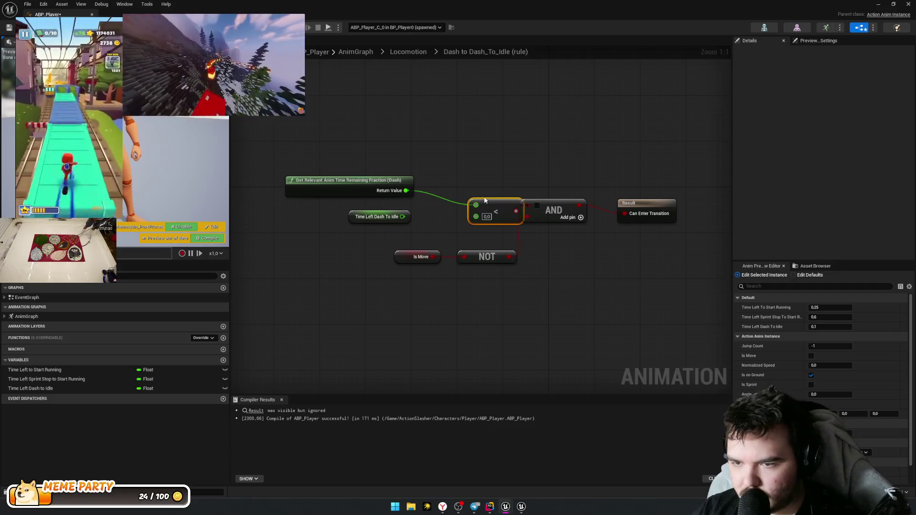
Step: Wire Time Left Dash To Idle into the < node's second pin and compile ABP_Player
{"action": "mouse_move", "coordinate": [402, 217]}
{"action": "left_mouse_down"}
{"action": "mouse_move", "coordinate": [453, 205]}
{"action": "mouse_move", "coordinate": [527, 205]}
{"action": "left_mouse_up"}
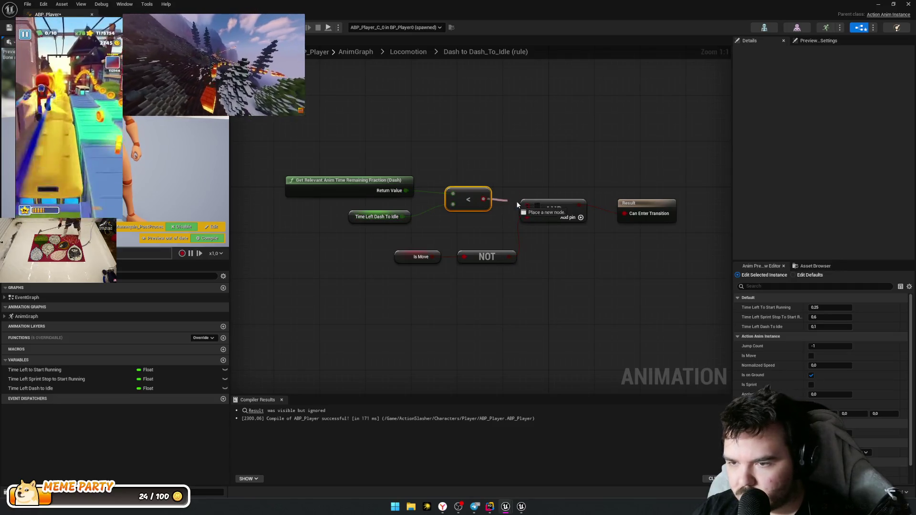
{"action": "left_click", "coordinate": [213, 242]}
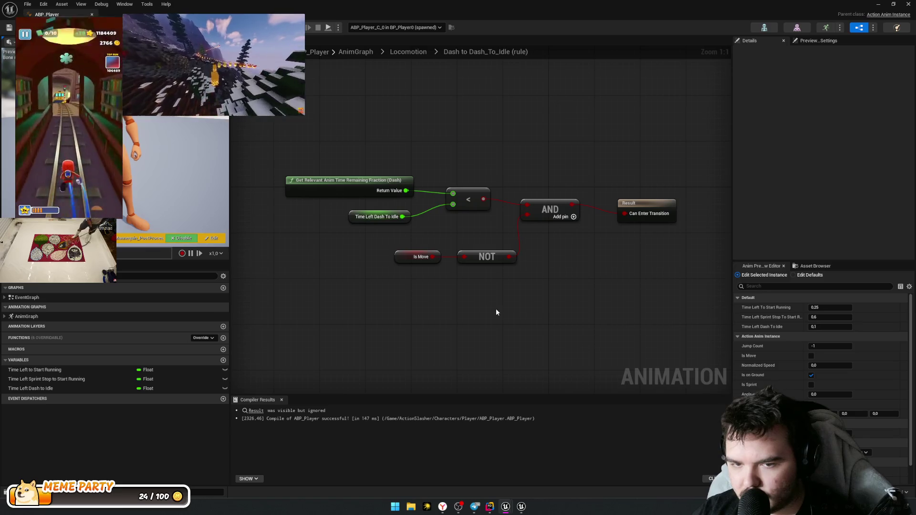
{"action": "key", "text": "alt+Left"}
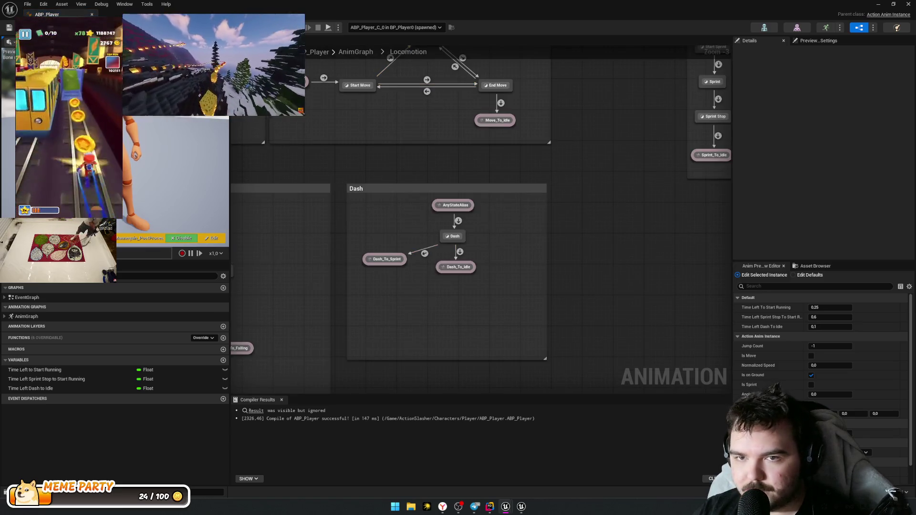
Step: Play-test the character by dashing five times, then stop the session
{"action": "key", "text": "alt+p"}
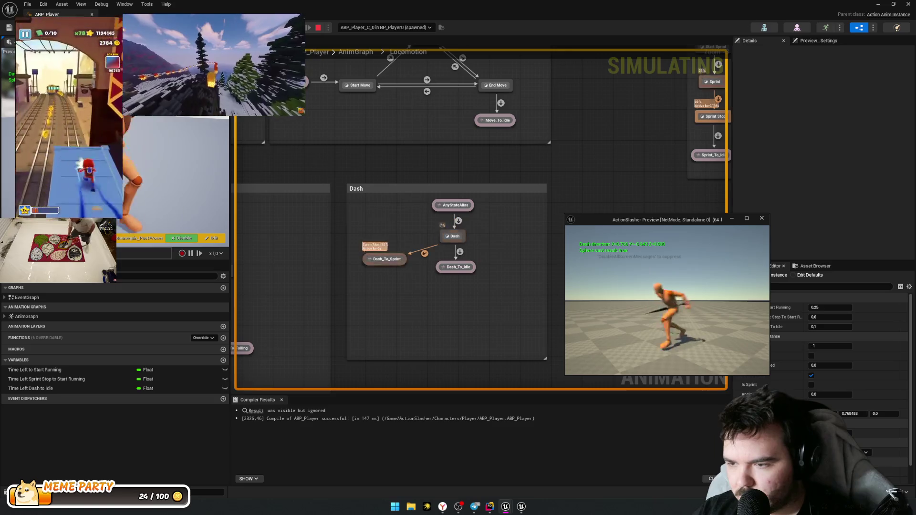
{"action": "key", "text": "shift"}
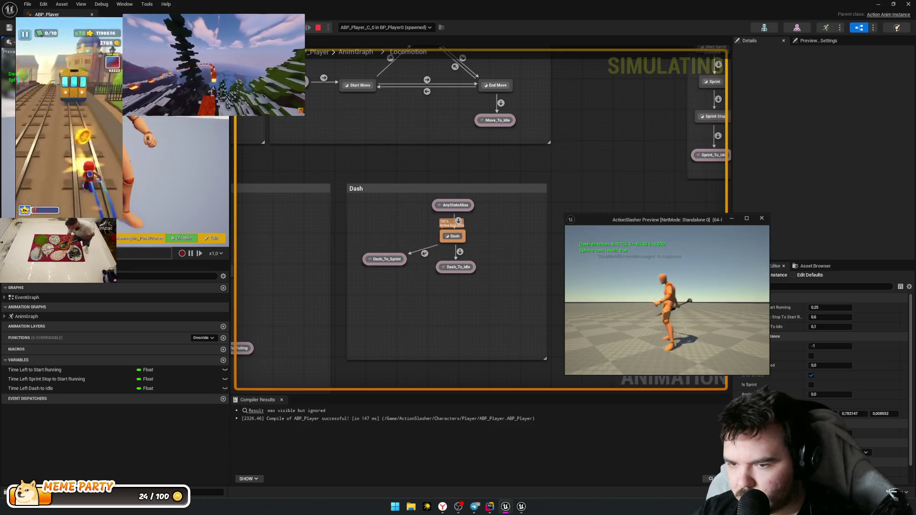
{"action": "key", "text": "shift"}
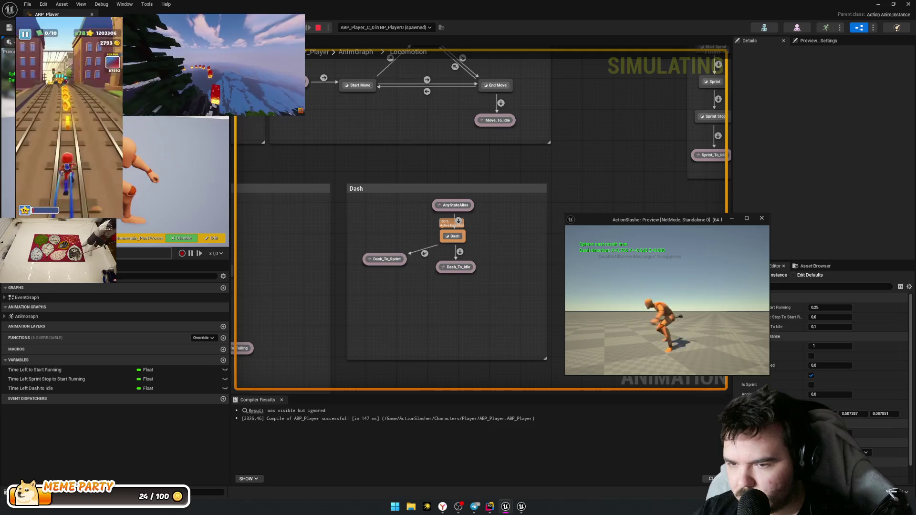
{"action": "key", "text": "shift"}
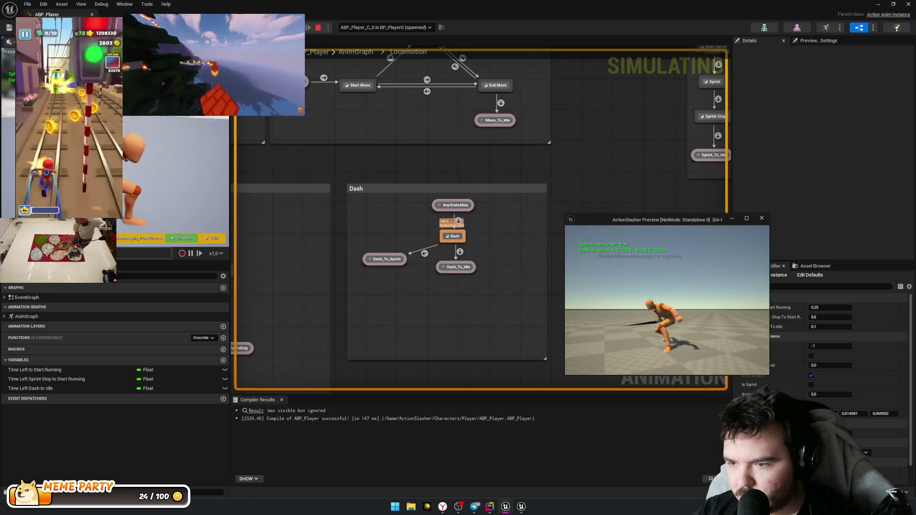
{"action": "key", "text": "shift"}
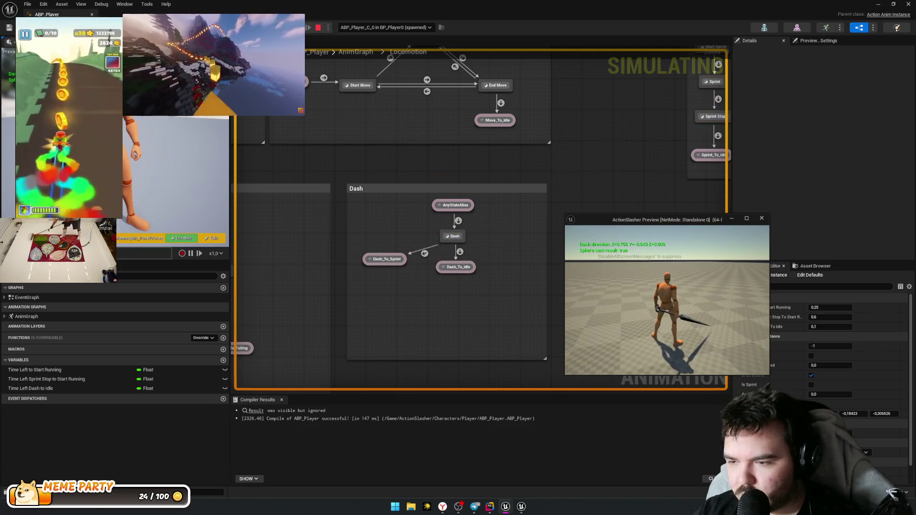
{"action": "key", "text": "shift"}
{"action": "key", "text": "shift"}
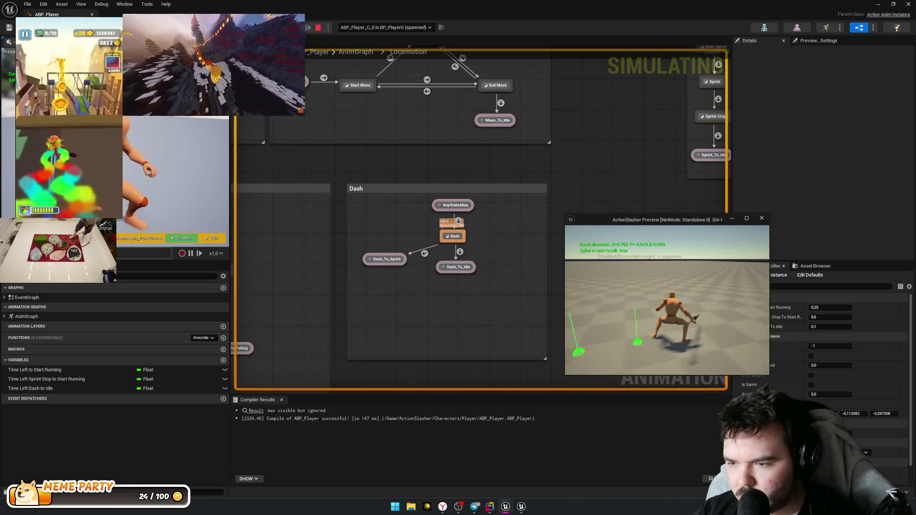
{"action": "key", "text": "Escape"}
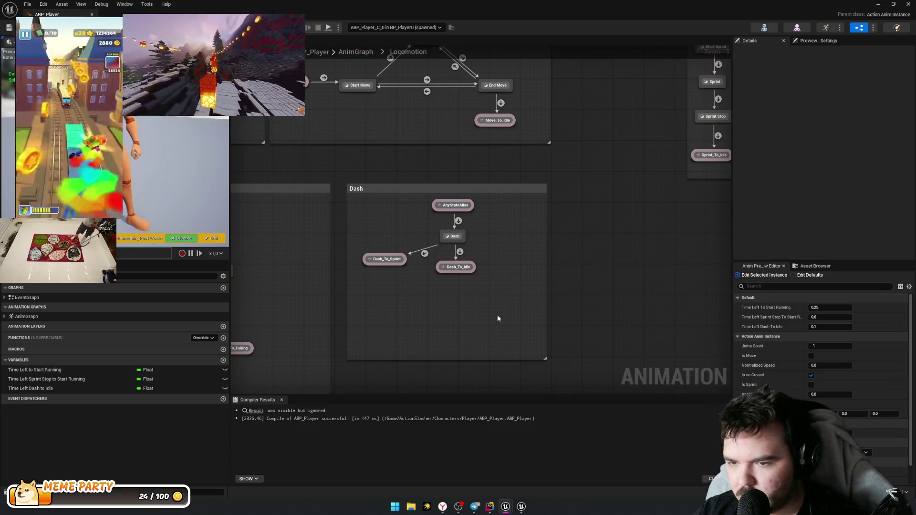
{"action": "left_click", "coordinate": [458, 236]}
Step: Duplicate the AnyStateAlias node beside Dash and rename the copy Dash_To_Dash
{"action": "left_click", "coordinate": [453, 205]}
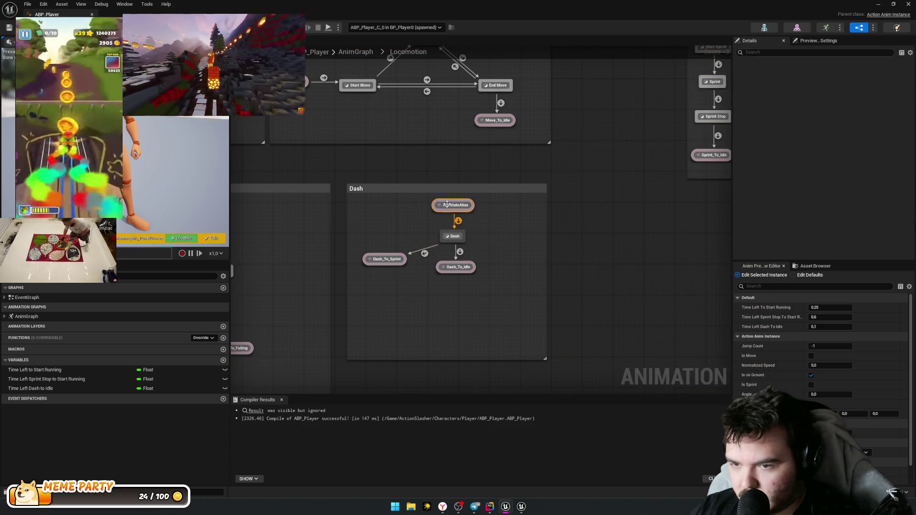
{"action": "key", "text": "ctrl+c"}
{"action": "key", "text": "ctrl+v"}
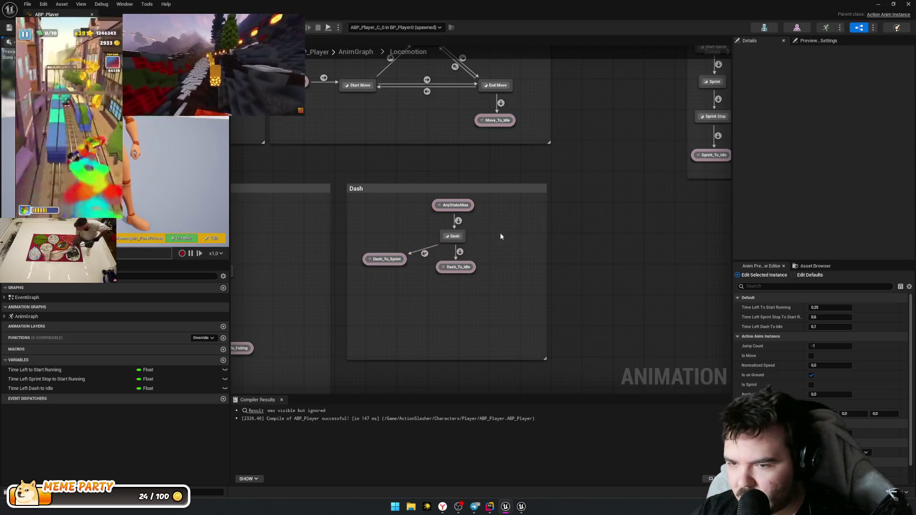
{"action": "left_click_drag", "start_coordinate": [518, 241], "coordinate": [502, 236]}
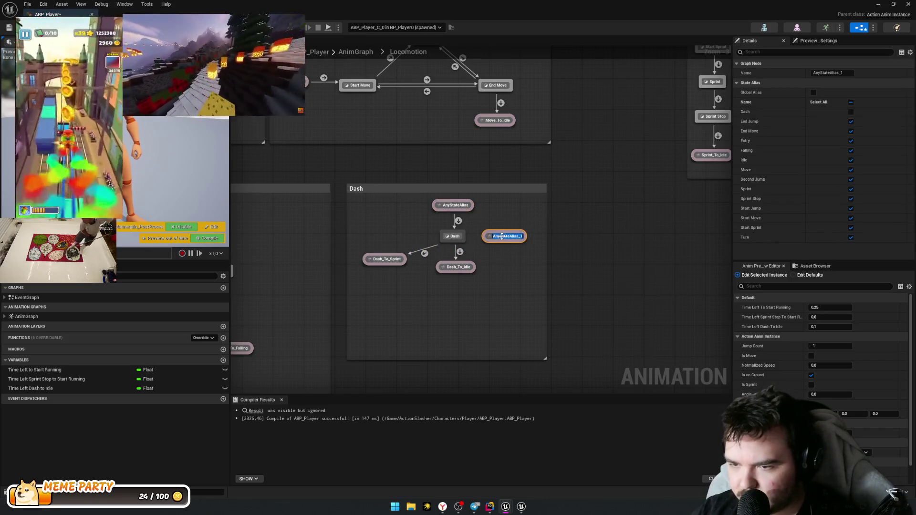
{"action": "type", "text": "Dash_To_D"}
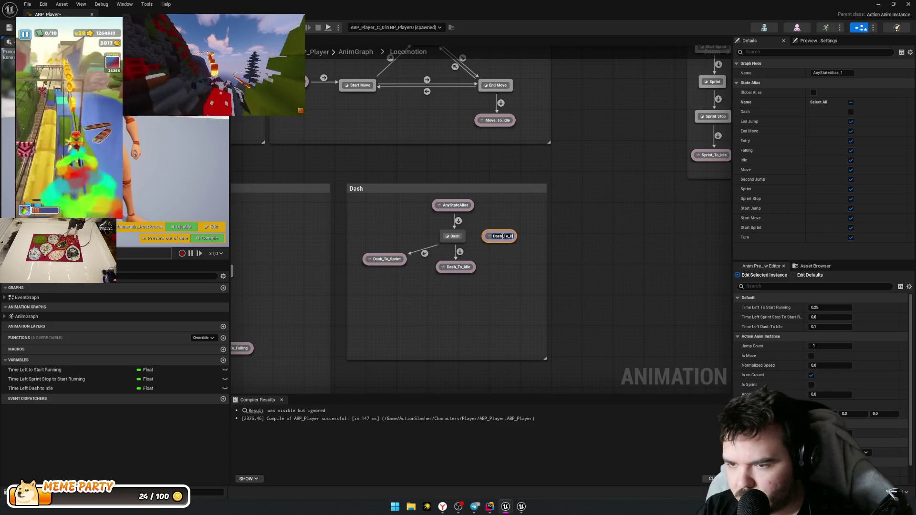
{"action": "key", "text": "Return"}
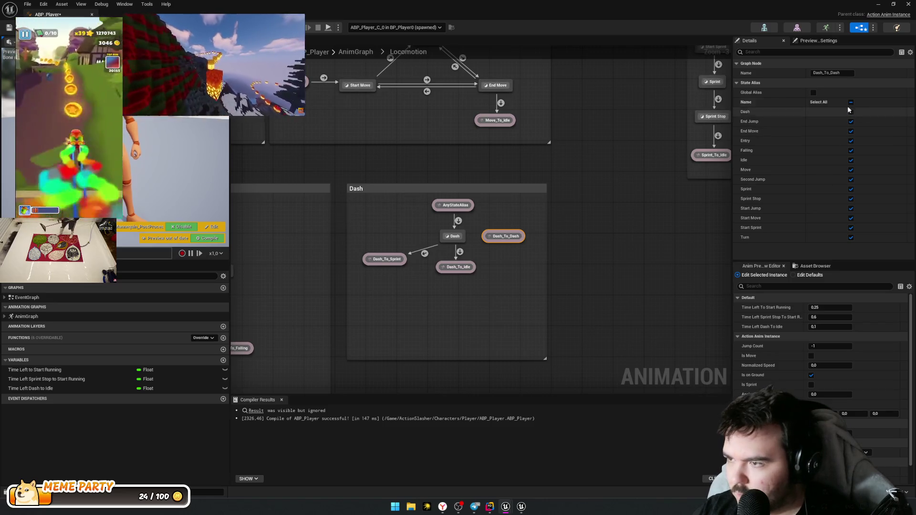
Step: Limit Dash_To_Dash to the Dash state only and add a transition from it into Dash
{"action": "left_click", "coordinate": [850, 103]}
{"action": "left_click", "coordinate": [851, 103]}
{"action": "left_click", "coordinate": [851, 111]}
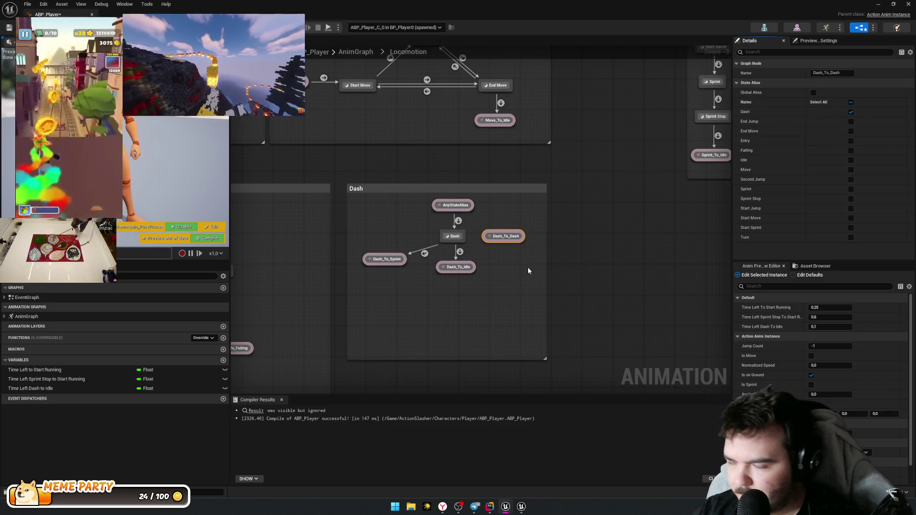
{"action": "mouse_move", "coordinate": [490, 236]}
{"action": "left_mouse_down"}
{"action": "mouse_move", "coordinate": [453, 237]}
{"action": "mouse_move", "coordinate": [508, 236]}
{"action": "left_mouse_up"}
Step: Select the comparison nodes in the Dash to Dash_To_Idle rule graph
{"action": "double_click", "coordinate": [460, 252]}
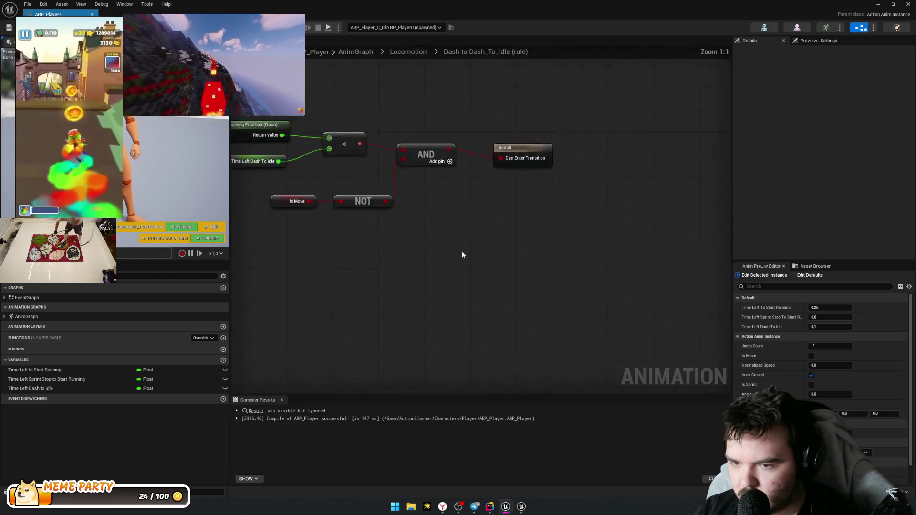
{"action": "left_click_drag", "start_coordinate": [340, 226], "coordinate": [468, 176]}
{"action": "key", "text": "alt+Left"}
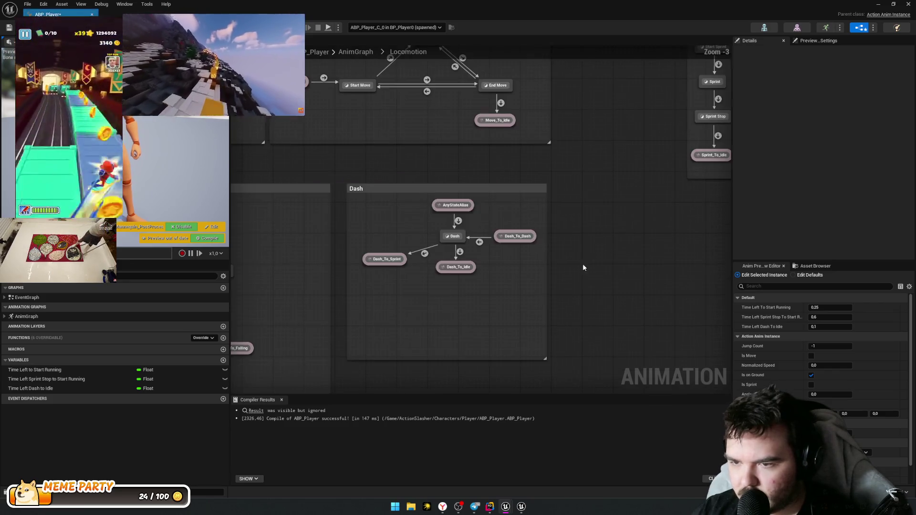
Step: Paste the copied comparison nodes into the Dash_To_Dash to Dash rule graph
{"action": "double_click", "coordinate": [479, 242]}
{"action": "key", "text": "ctrl+v"}
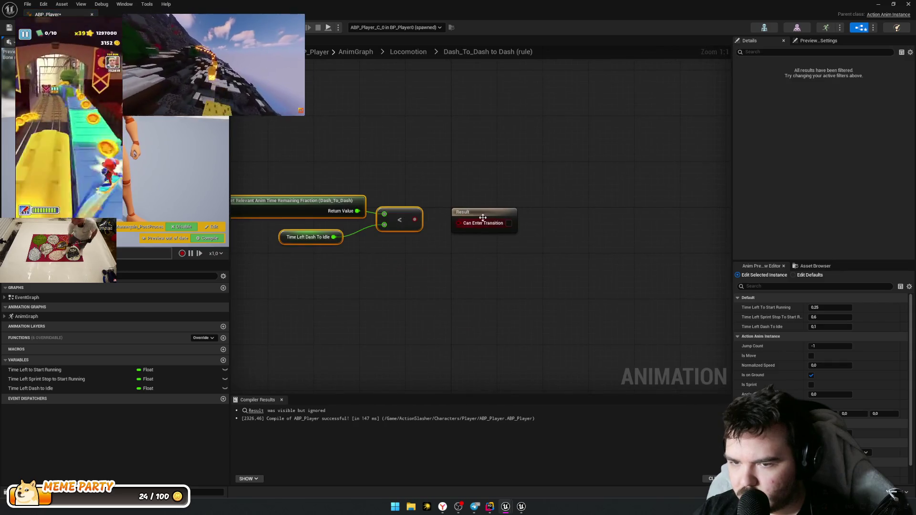
{"action": "left_click_drag", "start_coordinate": [477, 216], "coordinate": [478, 210]}
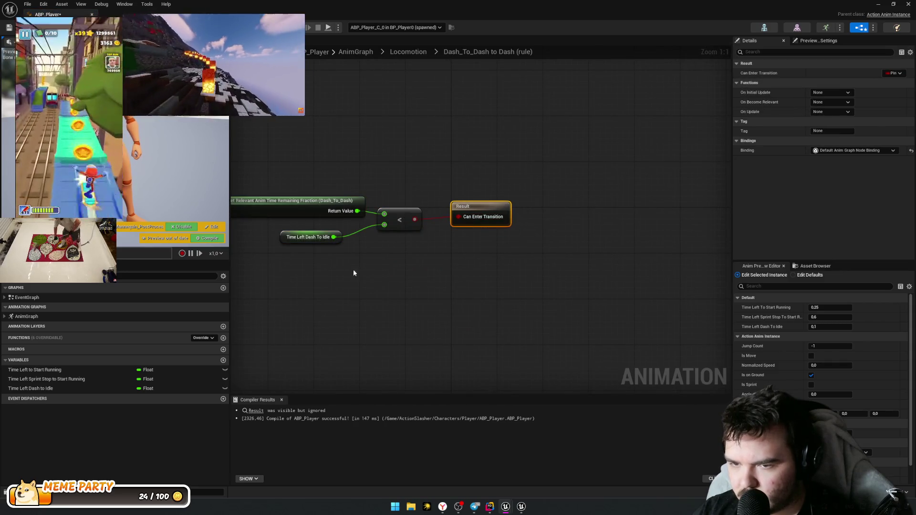
{"action": "left_click_drag", "start_coordinate": [374, 268], "coordinate": [512, 219]}
{"action": "left_click", "coordinate": [475, 279]}
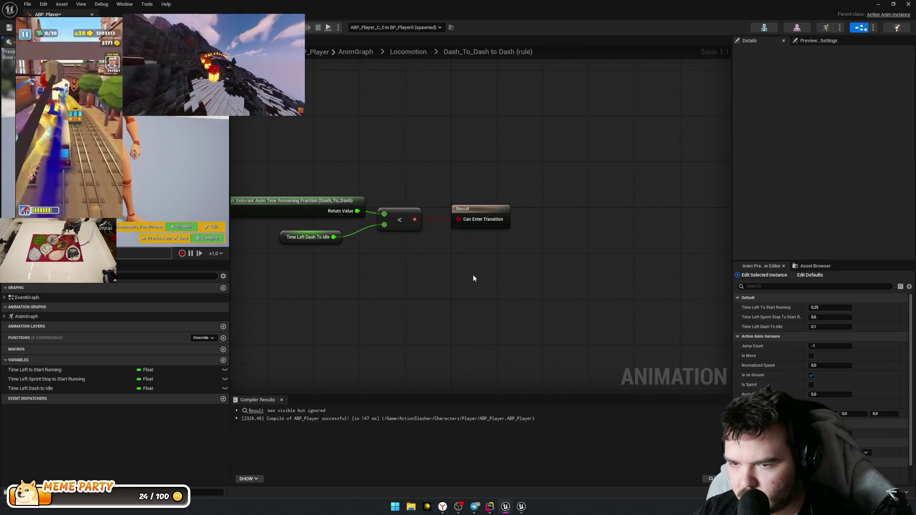
{"action": "key", "text": "alt+Left"}
Step: Review the AnyStateAlias and Dash_To_Dash rules, deleting and restoring the Dash_To_Dash transition
{"action": "double_click", "coordinate": [458, 221]}
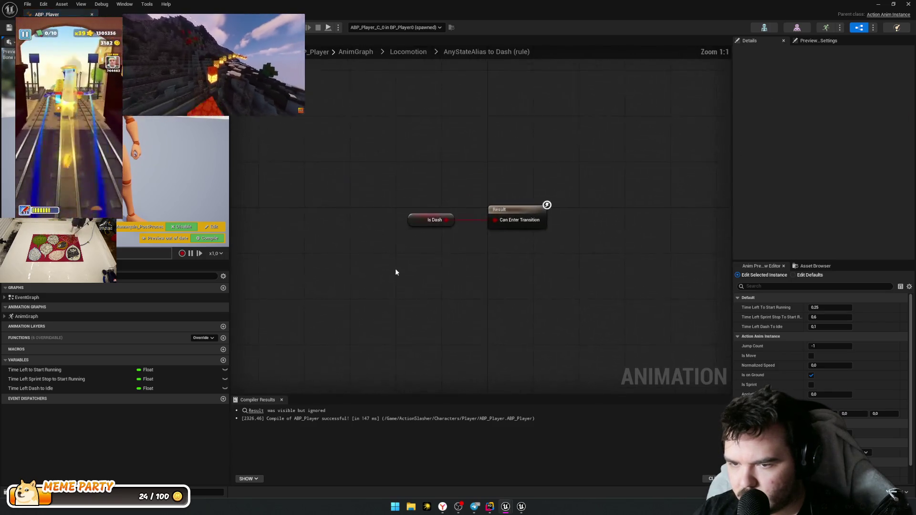
{"action": "key", "text": "alt+Left"}
{"action": "double_click", "coordinate": [479, 242]}
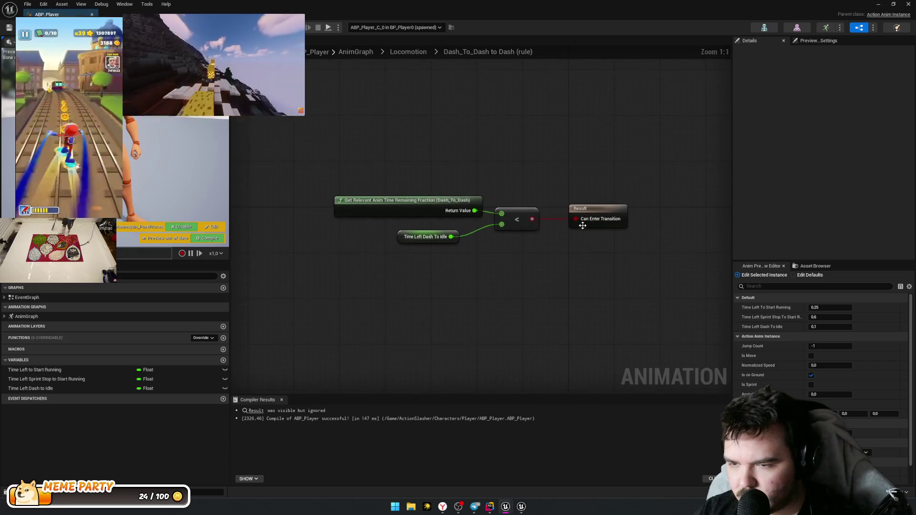
{"action": "key", "text": "alt+Left"}
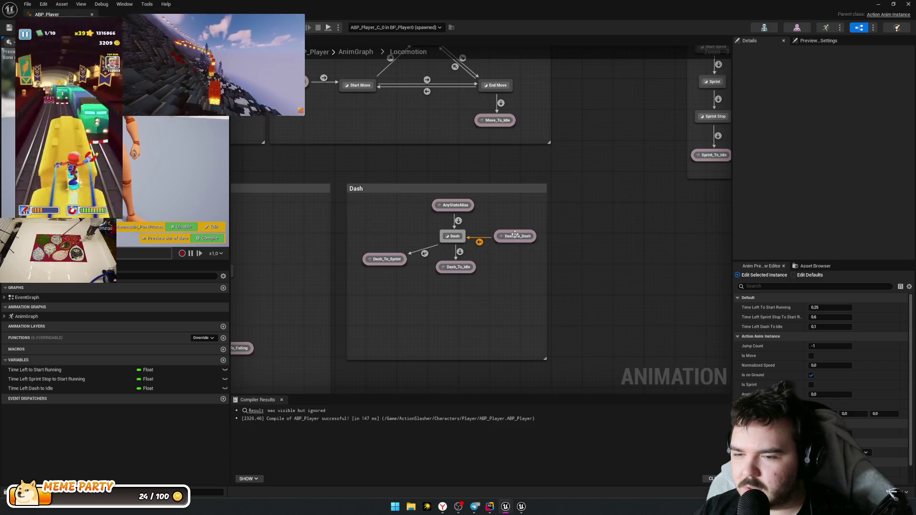
{"action": "left_click_drag", "start_coordinate": [518, 237], "coordinate": [510, 239]}
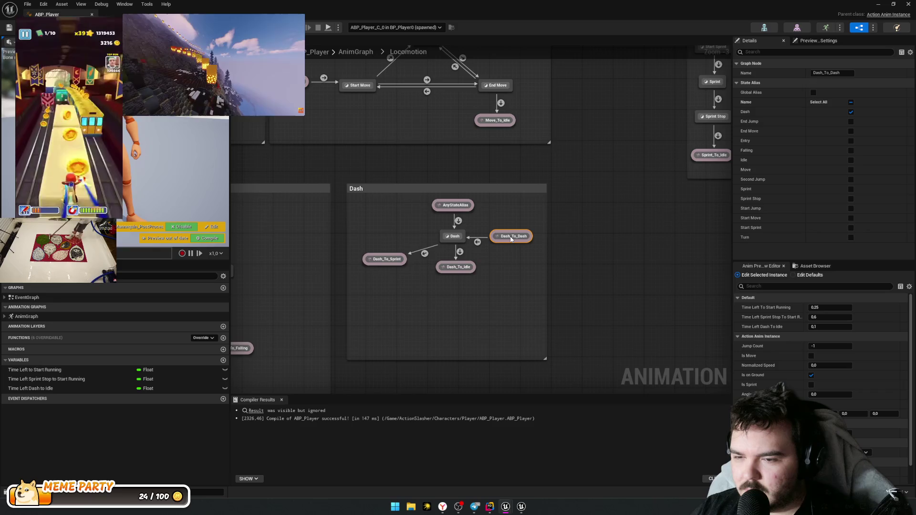
{"action": "left_click", "coordinate": [478, 242]}
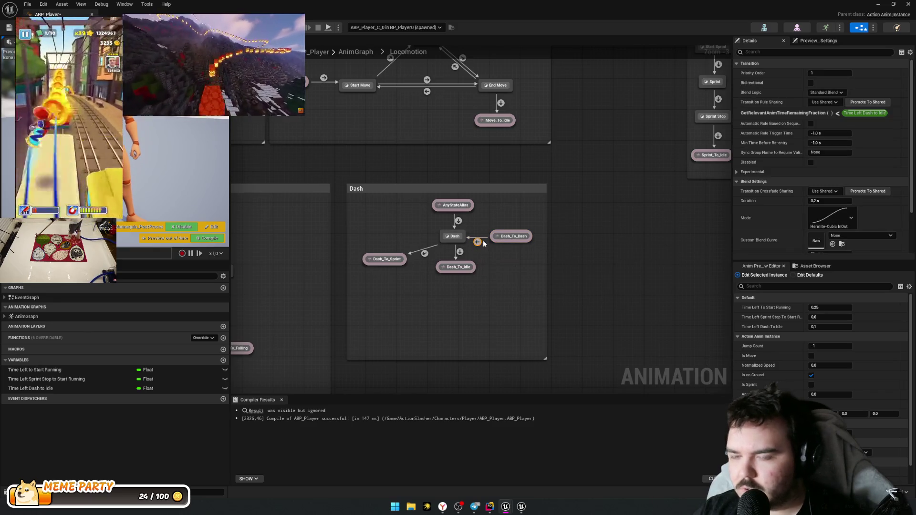
{"action": "key", "text": "Delete"}
{"action": "key", "text": "ctrl+z"}
Step: Clear the rule's comparison nodes, delete the Dash_To_Dash alias, and save ABP_Player
{"action": "double_click", "coordinate": [476, 242]}
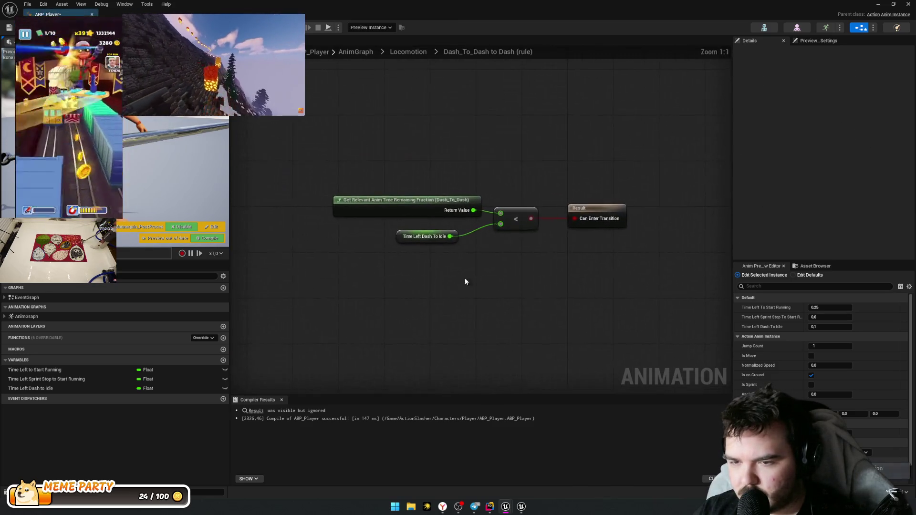
{"action": "key", "text": "Delete"}
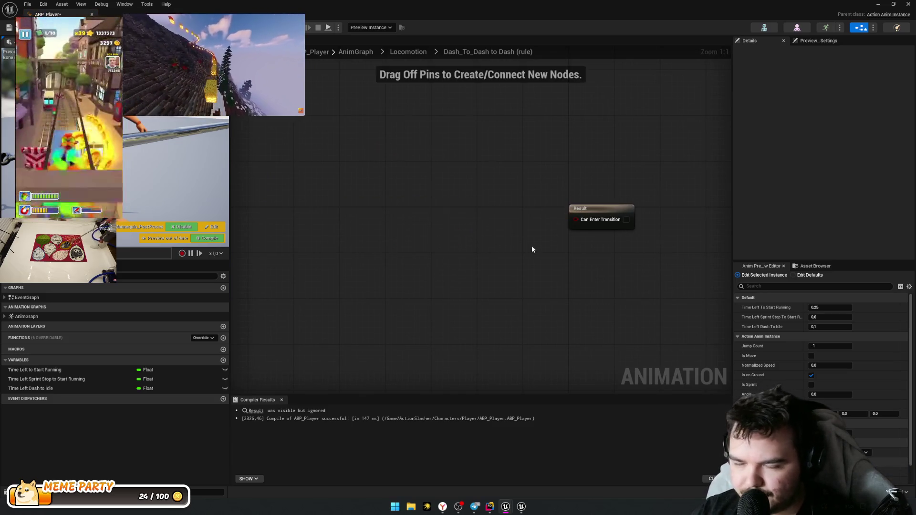
{"action": "key", "text": "alt+Left"}
{"action": "left_click", "coordinate": [458, 219]}
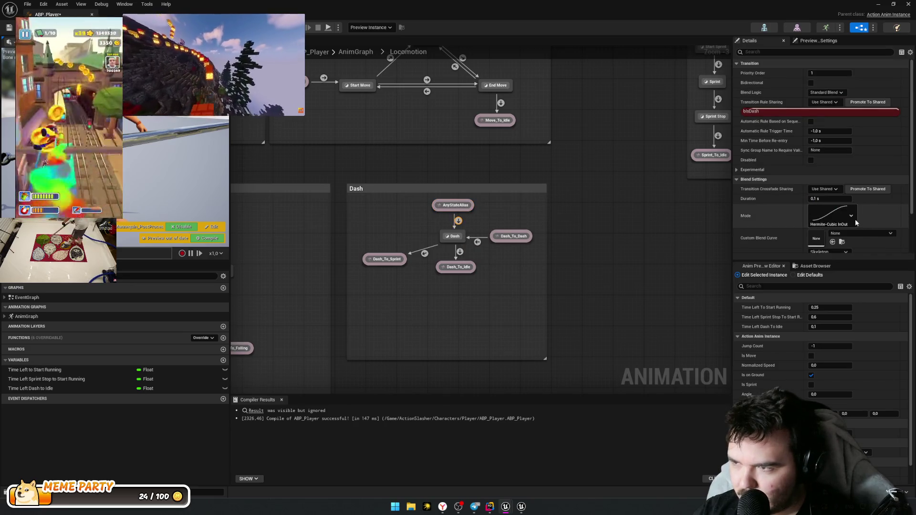
{"action": "scroll", "coordinate": [856, 223], "scroll_direction": "down", "scroll_amount": 2}
{"action": "left_click", "coordinate": [514, 236]}
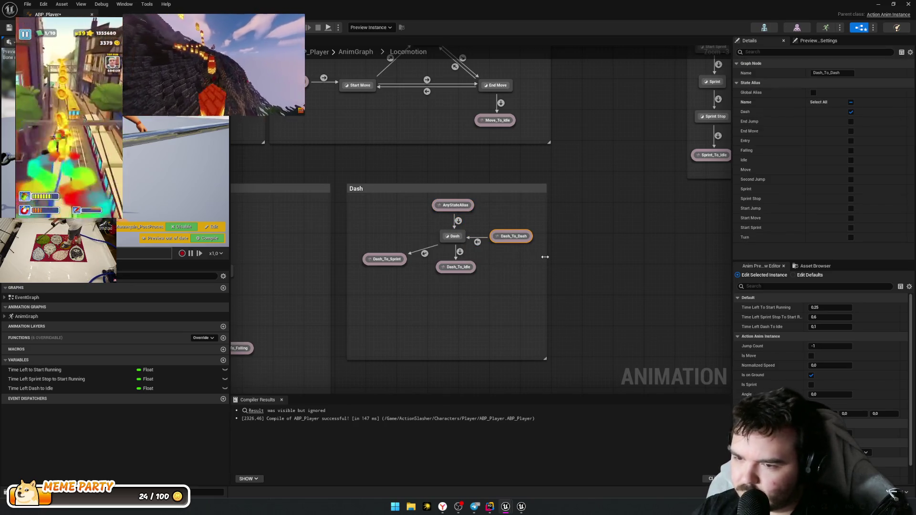
{"action": "key", "text": "Delete"}
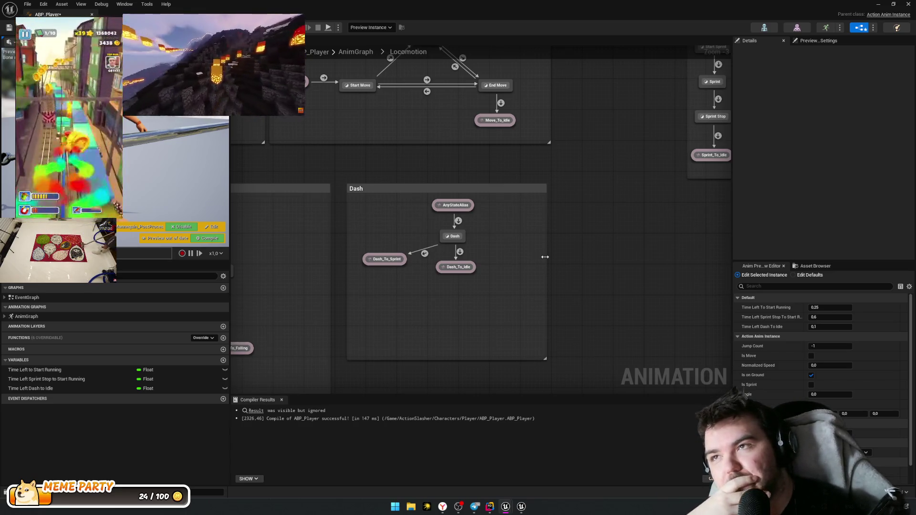
{"action": "key", "text": "ctrl+s"}
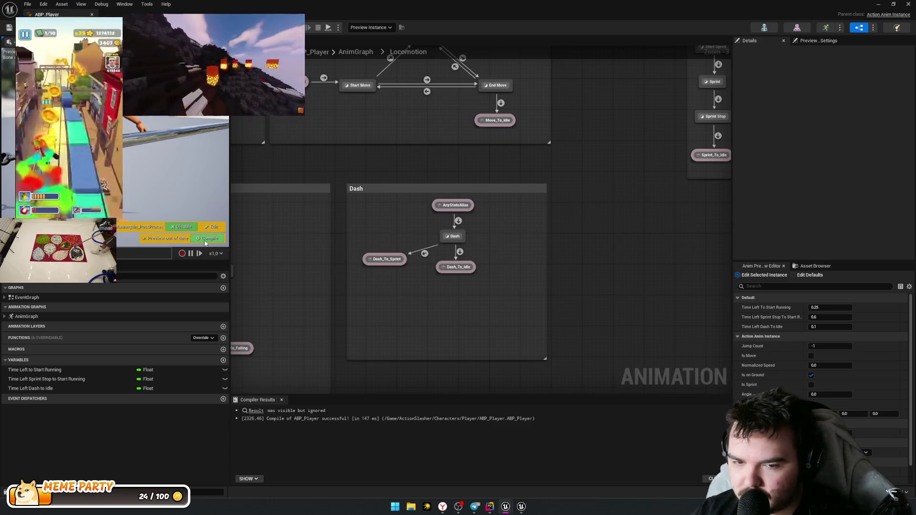
Step: Recompile ABP_Player and check the Dash to Dash_To_Idle transition
{"action": "left_click", "coordinate": [206, 244]}
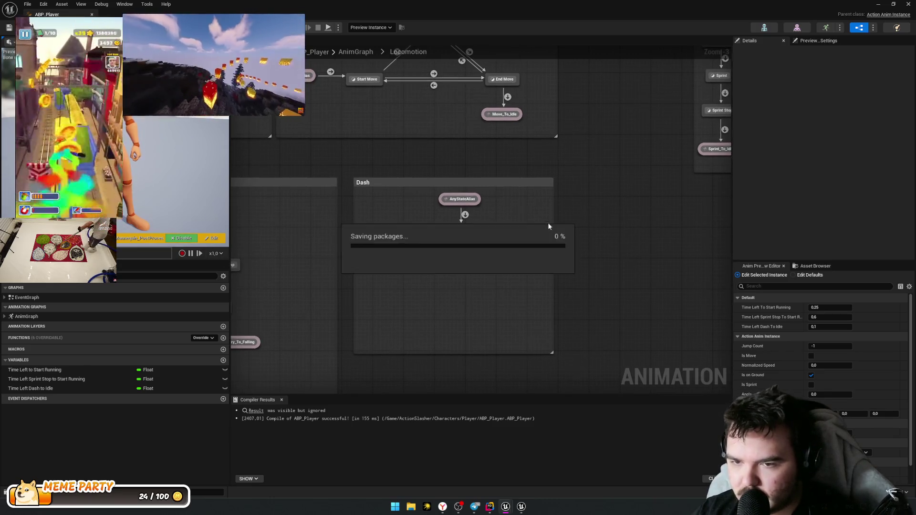
{"action": "left_click", "coordinate": [466, 246]}
{"action": "left_click", "coordinate": [573, 258]}
{"action": "key", "text": "alt+Tab"}
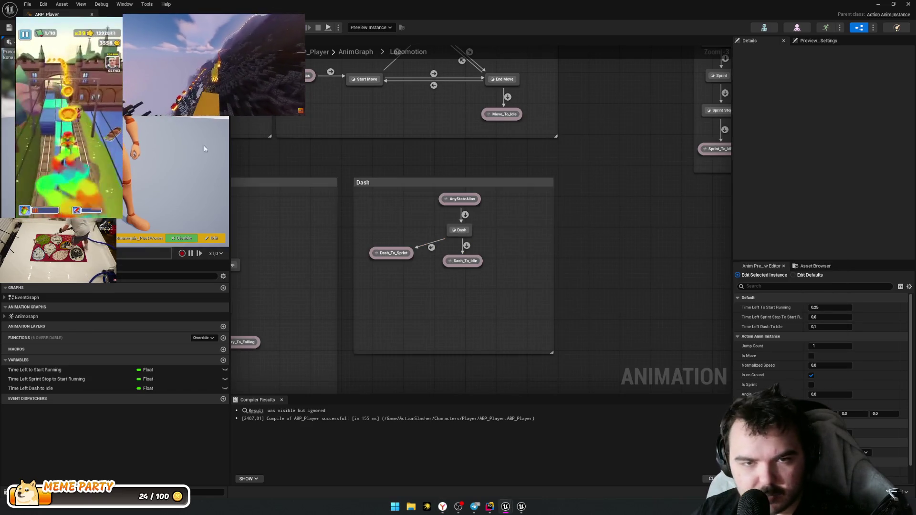
Step: Play the game, dash repeatedly in different directions and try a sword attack, then stop
{"action": "key", "text": "alt+p"}
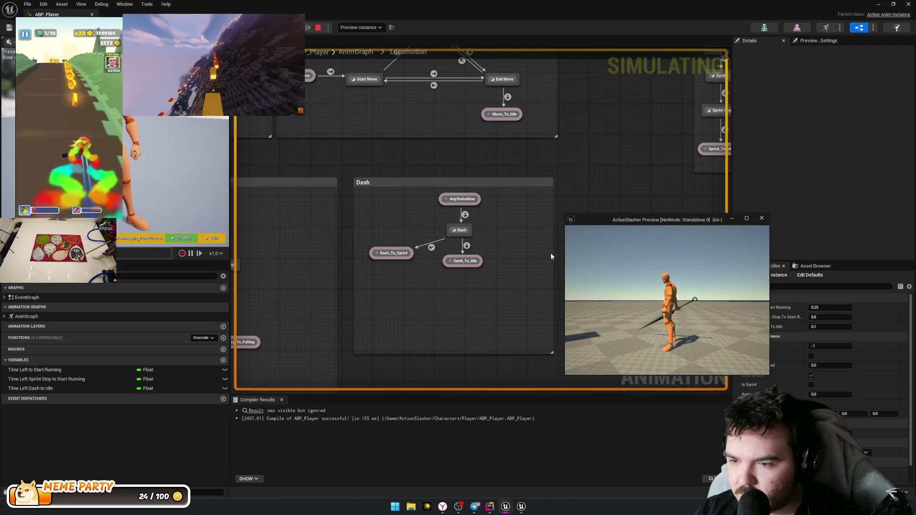
{"action": "key", "text": "shift"}
{"action": "key", "text": "shift"}
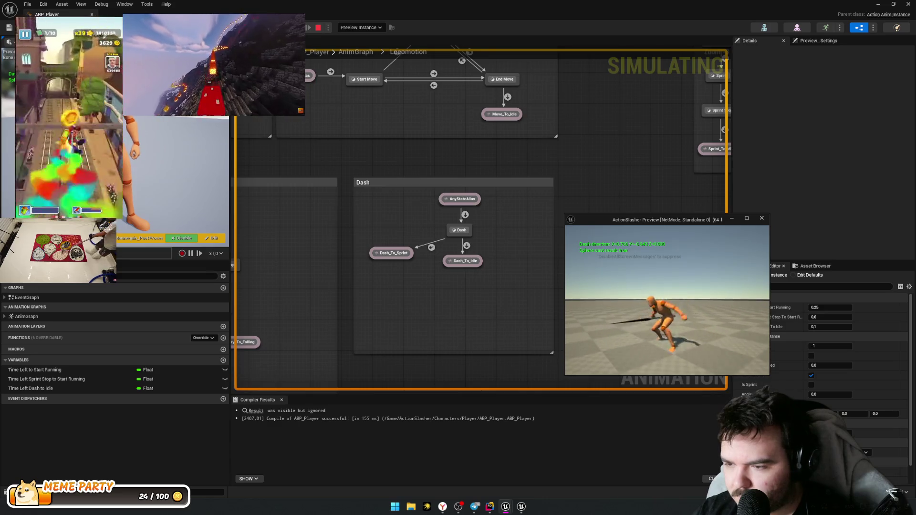
{"action": "key", "text": "w"}
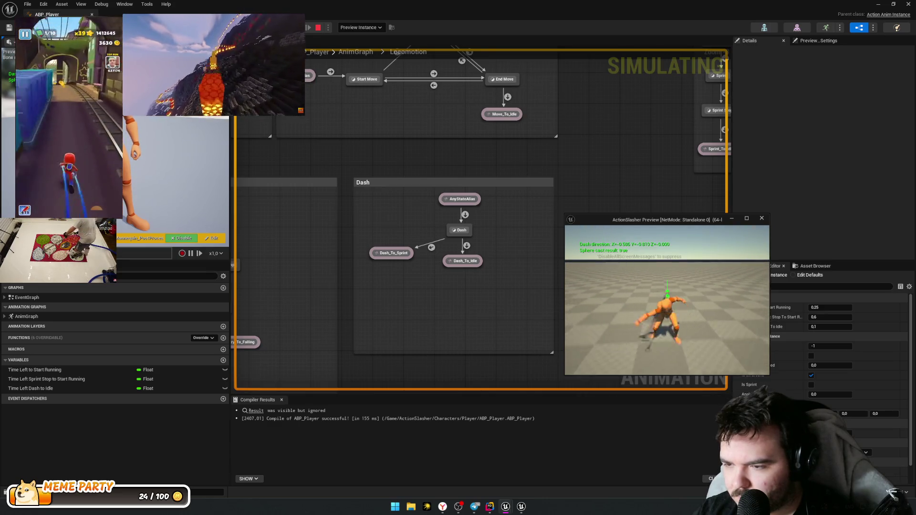
{"action": "key", "text": "shift"}
{"action": "key", "text": "shift"}
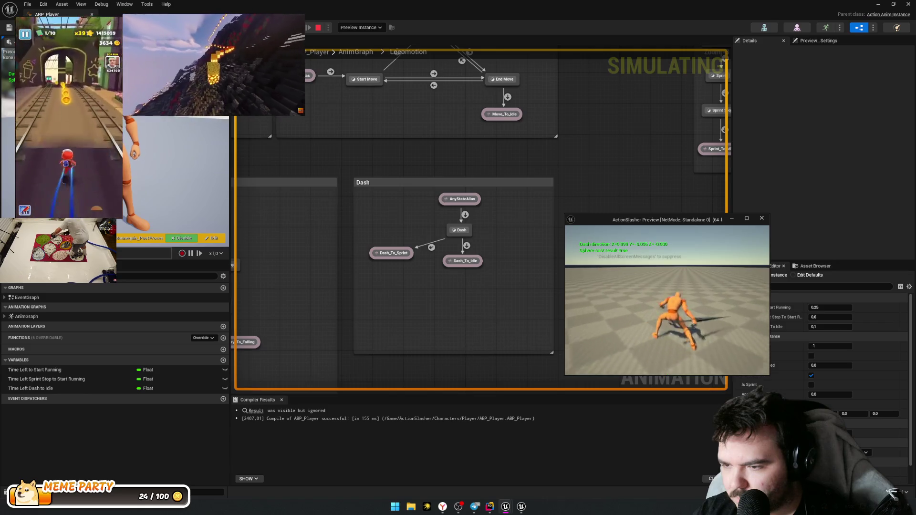
{"action": "key", "text": "shift"}
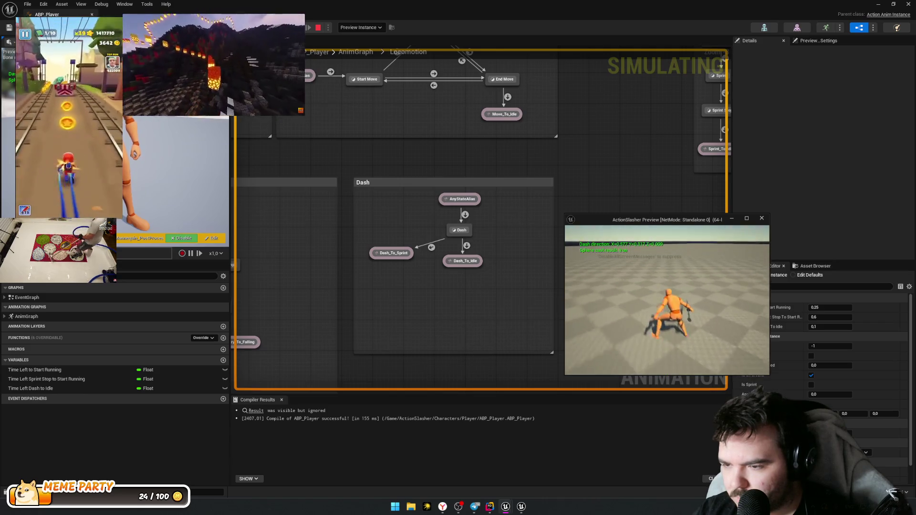
{"action": "key", "text": "shift"}
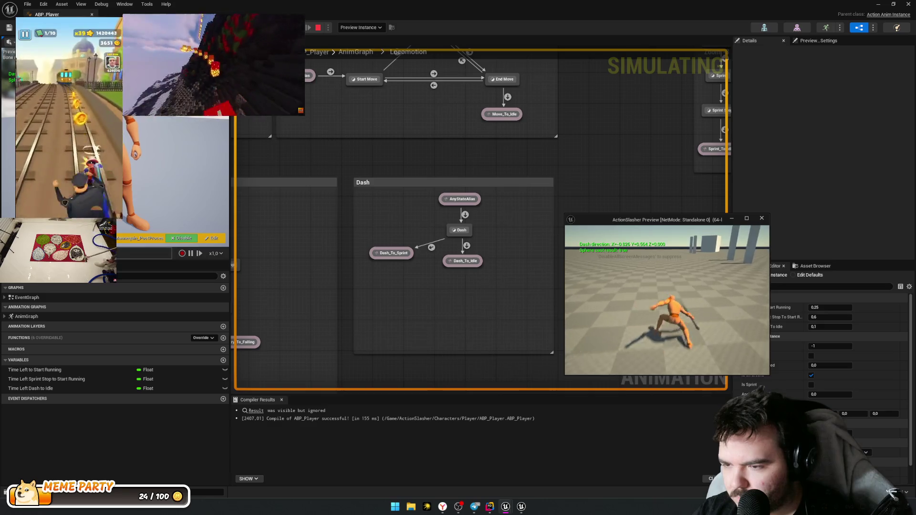
{"action": "key", "text": "shift"}
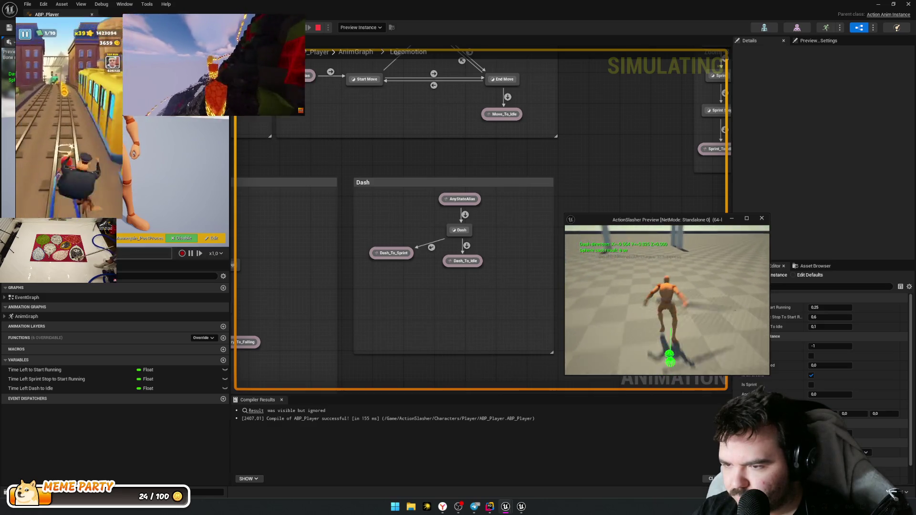
{"action": "key", "text": "shift"}
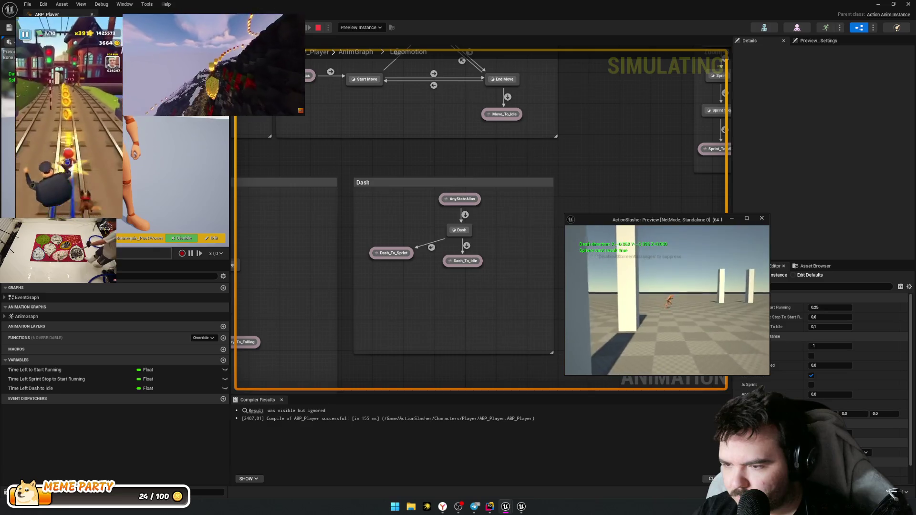
{"action": "key", "text": "shift"}
{"action": "key", "text": "shift"}
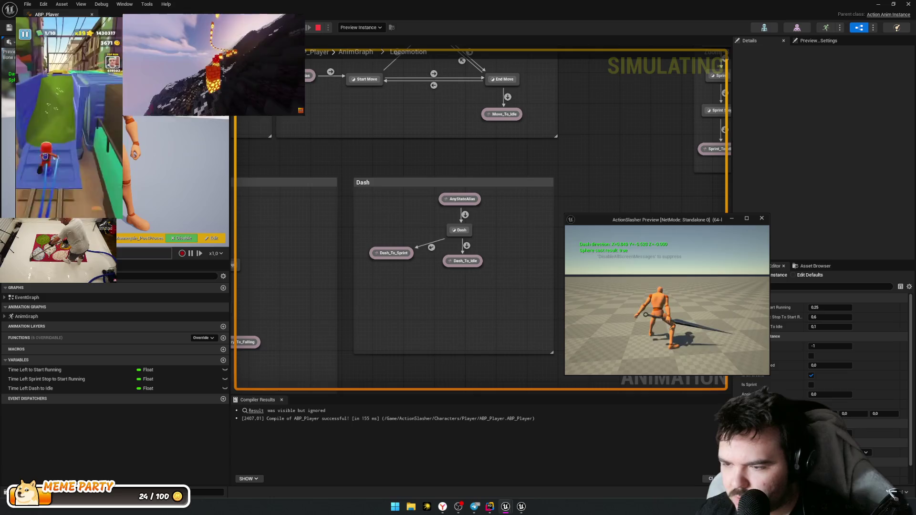
{"action": "key", "text": "e"}
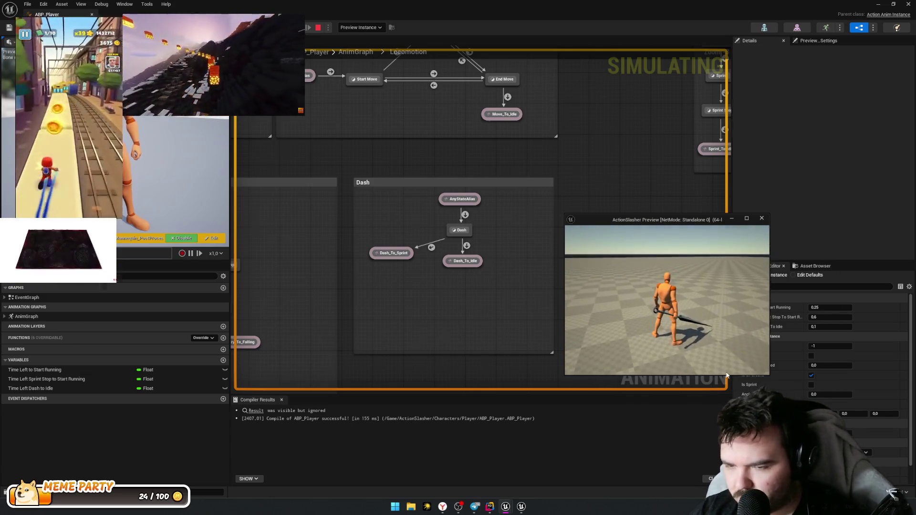
{"action": "key", "text": "Escape"}
{"action": "left_click", "coordinate": [461, 231]}
Step: Open the Dash state graph and inspect the BS_Dash node and DashDirection variable
{"action": "double_click", "coordinate": [461, 230]}
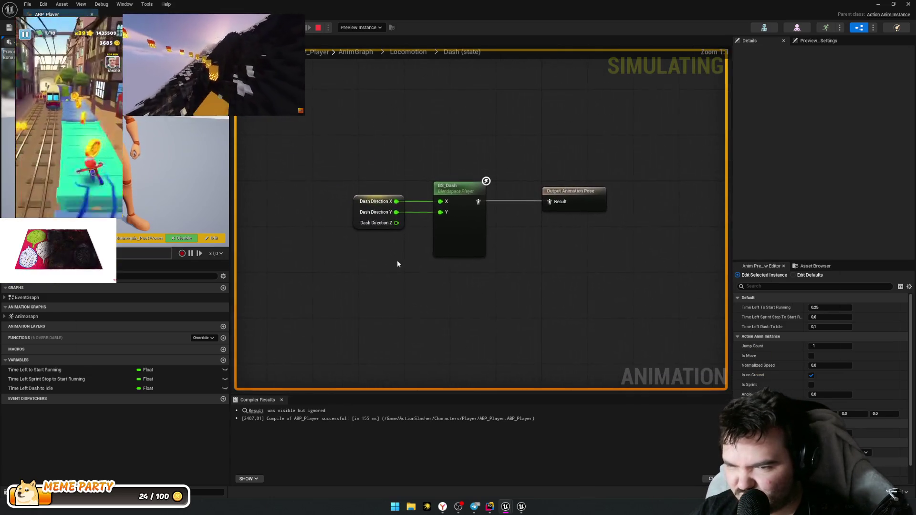
{"action": "left_click", "coordinate": [460, 192]}
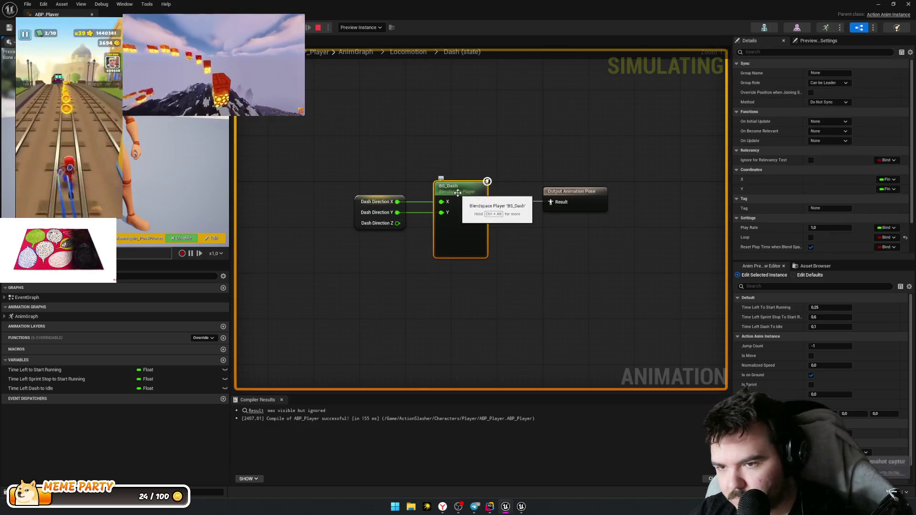
{"action": "left_click", "coordinate": [370, 199]}
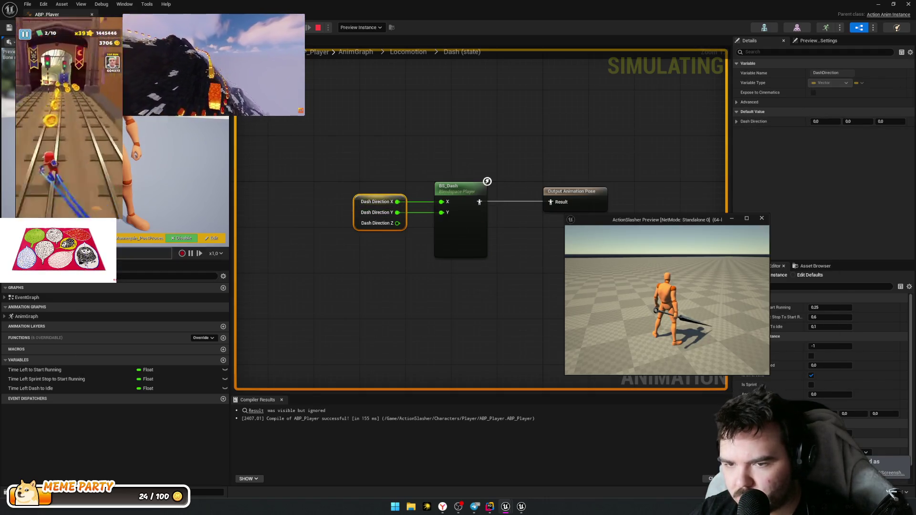
Step: Dash three times in the running game, then bring the editor back to the front
{"action": "key", "text": "space"}
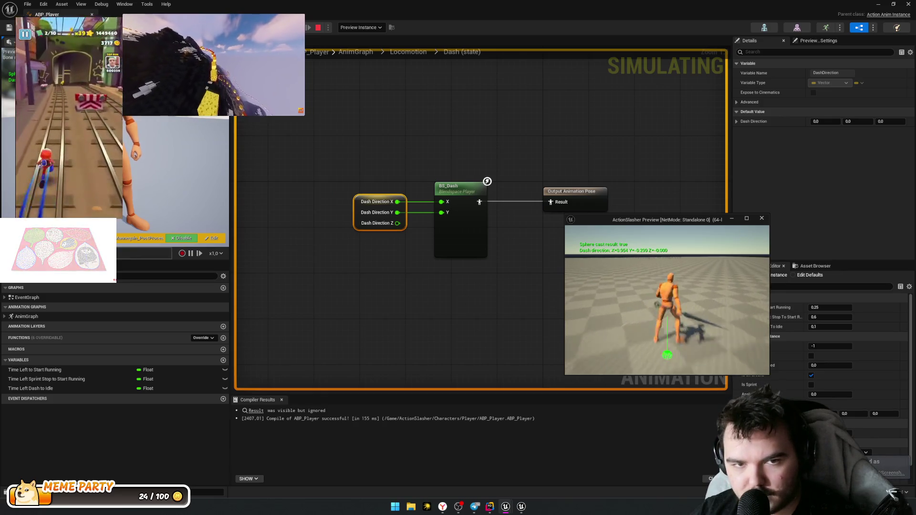
{"action": "key", "text": "space"}
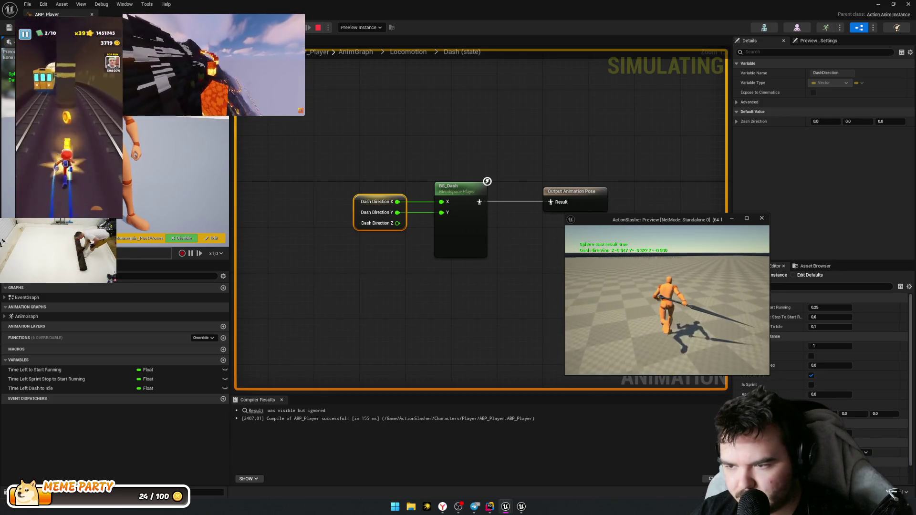
{"action": "key", "text": "space"}
{"action": "key", "text": "super+w"}
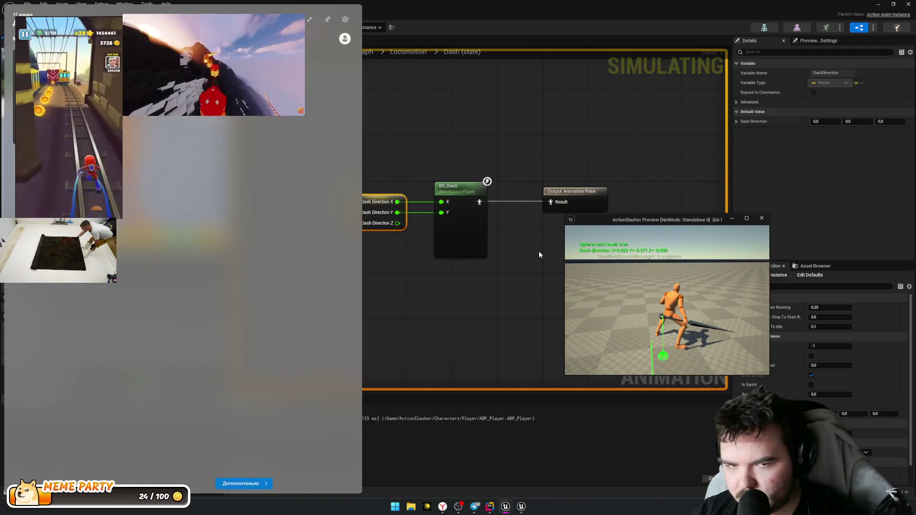
{"action": "left_click", "coordinate": [442, 263]}
Step: Set the debug object to the spawned player's animation instance
{"action": "mouse_move", "coordinate": [454, 199]}
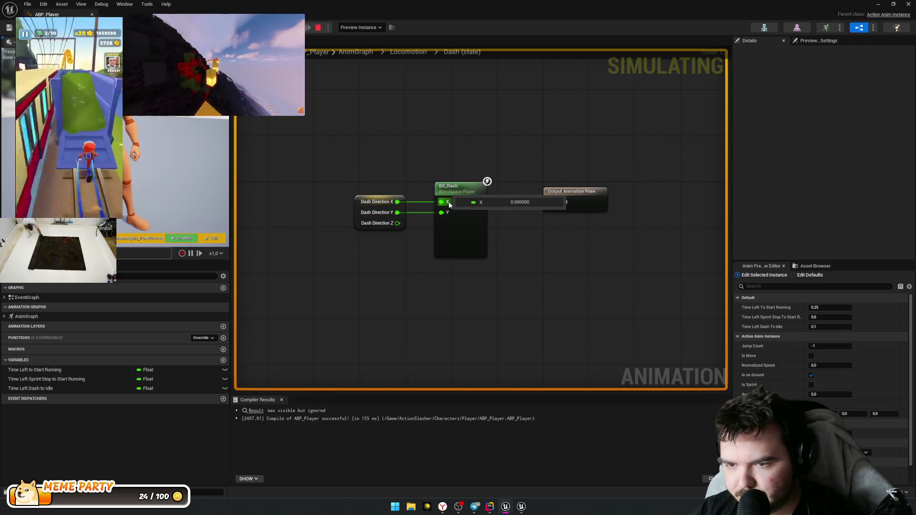
{"action": "mouse_move", "coordinate": [449, 216]}
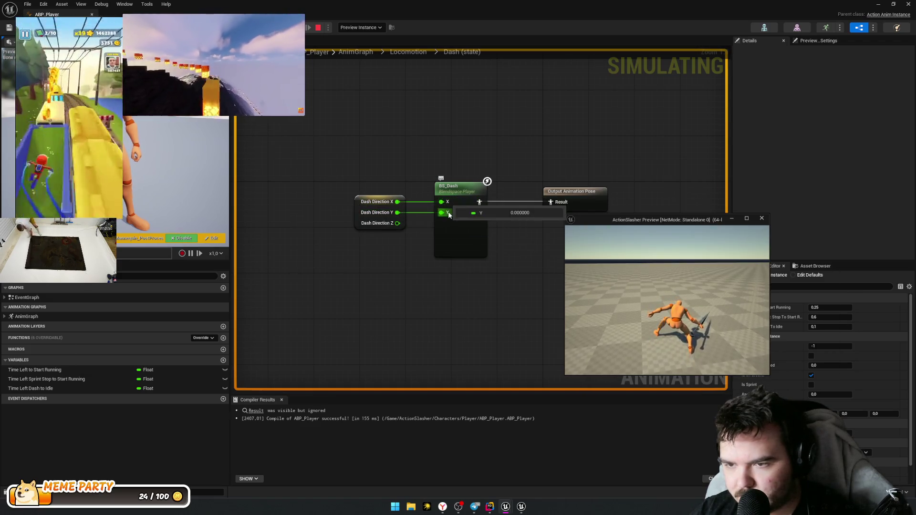
{"action": "left_click", "coordinate": [362, 28]}
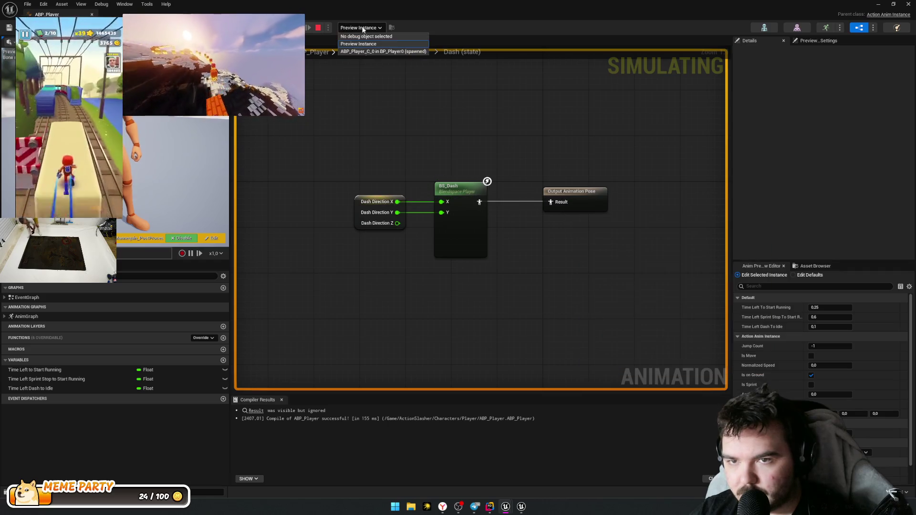
{"action": "left_click", "coordinate": [384, 52]}
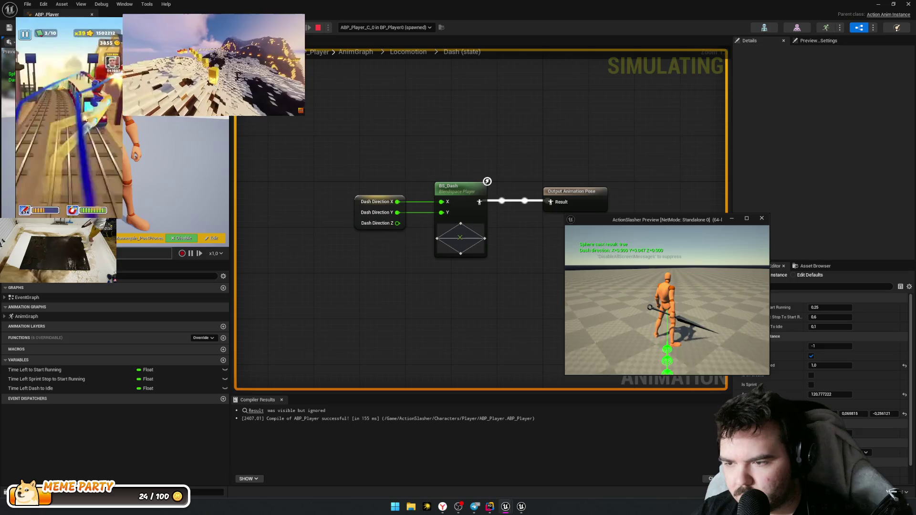
Step: Dash five times in various directions while BS_Dash responds live, then stop the game
{"action": "key", "text": "shift"}
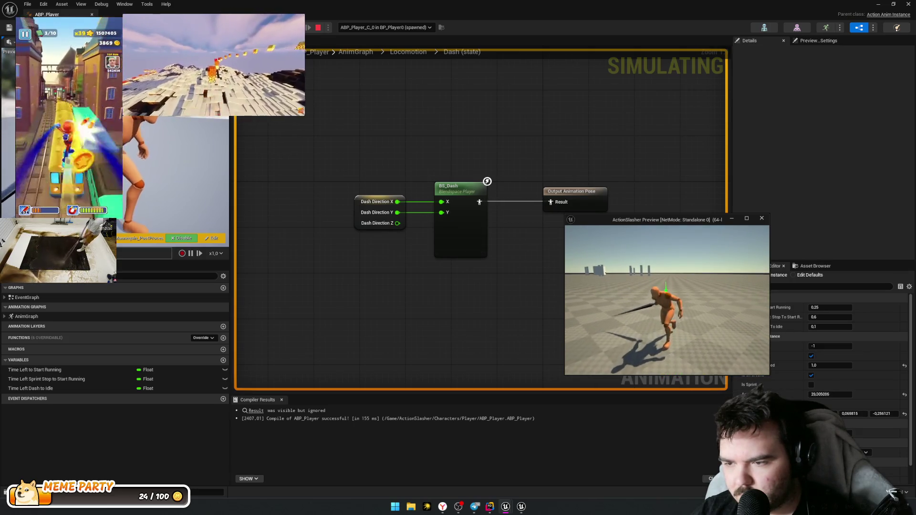
{"action": "key", "text": "shift"}
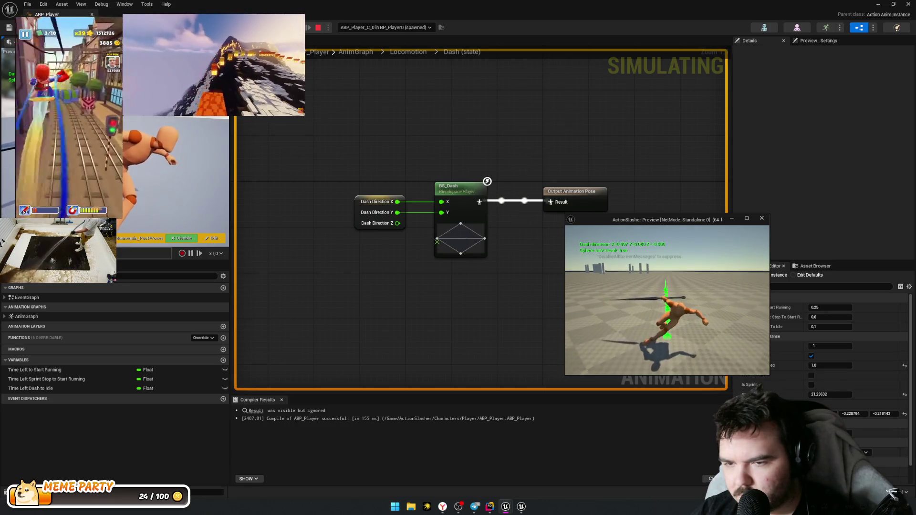
{"action": "key", "text": "shift"}
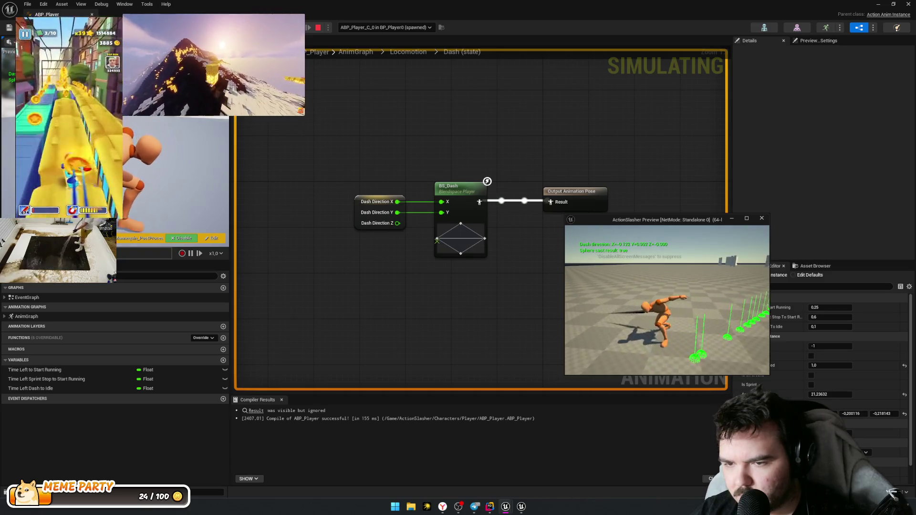
{"action": "key", "text": "shift"}
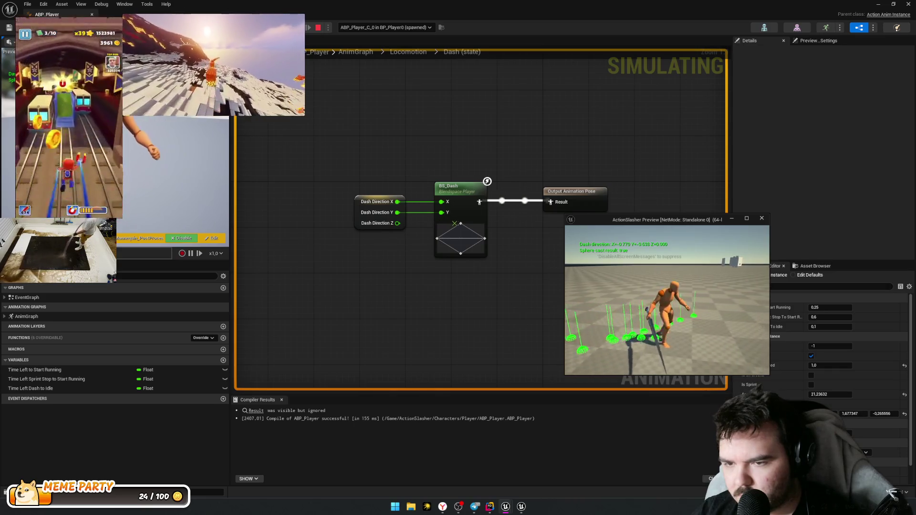
{"action": "key", "text": "shift"}
{"action": "key", "text": "shift"}
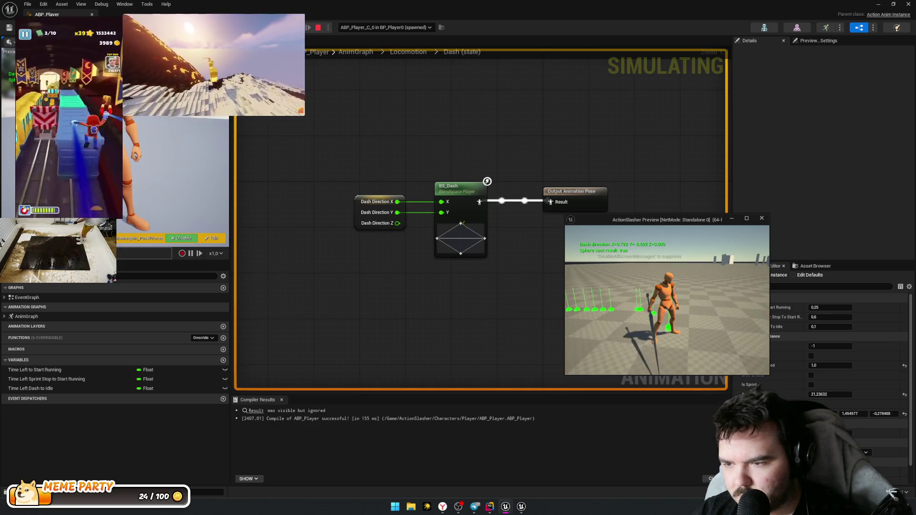
{"action": "key", "text": "Escape"}
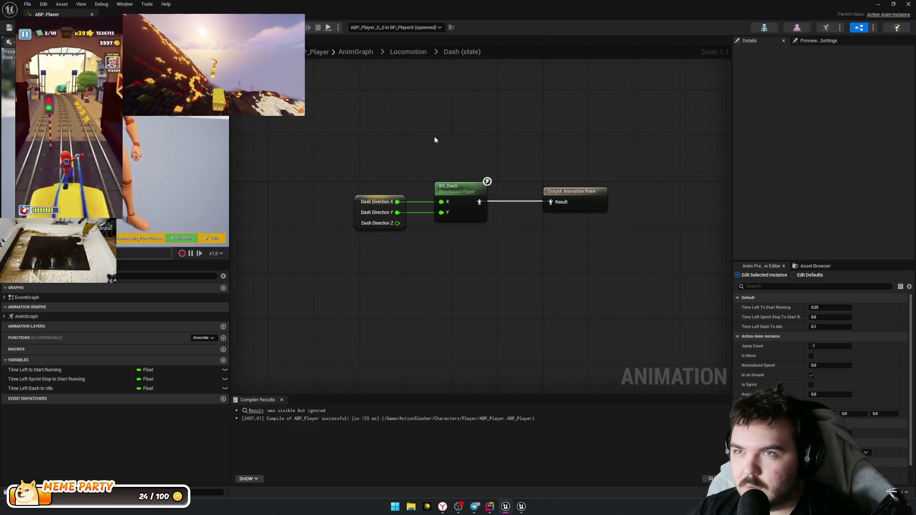
{"action": "key", "text": "alt+Tab"}
{"action": "key", "text": "alt+Tab"}
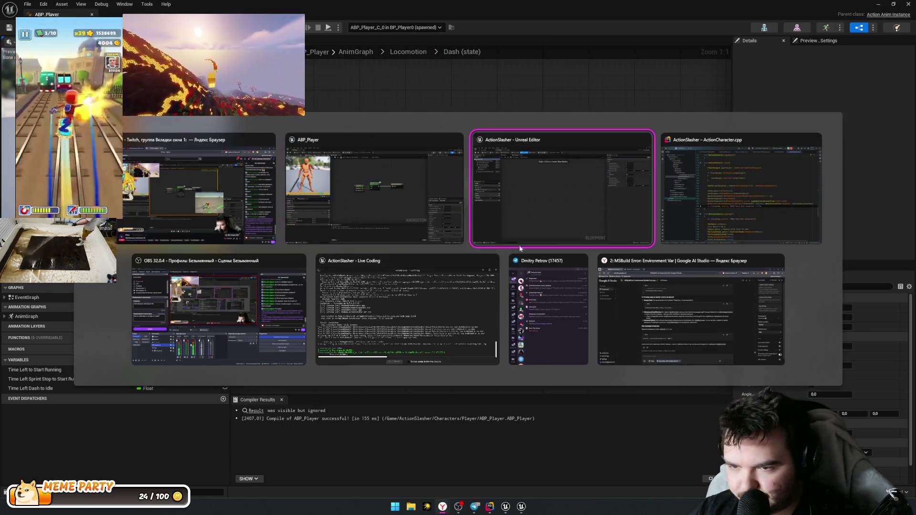
Step: Insert a StopDash(); call after TimerManager.ClearTimer(DashTimer); in ActionCharacter.cpp's Dash()
{"action": "left_click", "coordinate": [745, 220]}
{"action": "scroll", "coordinate": [554, 293], "scroll_direction": "down", "scroll_amount": 2}
{"action": "left_click", "coordinate": [609, 217]}
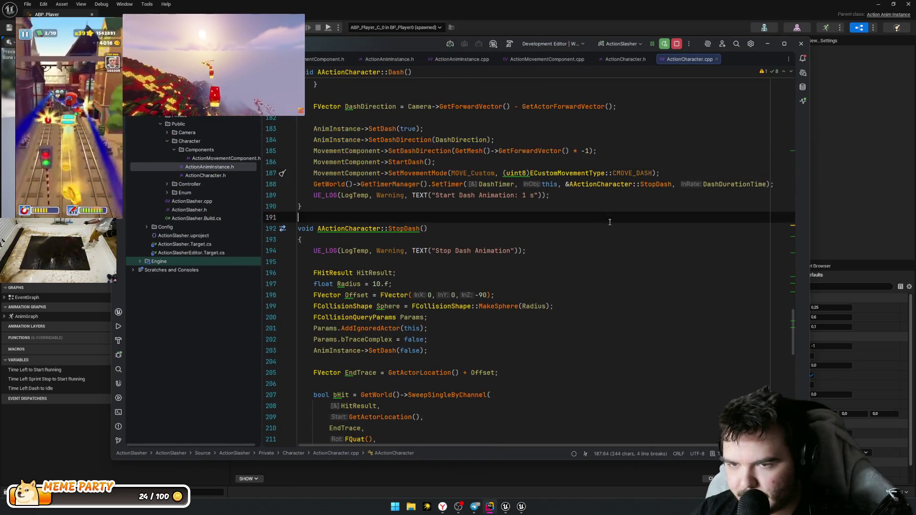
{"action": "scroll", "coordinate": [468, 288], "scroll_direction": "down", "scroll_amount": 2}
{"action": "scroll", "coordinate": [472, 272], "scroll_direction": "up", "scroll_amount": 2}
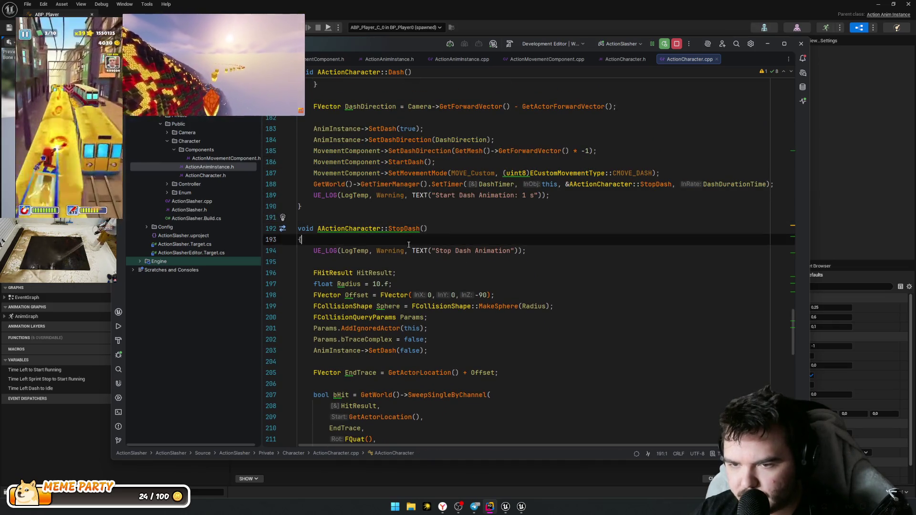
{"action": "scroll", "coordinate": [496, 215], "scroll_direction": "up", "scroll_amount": 3}
{"action": "left_click", "coordinate": [467, 190]}
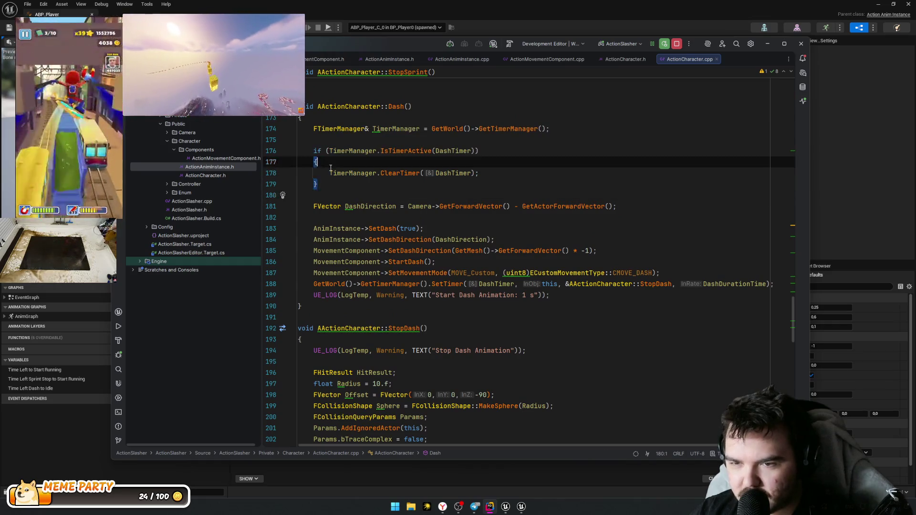
{"action": "left_click", "coordinate": [511, 177]}
{"action": "left_click_drag", "start_coordinate": [313, 173], "coordinate": [499, 175]}
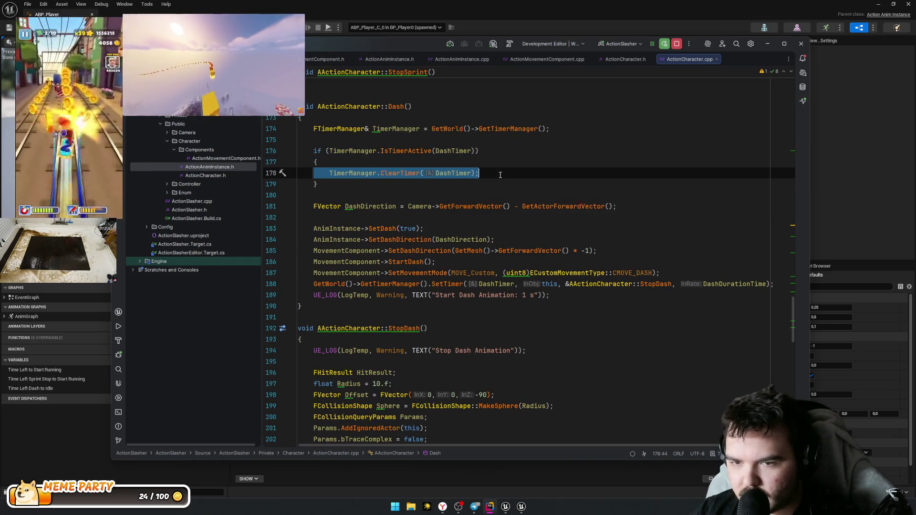
{"action": "left_click_drag", "start_coordinate": [407, 330], "coordinate": [386, 333]}
{"action": "key", "text": "ctrl+c"}
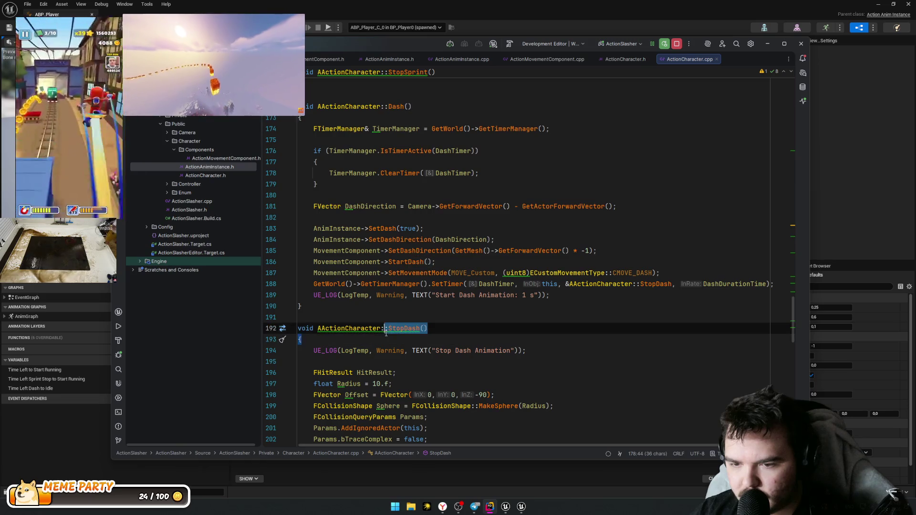
{"action": "left_click", "coordinate": [276, 173]}
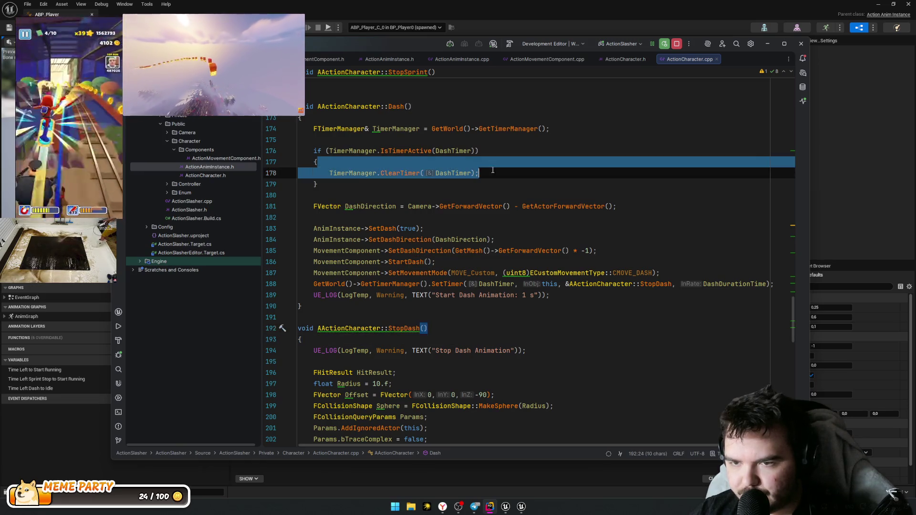
{"action": "left_click", "coordinate": [530, 172]}
{"action": "key", "text": "Return"}
{"action": "key", "text": "ctrl+v"}
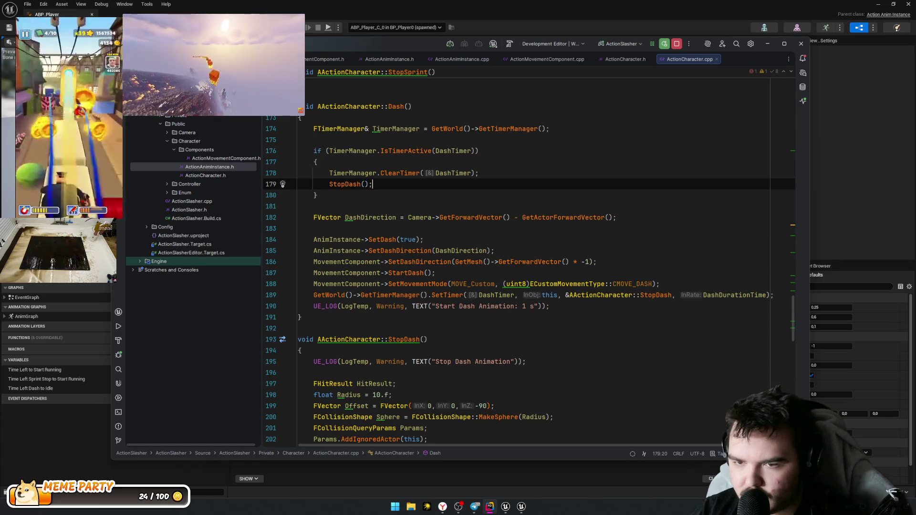
Step: Review StopDash's body, including the SetDash call, then trigger a Live Coding recompile
{"action": "scroll", "coordinate": [511, 197], "scroll_direction": "down", "scroll_amount": 5}
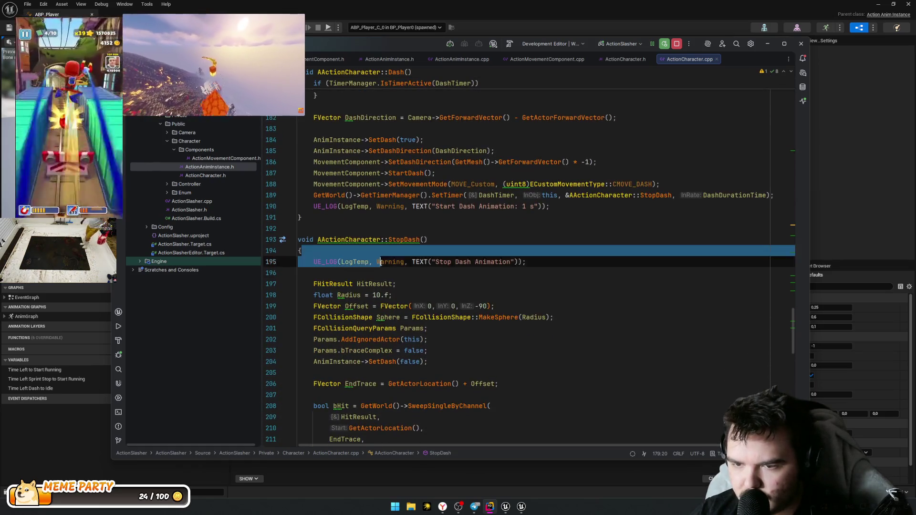
{"action": "left_click_drag", "start_coordinate": [303, 216], "coordinate": [392, 260]}
{"action": "scroll", "coordinate": [421, 302], "scroll_direction": "down", "scroll_amount": 2}
{"action": "left_click_drag", "start_coordinate": [302, 194], "coordinate": [459, 327]}
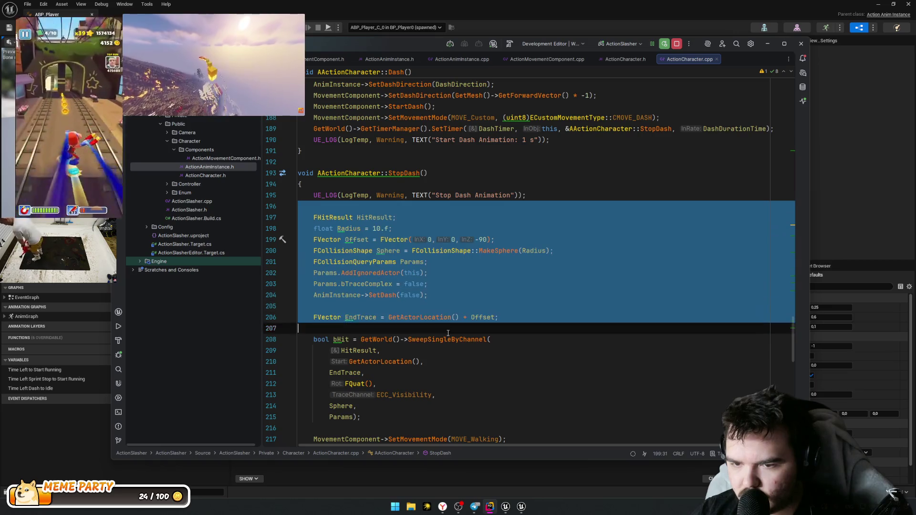
{"action": "scroll", "coordinate": [483, 334], "scroll_direction": "down", "scroll_amount": 3}
{"action": "scroll", "coordinate": [483, 334], "scroll_direction": "down", "scroll_amount": 2}
{"action": "left_click_drag", "start_coordinate": [305, 117], "coordinate": [493, 135]}
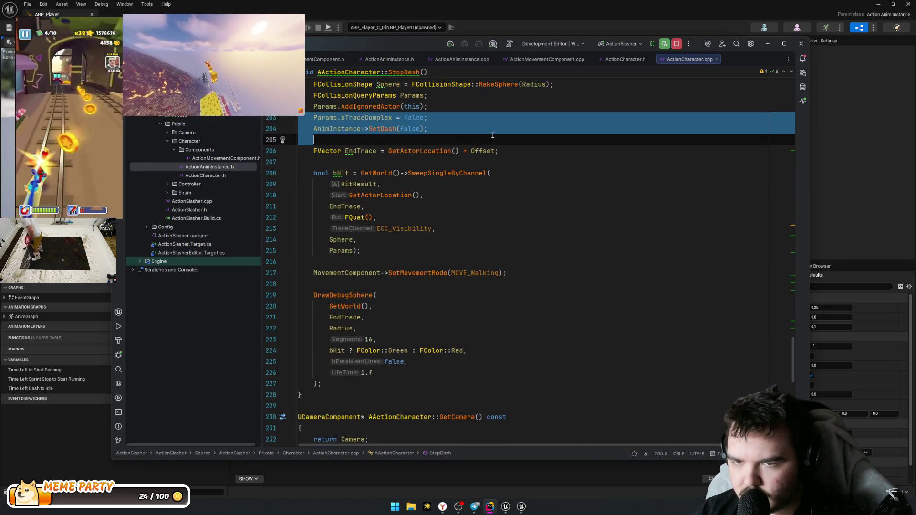
{"action": "scroll", "coordinate": [458, 201], "scroll_direction": "down", "scroll_amount": 3}
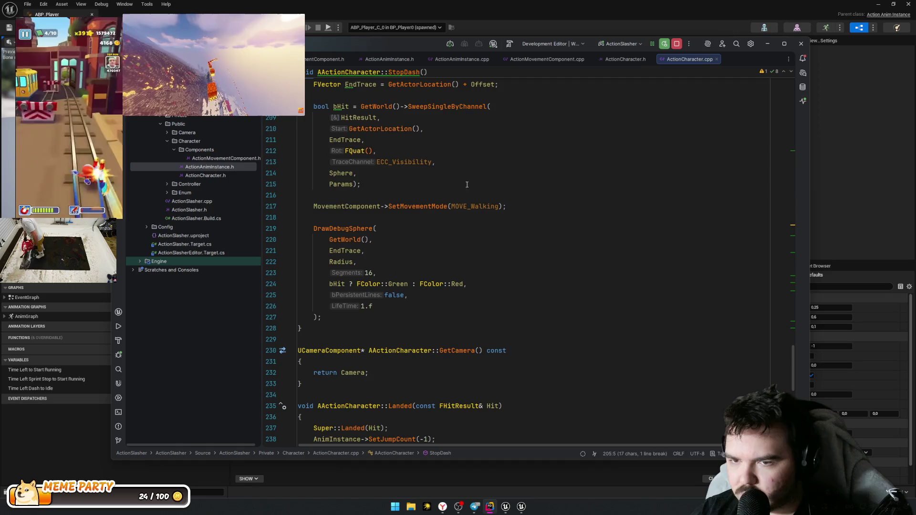
{"action": "left_click", "coordinate": [474, 195]}
{"action": "left_click_drag", "start_coordinate": [474, 230], "coordinate": [471, 253]}
{"action": "scroll", "coordinate": [448, 240], "scroll_direction": "up", "scroll_amount": 6}
{"action": "scroll", "coordinate": [449, 240], "scroll_direction": "up", "scroll_amount": 4}
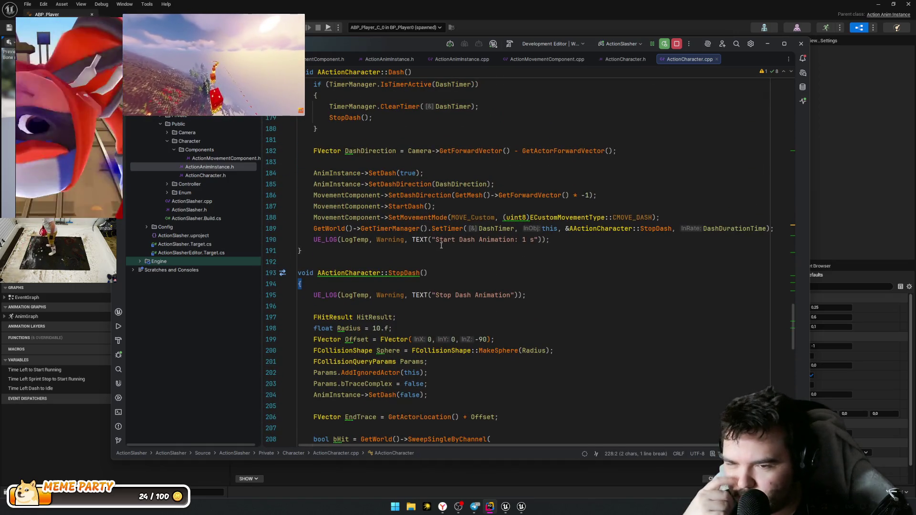
{"action": "left_click_drag", "start_coordinate": [320, 173], "coordinate": [430, 272]}
{"action": "scroll", "coordinate": [397, 306], "scroll_direction": "up", "scroll_amount": 3}
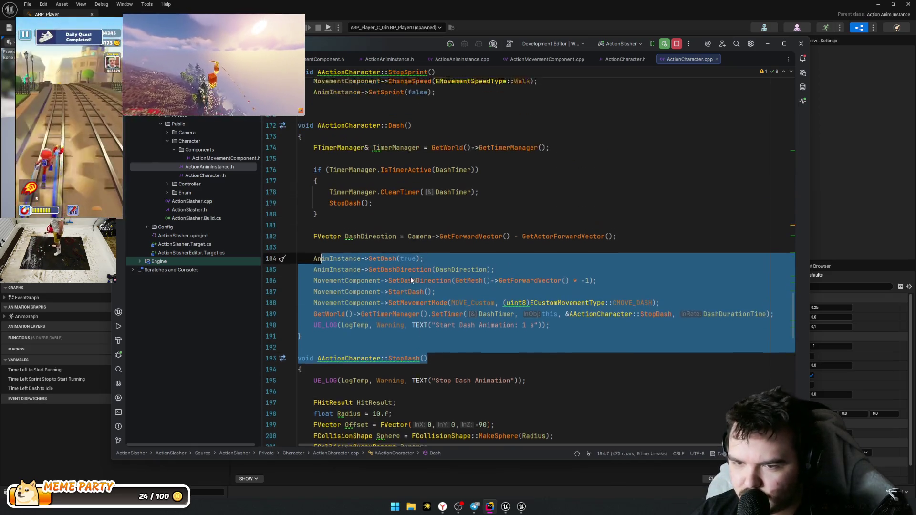
{"action": "double_click", "coordinate": [408, 273]}
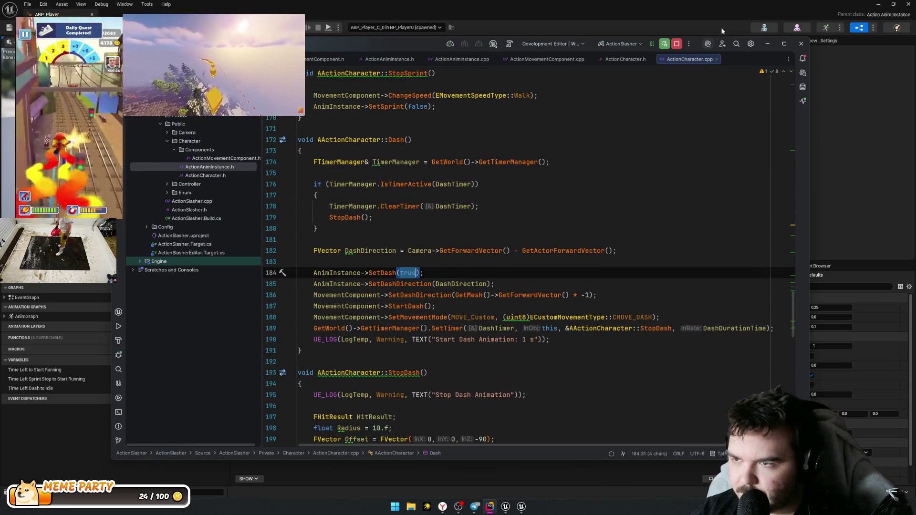
{"action": "key", "text": "ctrl+alt+F11"}
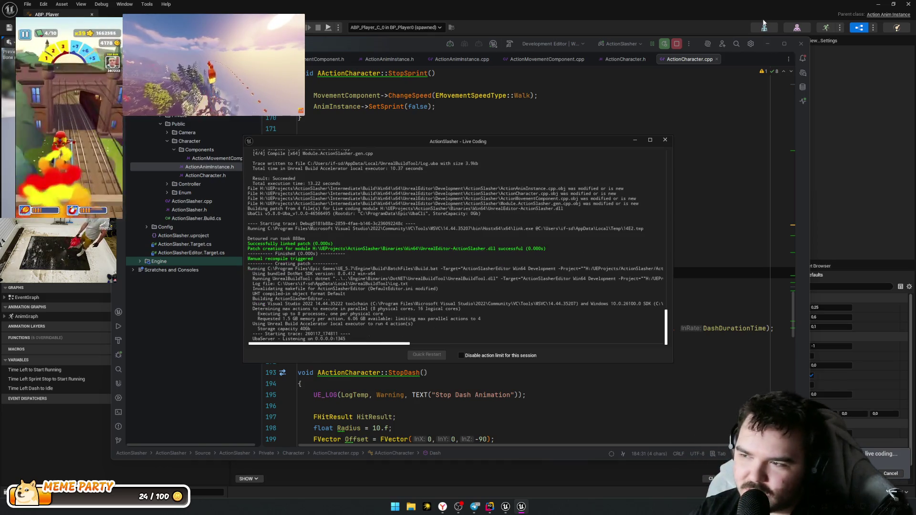
Step: Wait for the ActionSlasher Live Coding patch to finish, then return to ABP_Player
{"action": "mouse_move", "coordinate": [762, 75]}
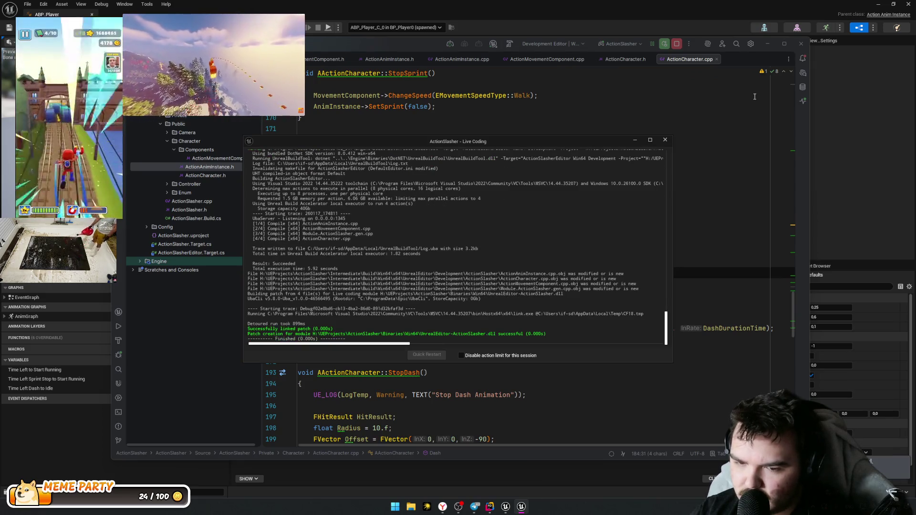
{"action": "key", "text": "alt+Tab"}
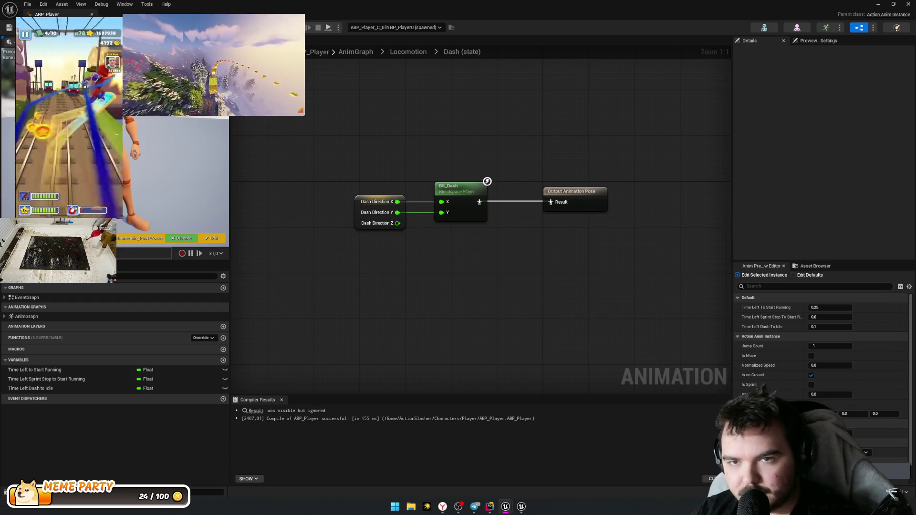
Step: Play-test two dashes and an attack, stop, then show the 06_Dash folder in the Content Drawer
{"action": "key", "text": "alt+p"}
{"action": "key", "text": "shift"}
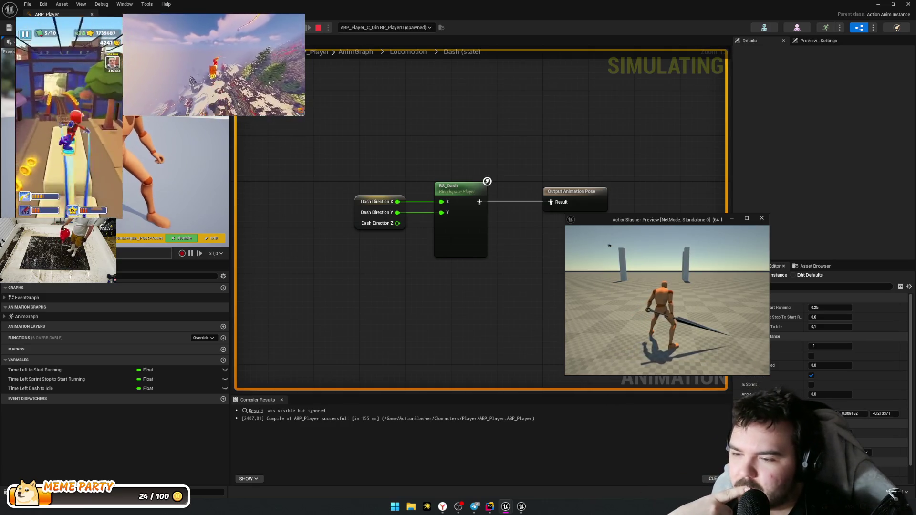
{"action": "key", "text": "space"}
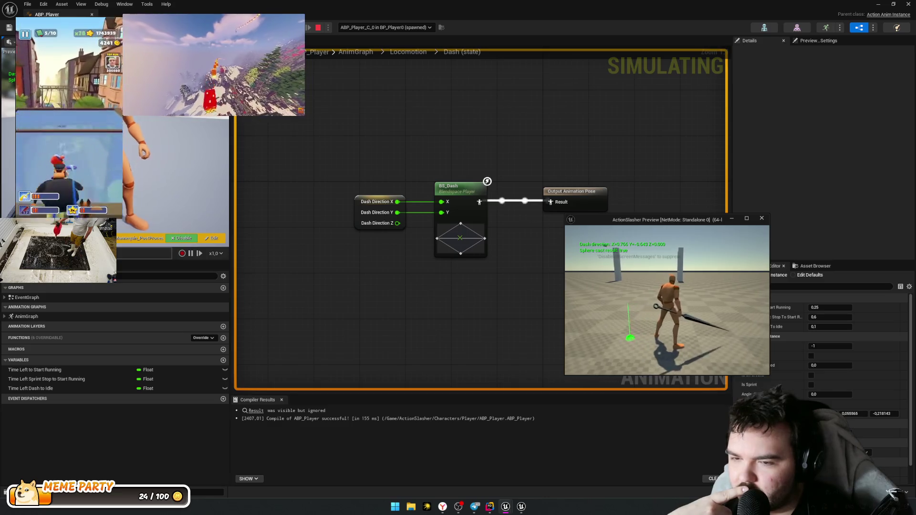
{"action": "left_click", "coordinate": [598, 245]}
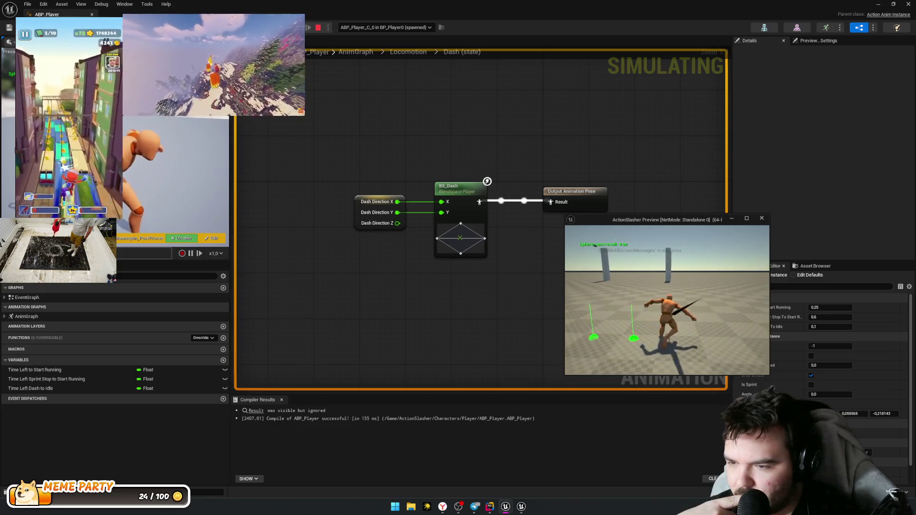
{"action": "key", "text": "Escape"}
{"action": "key", "text": "ctrl+space"}
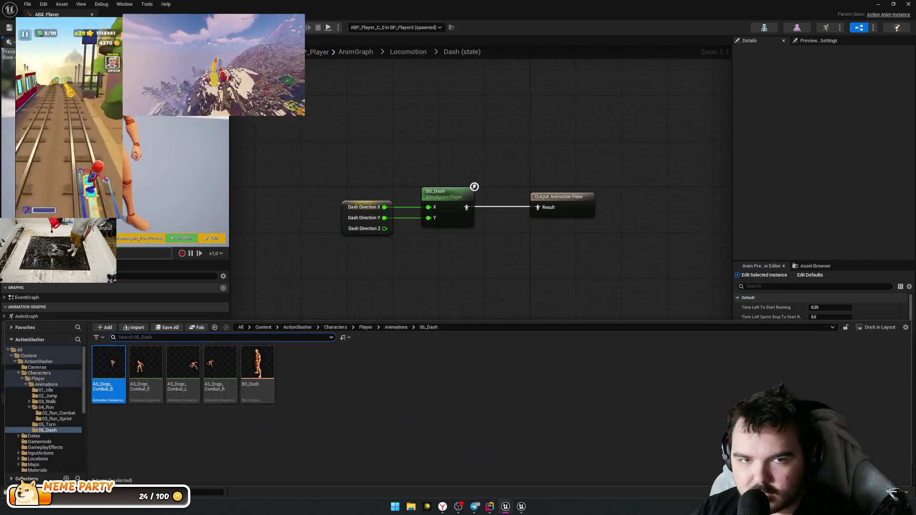
Step: In BP_Player, attach the StaticMesh weapon component to WeaponSocket
{"action": "double_click", "coordinate": [106, 382]}
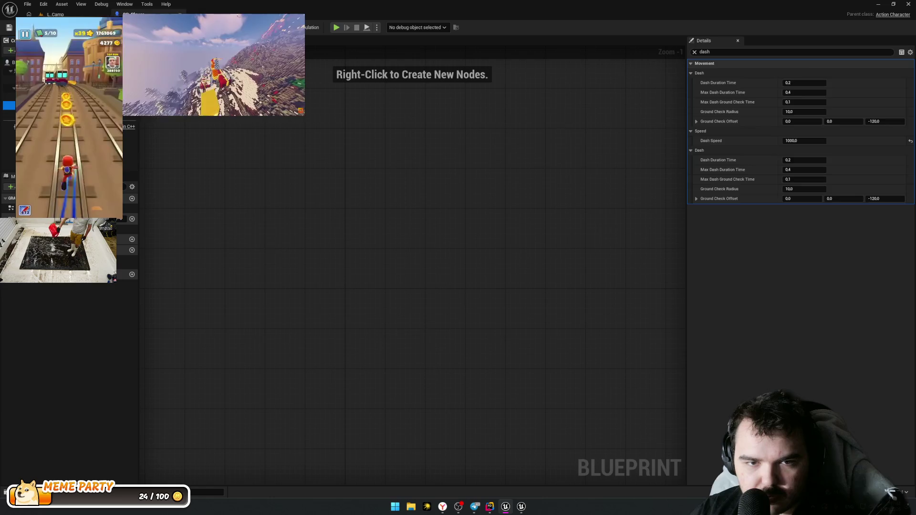
{"action": "left_click", "coordinate": [71, 114]}
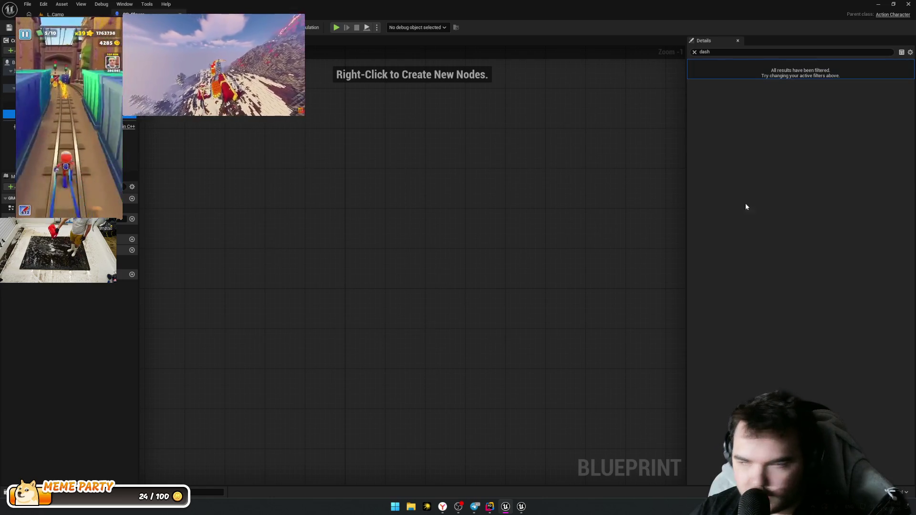
{"action": "left_click", "coordinate": [695, 51]}
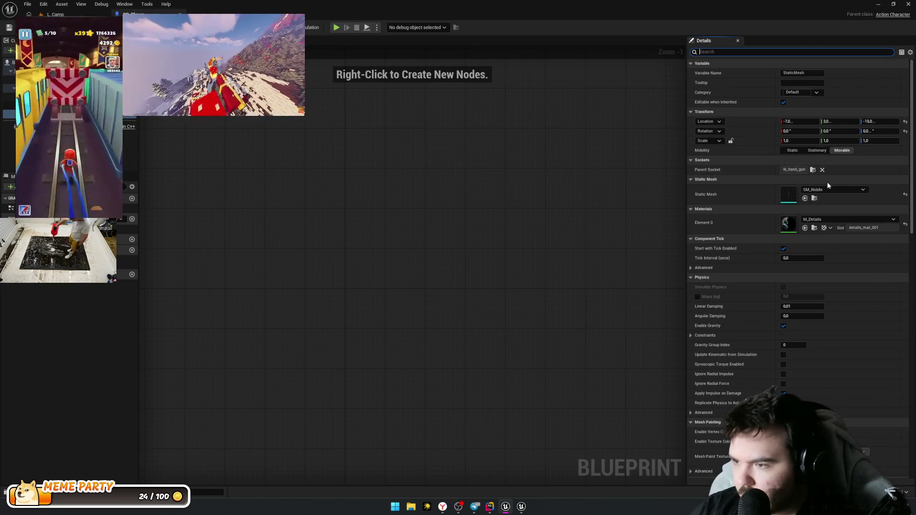
{"action": "left_click", "coordinate": [812, 170]}
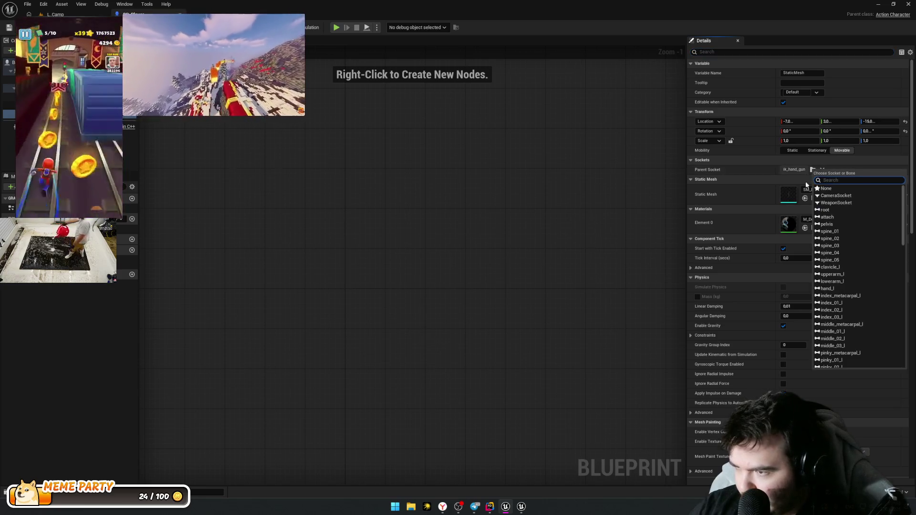
{"action": "left_click", "coordinate": [848, 202]}
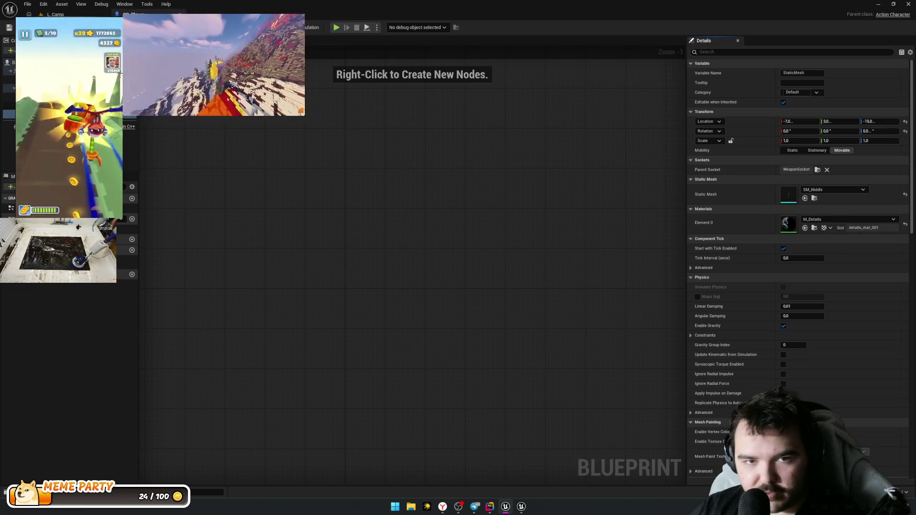
Step: Play-test L_Camp, reset the mesh's Location offset to zero, and play again
{"action": "key", "text": "ctrl+Tab"}
{"action": "key", "text": "alt+p"}
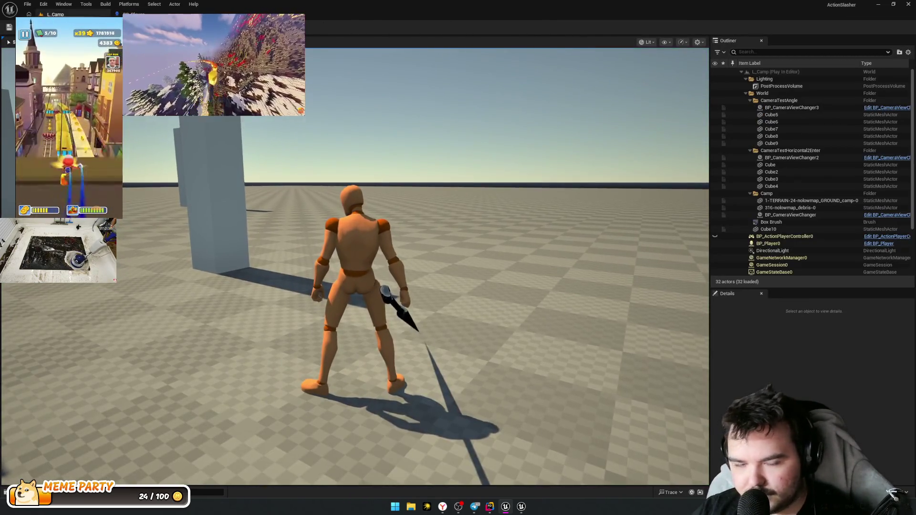
{"action": "key", "text": "Escape"}
{"action": "key", "text": "ctrl+Tab"}
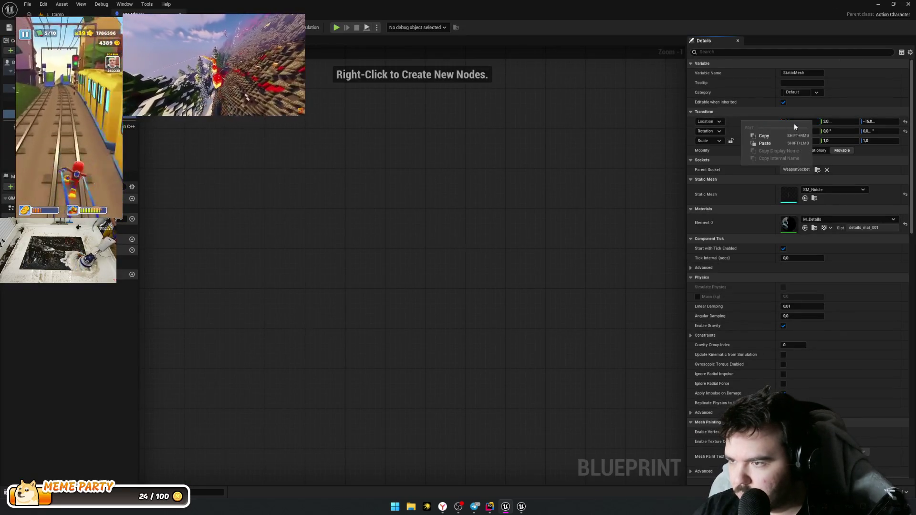
{"action": "left_click", "coordinate": [905, 122]}
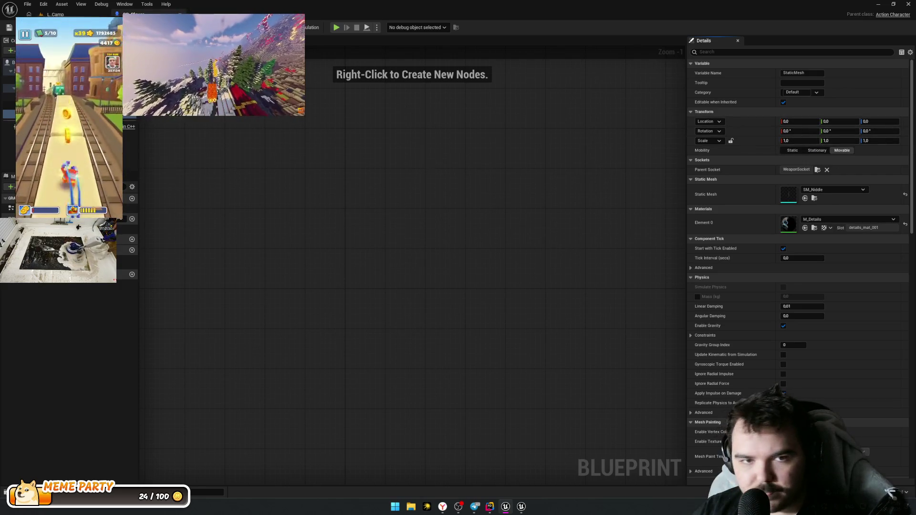
{"action": "key", "text": "ctrl+Tab"}
{"action": "key", "text": "alt+p"}
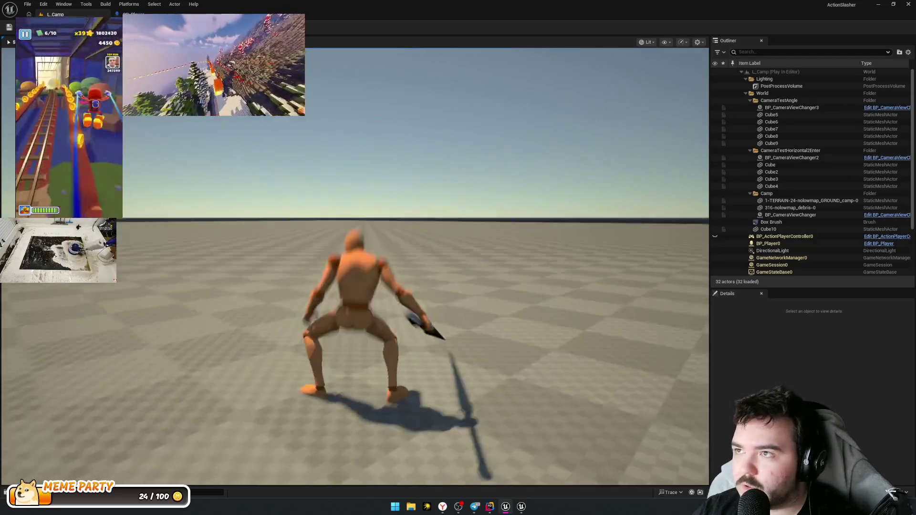
Step: Stop the play test, then preview AS_Doge_Combat_B from 06_Dash scrubbed back near its start
{"action": "key", "text": "Escape"}
{"action": "key", "text": "ctrl+space"}
{"action": "double_click", "coordinate": [109, 365]}
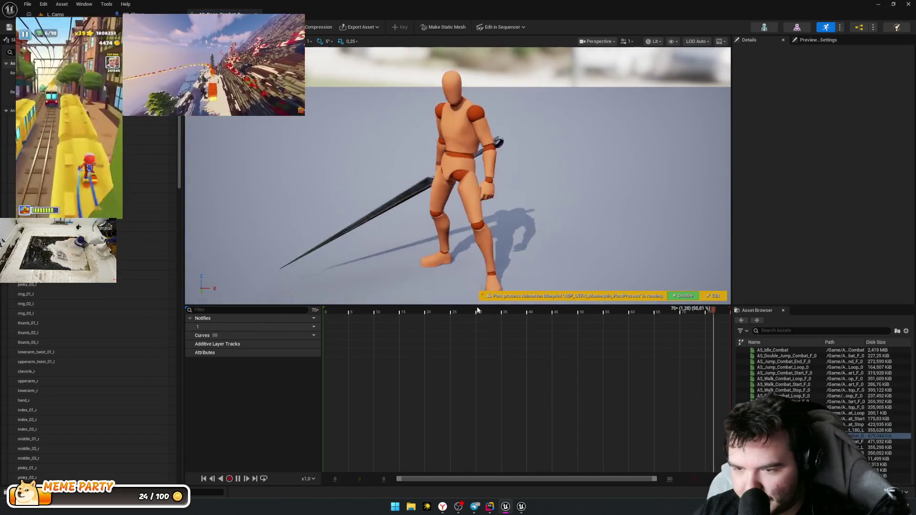
{"action": "left_click_drag", "start_coordinate": [477, 308], "coordinate": [296, 311]}
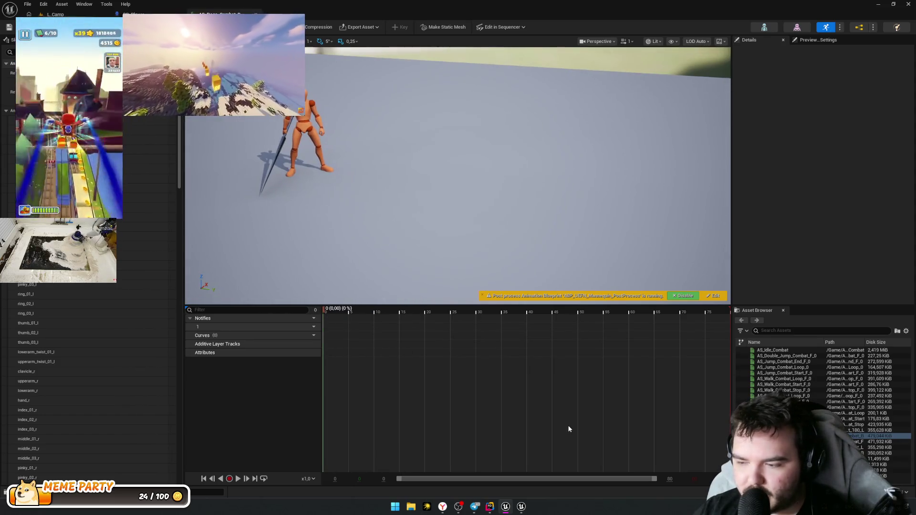
{"action": "left_click", "coordinate": [488, 505]}
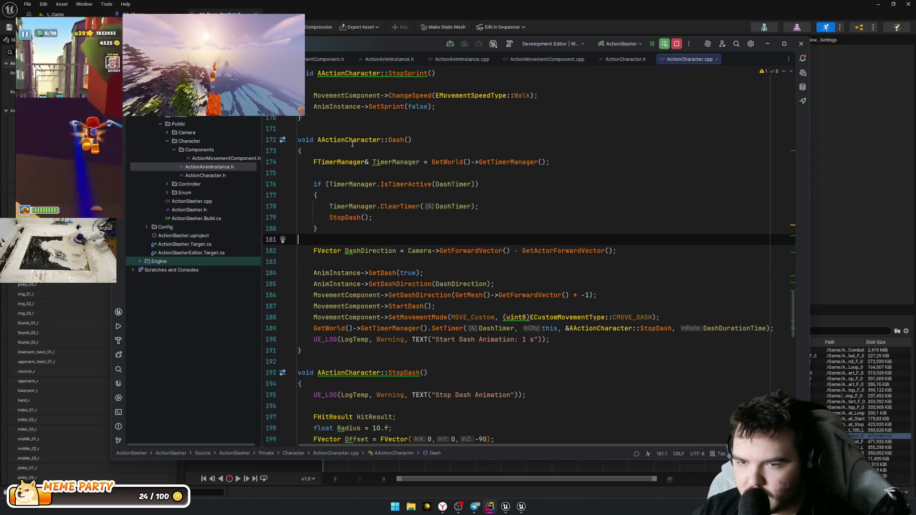
Step: Review the DashDirection and SetDashDirection code in Dash() in ActionCharacter.cpp
{"action": "left_click_drag", "start_coordinate": [461, 285], "coordinate": [454, 287]}
{"action": "left_click_drag", "start_coordinate": [303, 235], "coordinate": [442, 247]}
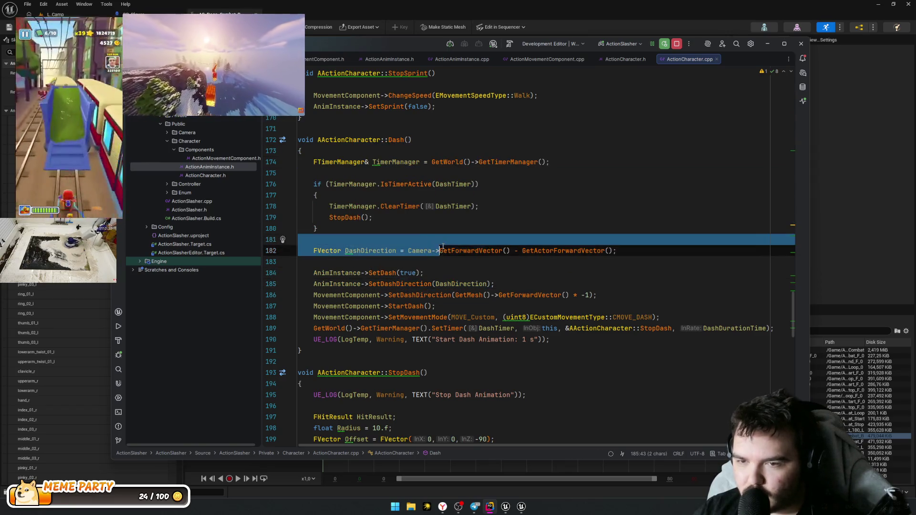
{"action": "scroll", "coordinate": [478, 248], "scroll_direction": "down", "scroll_amount": 15}
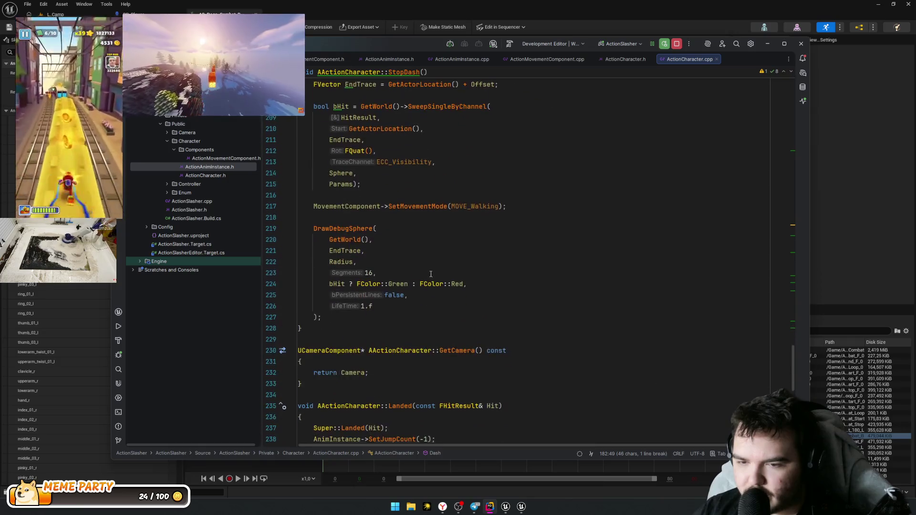
{"action": "scroll", "coordinate": [447, 249], "scroll_direction": "down", "scroll_amount": 8}
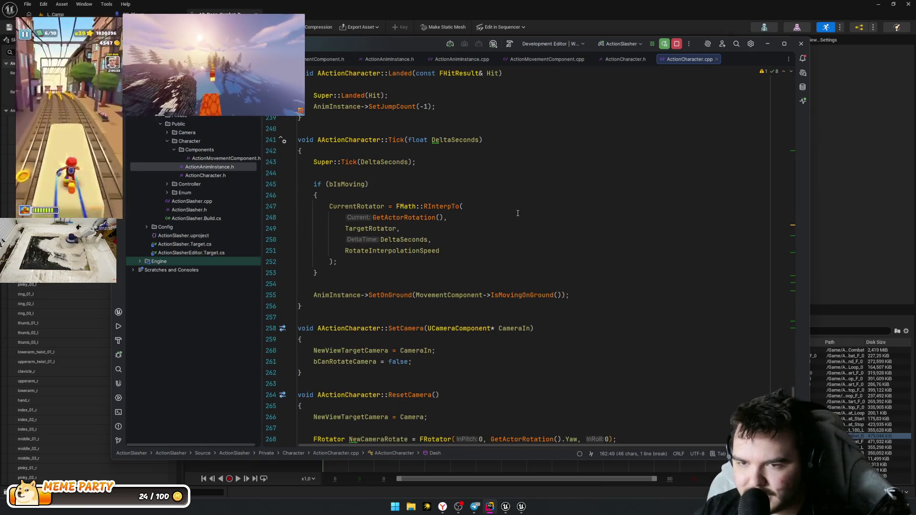
{"action": "scroll", "coordinate": [477, 201], "scroll_direction": "down", "scroll_amount": 3}
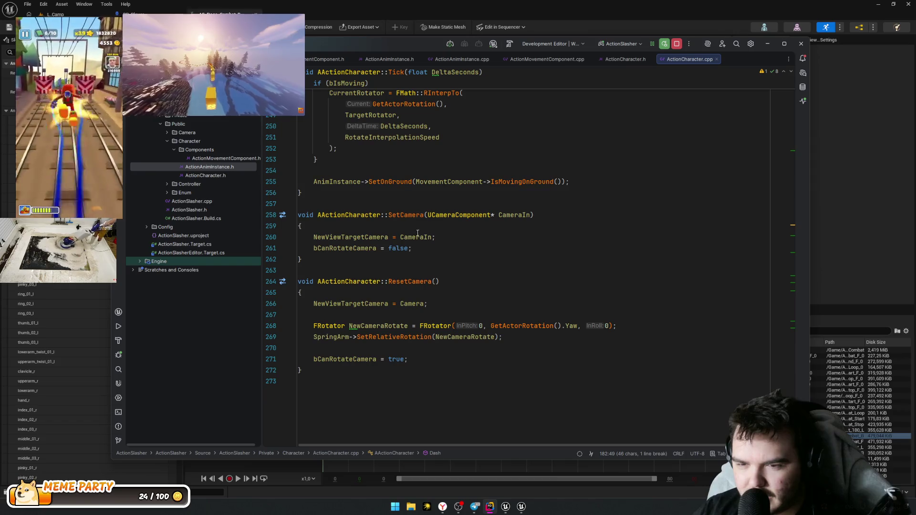
{"action": "scroll", "coordinate": [417, 232], "scroll_direction": "up", "scroll_amount": 20}
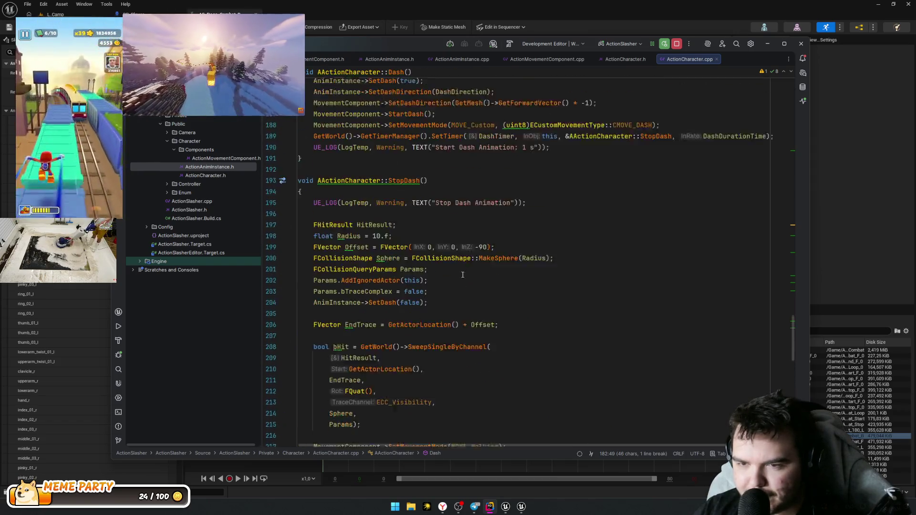
{"action": "scroll", "coordinate": [458, 267], "scroll_direction": "up", "scroll_amount": 6}
{"action": "left_click", "coordinate": [439, 237]}
{"action": "scroll", "coordinate": [435, 248], "scroll_direction": "up", "scroll_amount": 5}
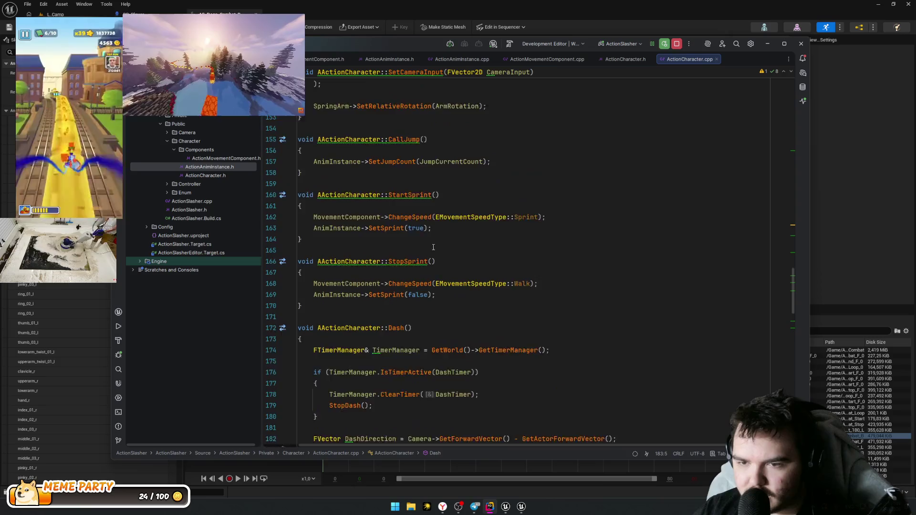
{"action": "scroll", "coordinate": [434, 248], "scroll_direction": "up", "scroll_amount": 4}
Step: Go from the CallJump definition to its declaration in ActionCharacter.h, caret on the line below
{"action": "mouse_move", "coordinate": [305, 304]}
{"action": "left_mouse_down"}
{"action": "mouse_move", "coordinate": [371, 292]}
{"action": "mouse_move", "coordinate": [334, 276]}
{"action": "left_mouse_up"}
{"action": "left_click", "coordinate": [462, 283]}
{"action": "left_click", "coordinate": [279, 270]}
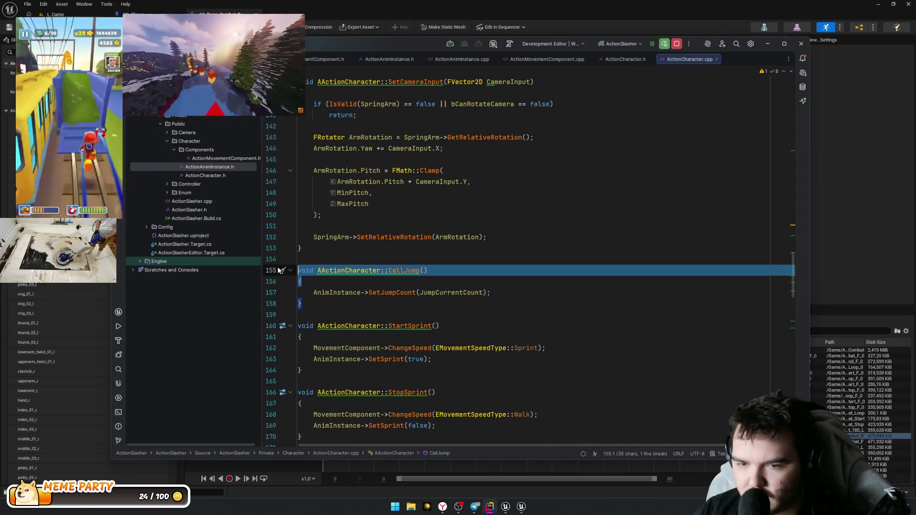
{"action": "left_click", "coordinate": [430, 284]}
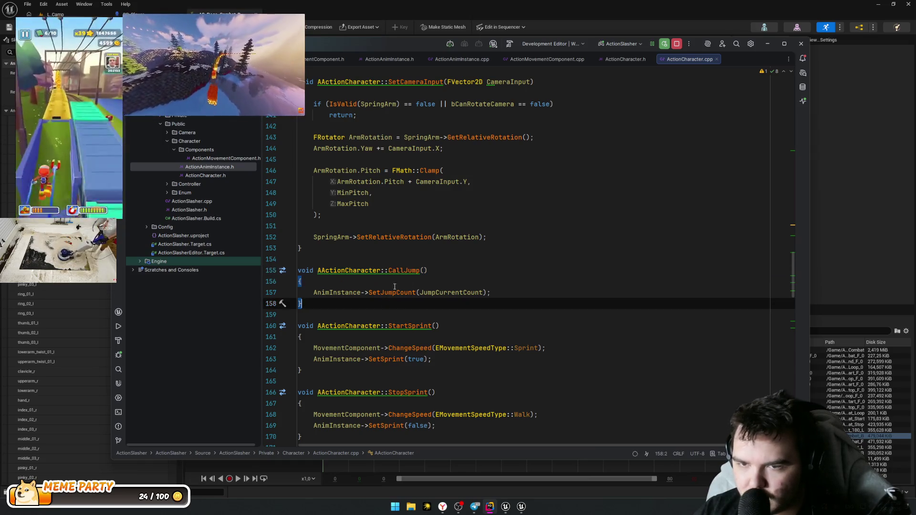
{"action": "scroll", "coordinate": [482, 293], "scroll_direction": "down", "scroll_amount": 13}
{"action": "scroll", "coordinate": [482, 293], "scroll_direction": "up", "scroll_amount": 10}
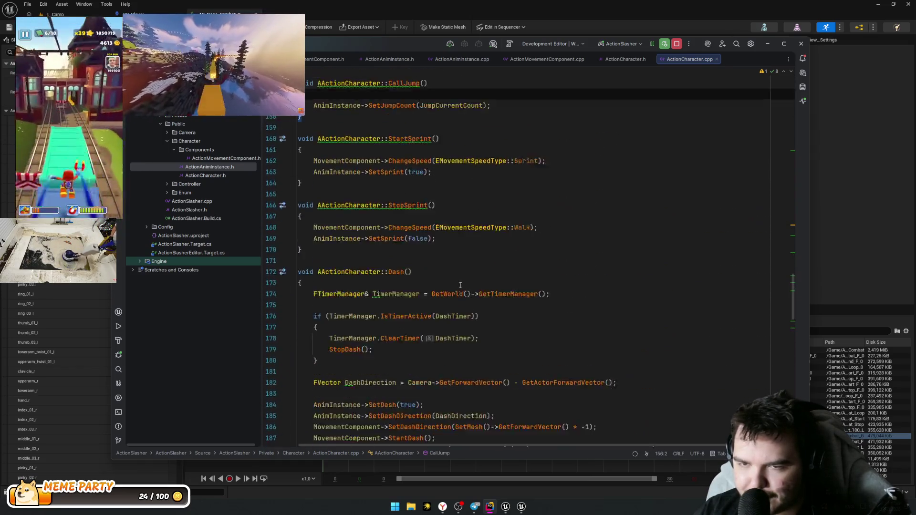
{"action": "left_click", "coordinate": [402, 174], "text": "ctrl"}
{"action": "left_click", "coordinate": [396, 227]}
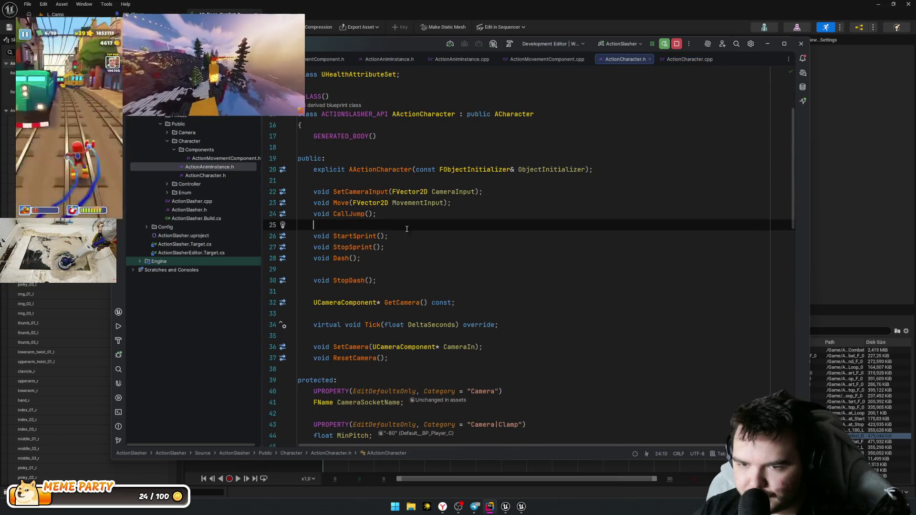
Step: Declare void CallDash() below CallJump and generate its empty definition in ActionCharacter.cpp
{"action": "key", "text": "Return"}
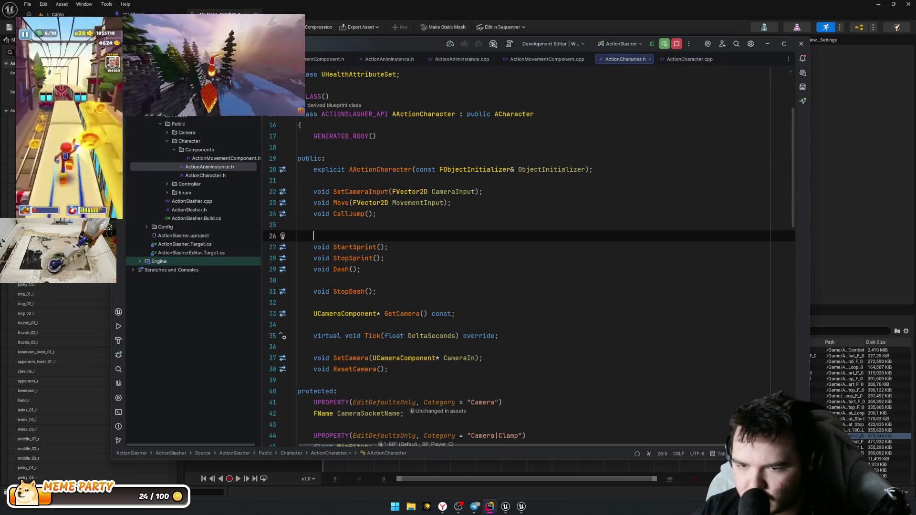
{"action": "left_click", "coordinate": [334, 225]}
{"action": "type", "text": "void C"}
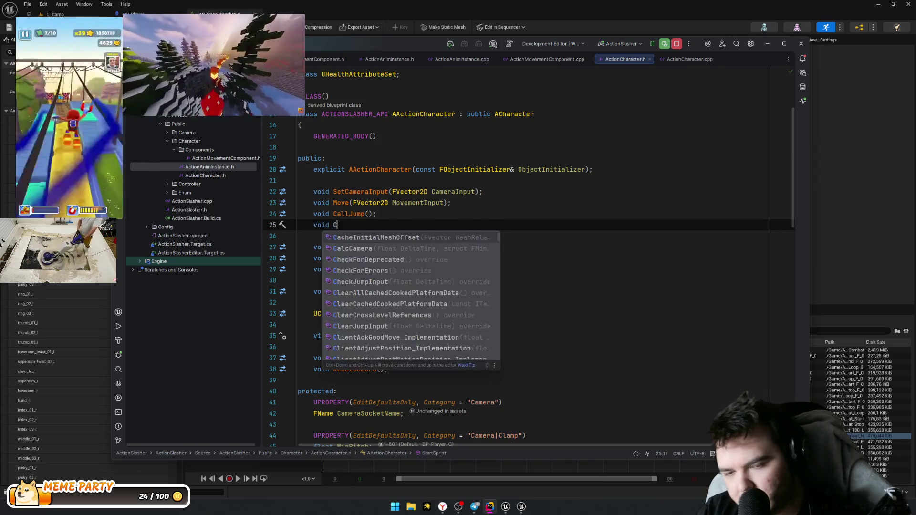
{"action": "type", "text": "allDash();"}
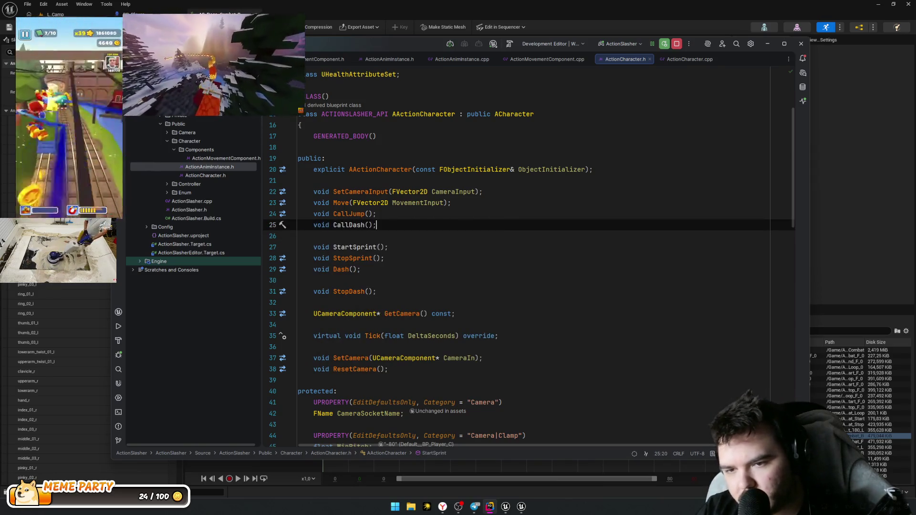
{"action": "key", "text": "alt+Return"}
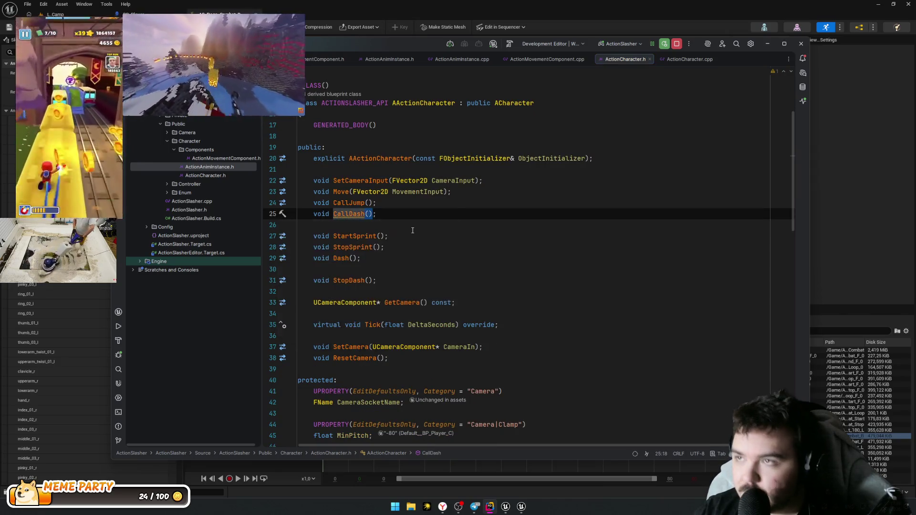
{"action": "left_click", "coordinate": [413, 229]}
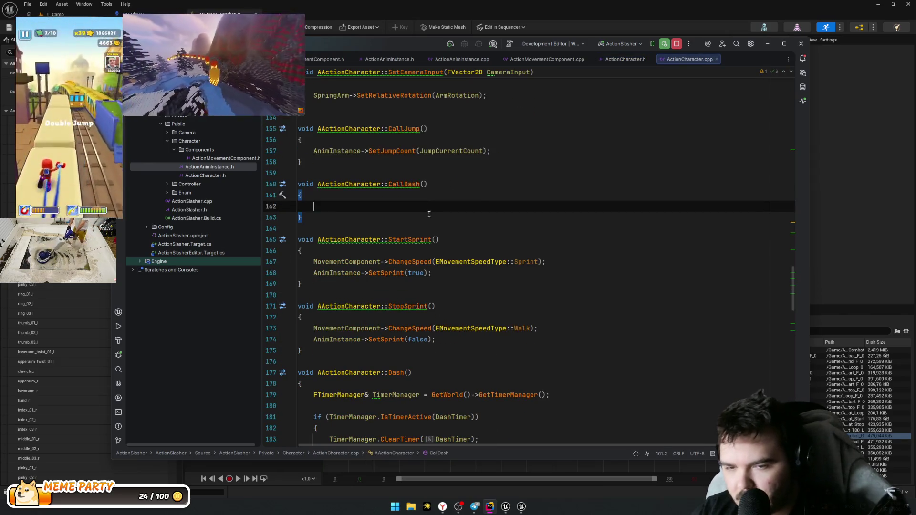
{"action": "key", "text": "Return"}
Step: Cut the AnimInstance SetDash(true) and SetDashDirection(DashDirection) lines out of Dash()
{"action": "scroll", "coordinate": [476, 231], "scroll_direction": "down", "scroll_amount": 7}
{"action": "left_click", "coordinate": [475, 231]}
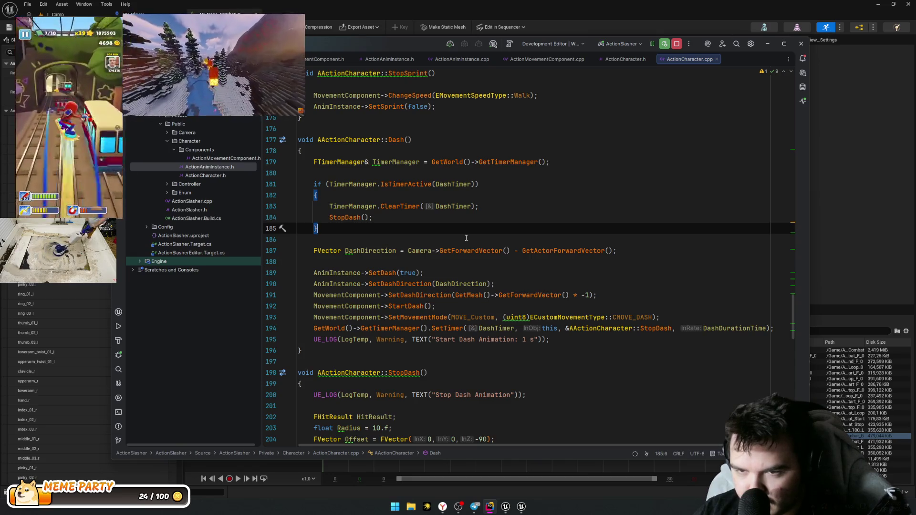
{"action": "scroll", "coordinate": [466, 238], "scroll_direction": "up", "scroll_amount": 7}
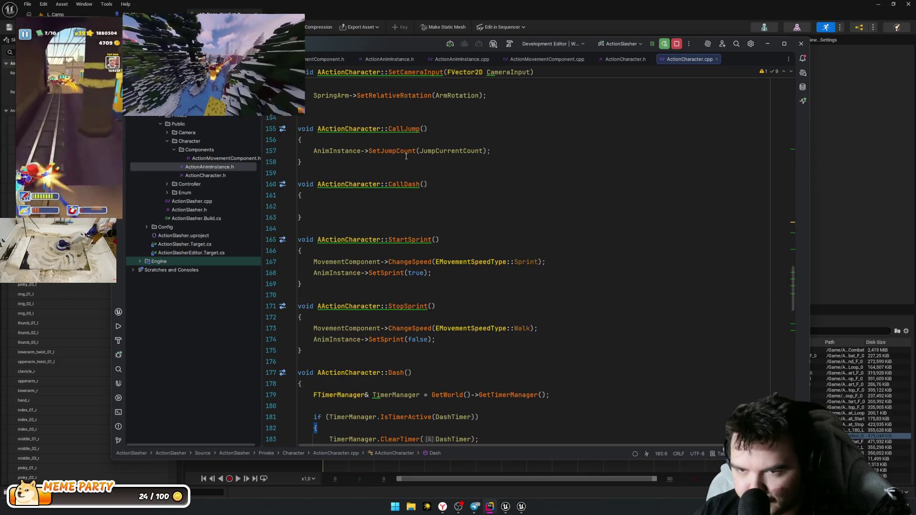
{"action": "scroll", "coordinate": [415, 186], "scroll_direction": "down", "scroll_amount": 4}
{"action": "key", "text": "alt+Up"}
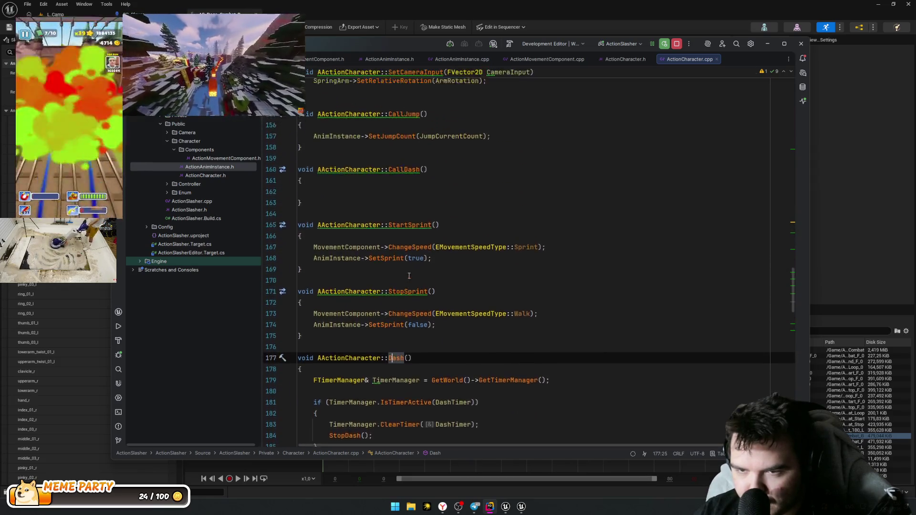
{"action": "scroll", "coordinate": [413, 276], "scroll_direction": "down", "scroll_amount": 6}
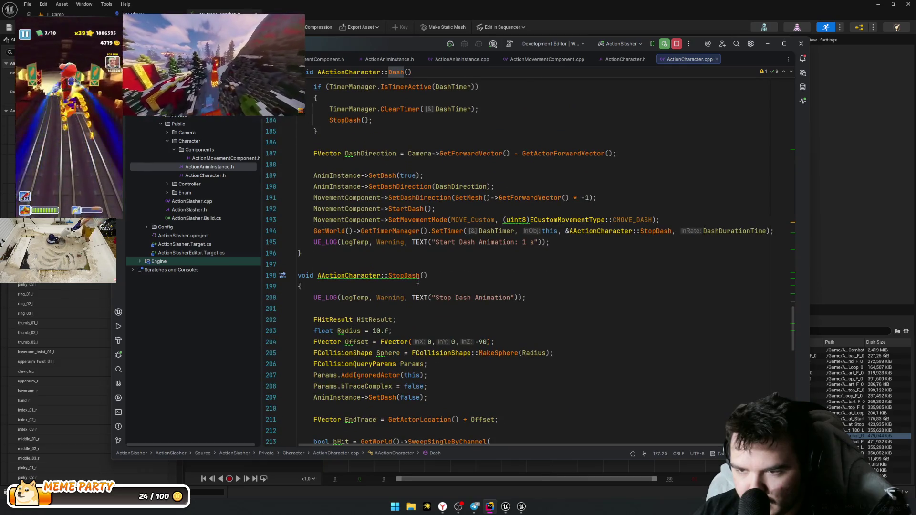
{"action": "left_click_drag", "start_coordinate": [550, 242], "coordinate": [581, 231]}
{"action": "scroll", "coordinate": [465, 220], "scroll_direction": "up", "scroll_amount": 1}
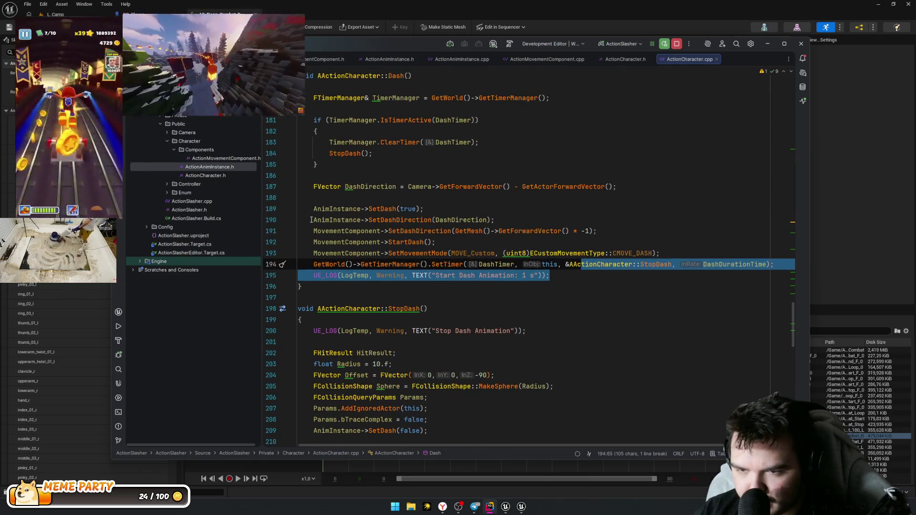
{"action": "left_click_drag", "start_coordinate": [313, 209], "coordinate": [507, 218]}
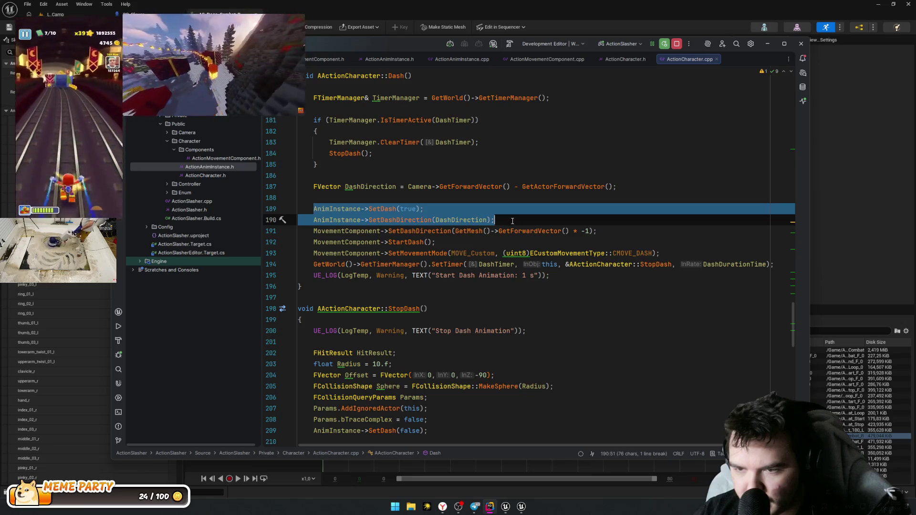
{"action": "scroll", "coordinate": [507, 239], "scroll_direction": "up", "scroll_amount": 4}
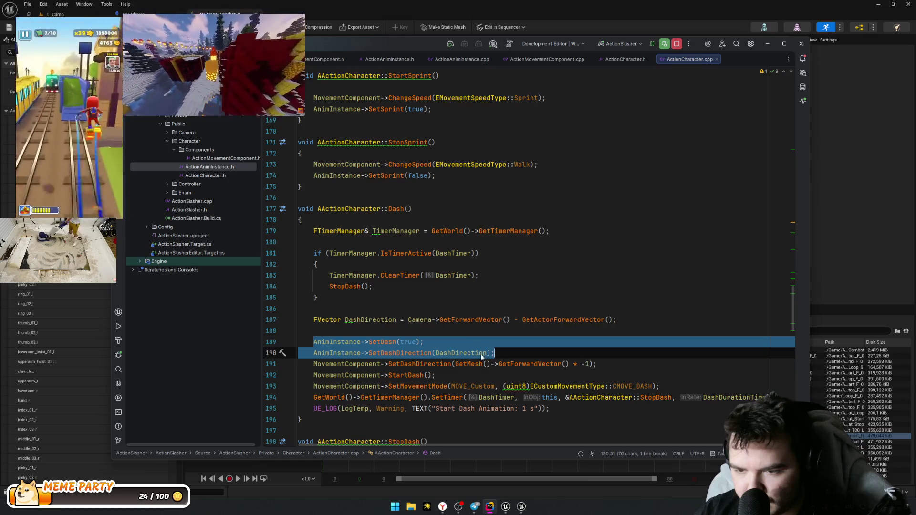
{"action": "key", "text": "ctrl+x"}
{"action": "left_click", "coordinate": [490, 304]}
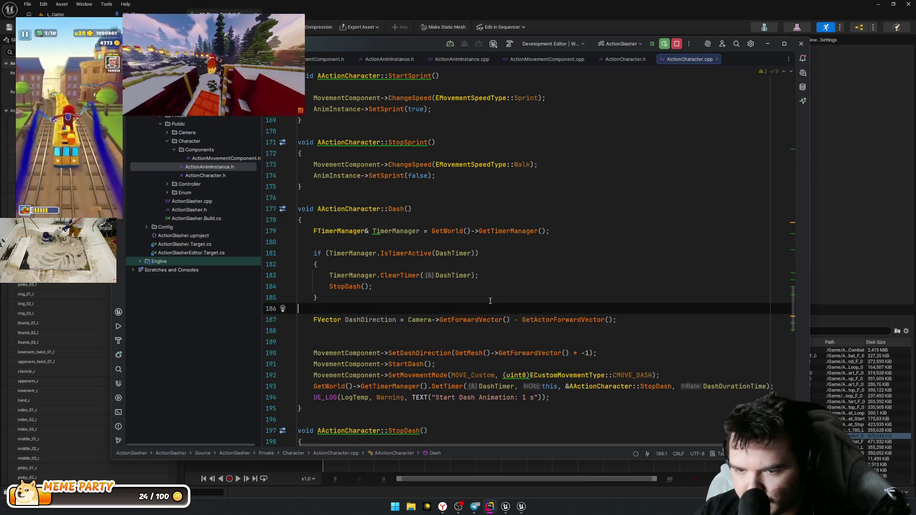
Step: Undo the earlier cut, then cut the DashDirection calculation together with the SetDash calls from Dash()
{"action": "key", "text": "Return"}
{"action": "key", "text": "ctrl+v"}
{"action": "key", "text": "Return"}
{"action": "key", "text": "Down"}
{"action": "key", "text": "Down"}
{"action": "key", "text": "Delete"}
{"action": "key", "text": "ctrl+z"}
{"action": "key", "text": "ctrl+z"}
{"action": "key", "text": "ctrl+z"}
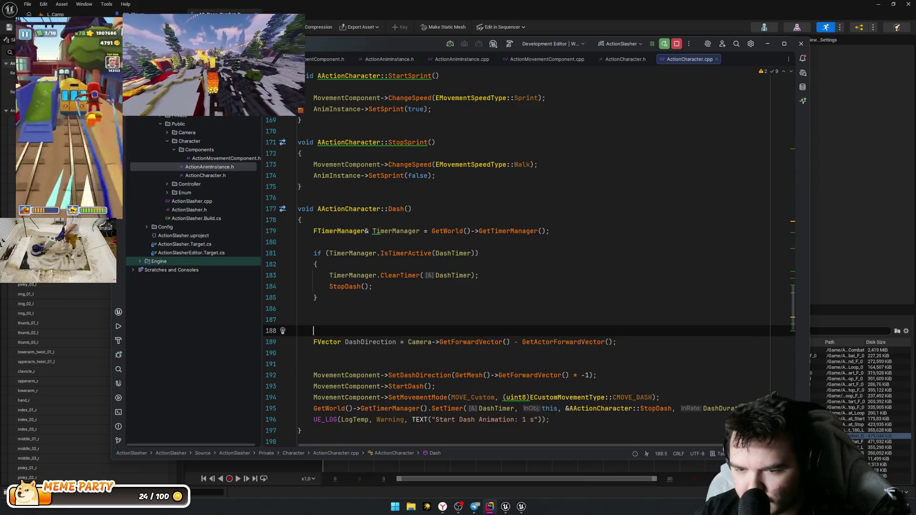
{"action": "key", "text": "ctrl+z"}
{"action": "key", "text": "Down"}
{"action": "key", "text": "Home"}
{"action": "key", "text": "shift+Up"}
{"action": "key", "text": "shift+Up"}
{"action": "key", "text": "shift+Up"}
{"action": "key", "text": "ctrl+x"}
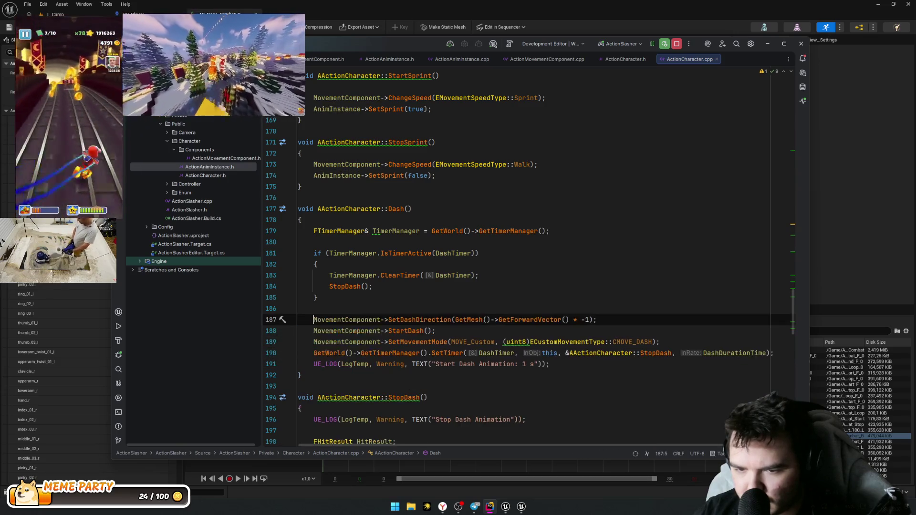
Step: Paste the DashDirection and AnimInstance dash code into the empty CallDash body
{"action": "scroll", "coordinate": [410, 175], "scroll_direction": "up", "scroll_amount": 4}
{"action": "left_click", "coordinate": [409, 186]}
{"action": "left_click", "coordinate": [409, 176]}
{"action": "key", "text": "ctrl+v"}
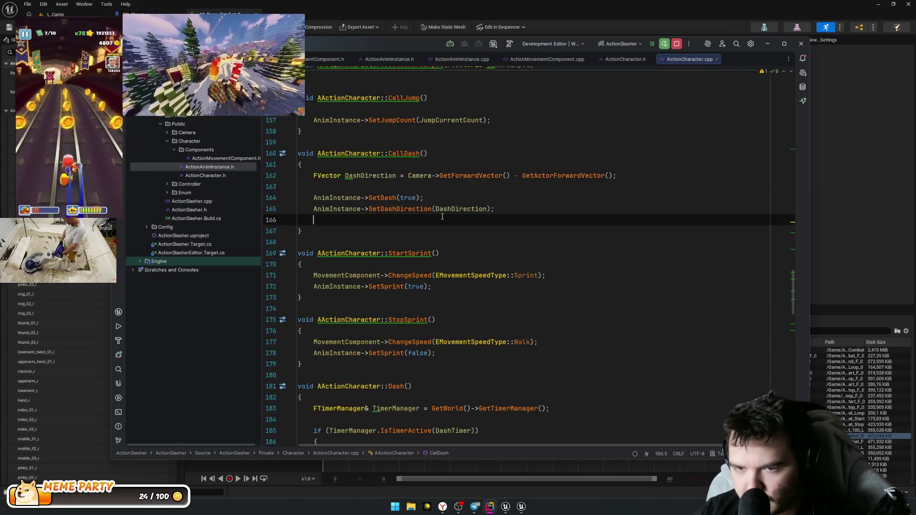
Step: Move the timer check block from Dash() to the top of CallDash and remove the extra blank line
{"action": "scroll", "coordinate": [409, 191], "scroll_direction": "down", "scroll_amount": 3}
{"action": "left_click_drag", "start_coordinate": [373, 331], "coordinate": [317, 308]}
{"action": "left_click_drag", "start_coordinate": [342, 342], "coordinate": [264, 279]}
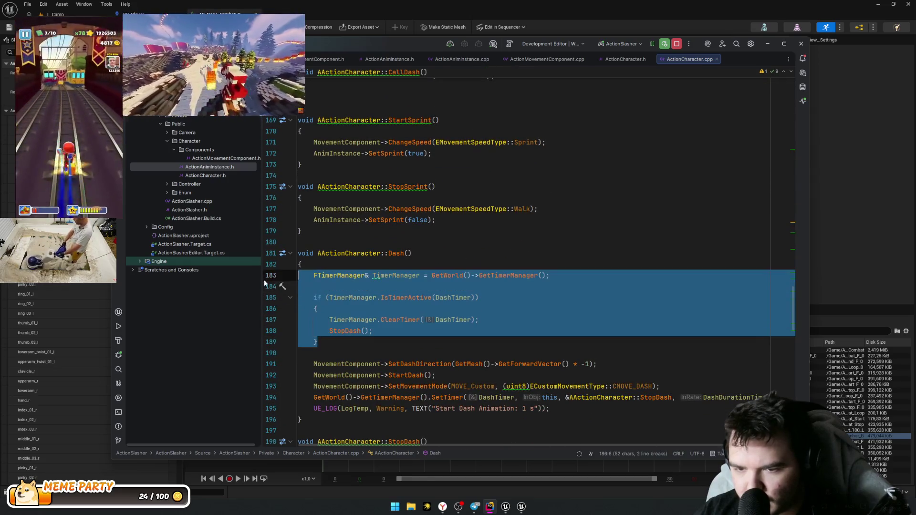
{"action": "key", "text": "BackSpace"}
{"action": "scroll", "coordinate": [357, 239], "scroll_direction": "up", "scroll_amount": 4}
{"action": "left_click", "coordinate": [357, 175]}
{"action": "left_click_drag", "start_coordinate": [357, 176], "coordinate": [367, 169]}
{"action": "key", "text": "ctrl+v"}
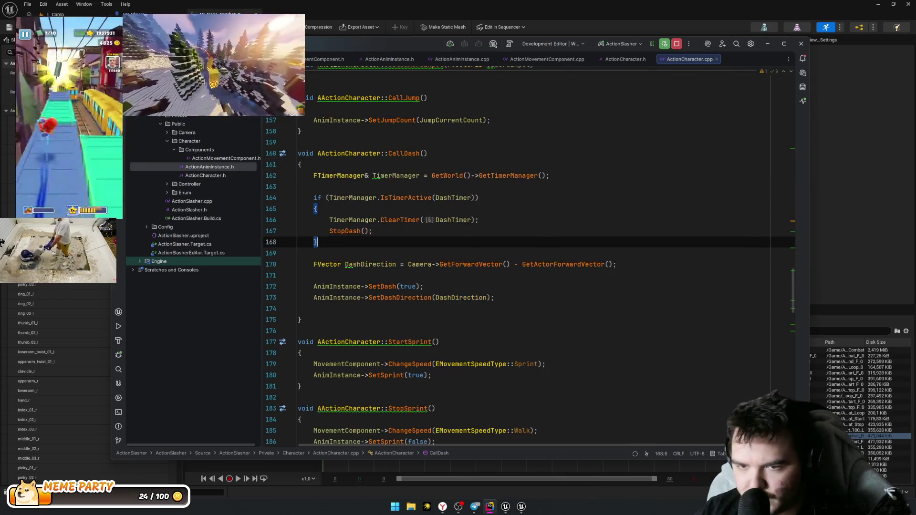
{"action": "left_click", "coordinate": [343, 276]}
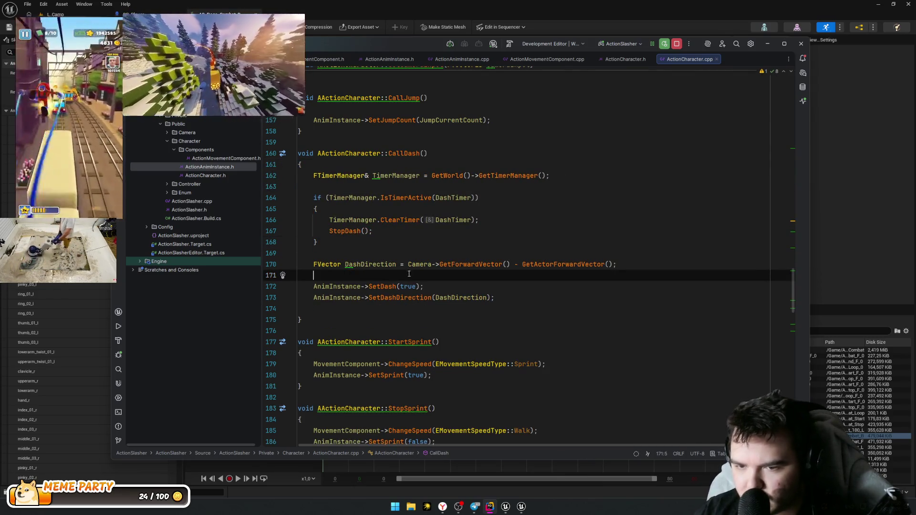
{"action": "key", "text": "BackSpace"}
Step: Remove the leftover blank lines from Dash()
{"action": "left_click", "coordinate": [299, 308]}
{"action": "scroll", "coordinate": [334, 296], "scroll_direction": "down", "scroll_amount": 5}
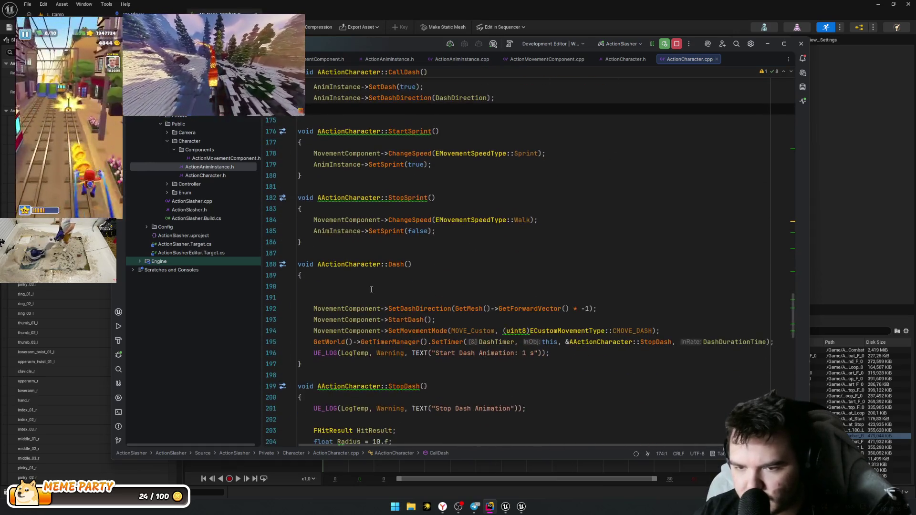
{"action": "left_click", "coordinate": [373, 287]}
{"action": "key", "text": "Delete"}
{"action": "key", "text": "Delete"}
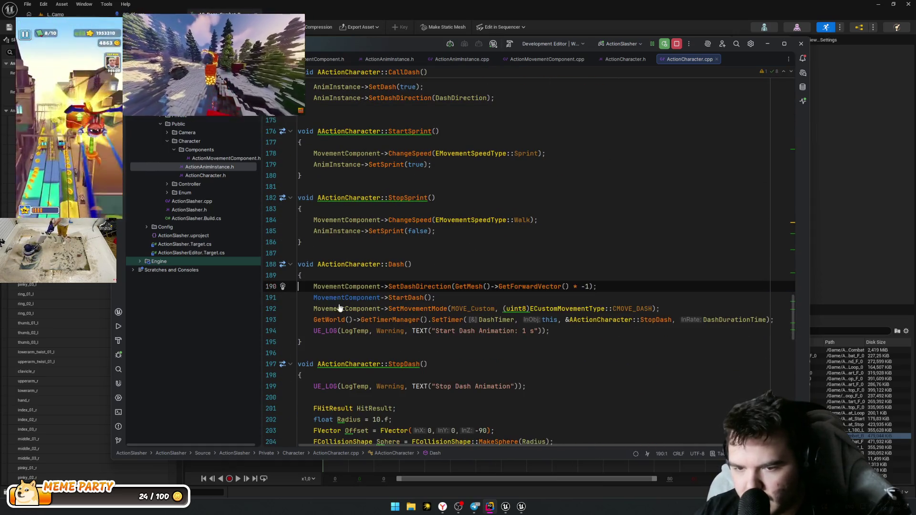
Step: Add SetTimer(DashTimer, this, &AActionCharacter::StopDash, DashDurationTime) to CallDash after SetDashDirection
{"action": "left_click", "coordinate": [437, 353]}
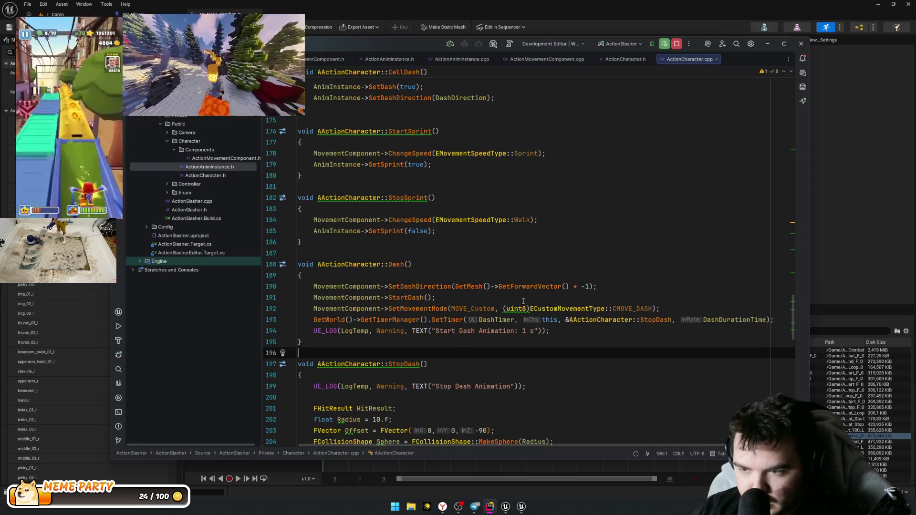
{"action": "left_click", "coordinate": [779, 321]}
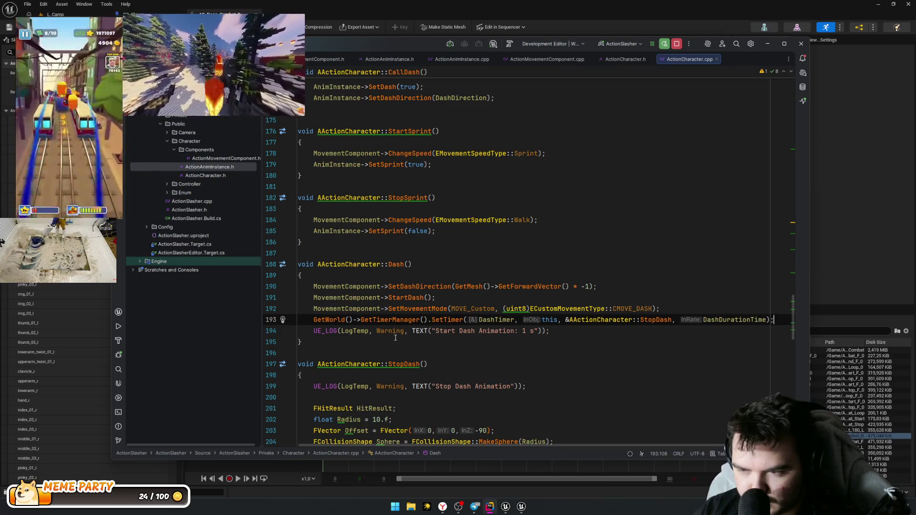
{"action": "scroll", "coordinate": [453, 315], "scroll_direction": "up", "scroll_amount": 6}
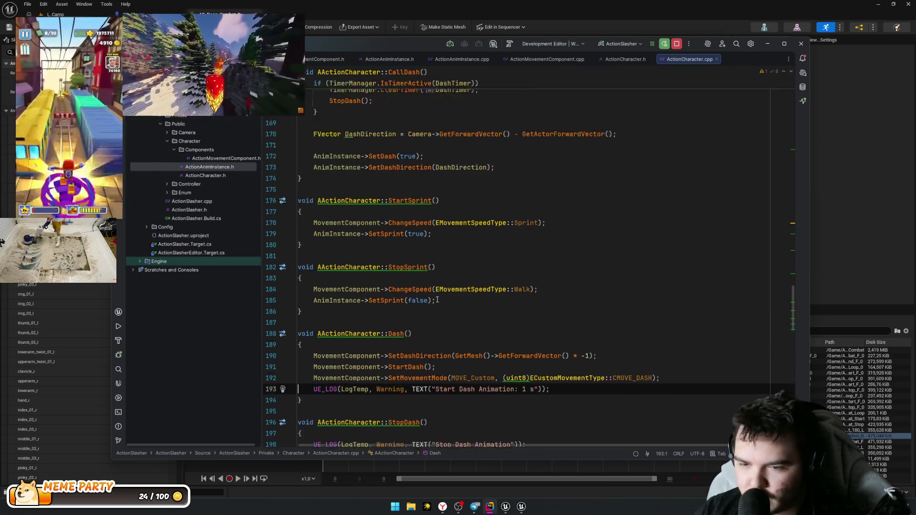
{"action": "left_click", "coordinate": [531, 297]}
{"action": "key", "text": "Return"}
{"action": "key", "text": "ctrl+v"}
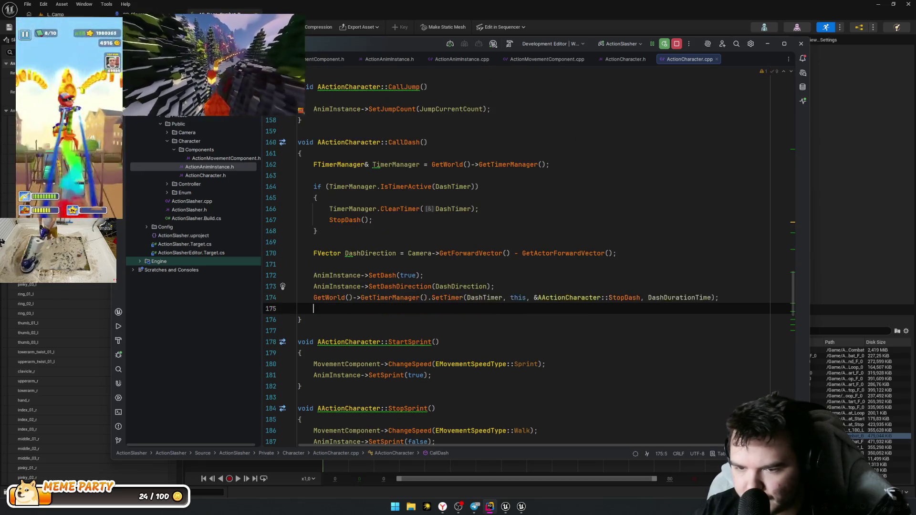
Step: Delete the Start Dash and Stop Dash UE_LOG lines from Dash() and StopDash()
{"action": "scroll", "coordinate": [582, 309], "scroll_direction": "down", "scroll_amount": 5}
{"action": "mouse_move", "coordinate": [297, 289]}
{"action": "left_mouse_down"}
{"action": "mouse_move", "coordinate": [420, 303]}
{"action": "mouse_move", "coordinate": [549, 371]}
{"action": "left_mouse_up"}
{"action": "mouse_move", "coordinate": [375, 330]}
{"action": "left_mouse_down"}
{"action": "mouse_move", "coordinate": [549, 361]}
{"action": "mouse_move", "coordinate": [265, 345]}
{"action": "left_mouse_up"}
{"action": "left_click", "coordinate": [547, 362]}
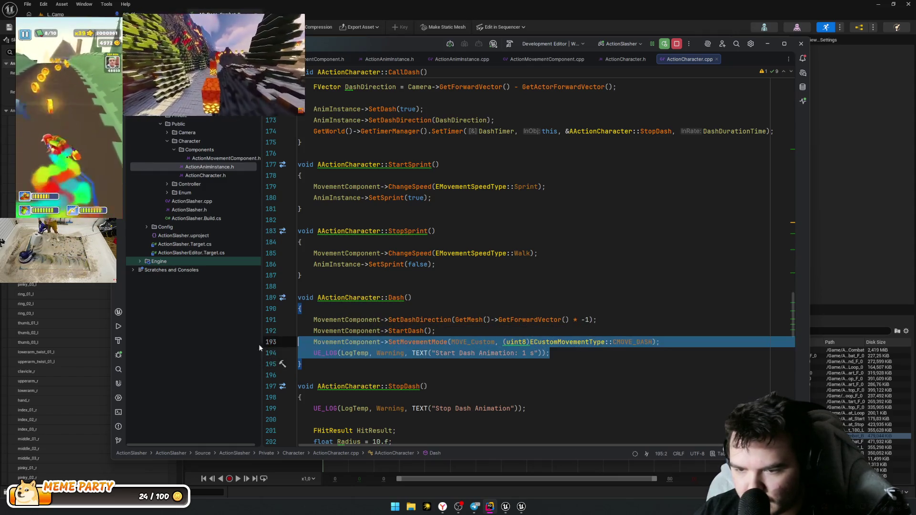
{"action": "left_click", "coordinate": [435, 354]}
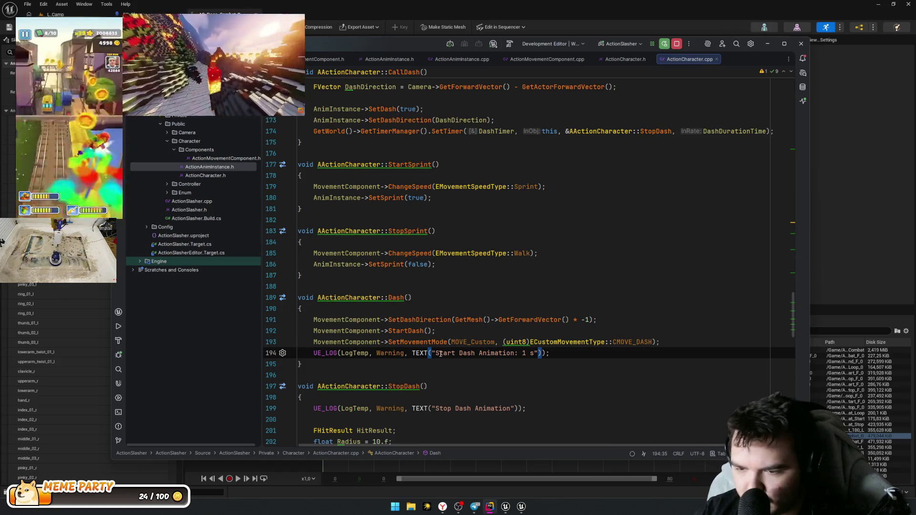
{"action": "key", "text": "ctrl+x"}
{"action": "key", "text": "Down"}
{"action": "key", "text": "Down"}
{"action": "key", "text": "Down"}
{"action": "key", "text": "ctrl+x"}
{"action": "key", "text": "ctrl+x"}
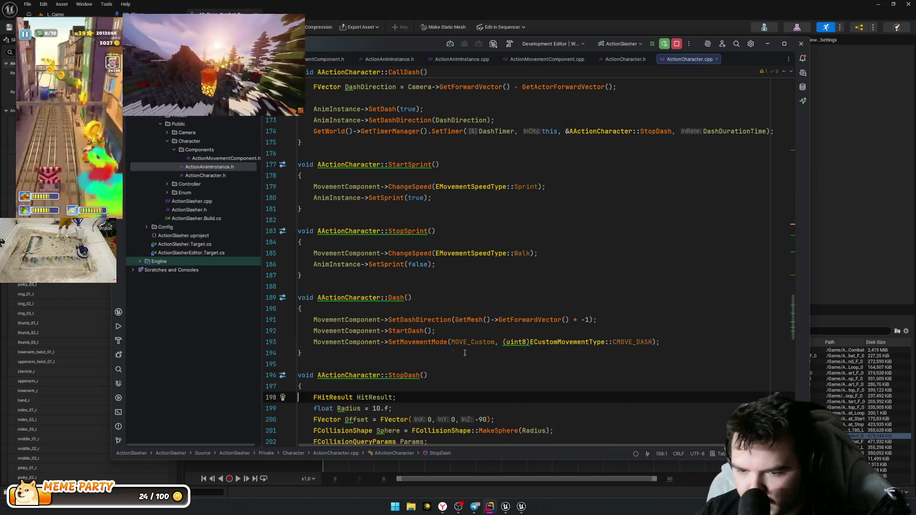
Step: Scroll through CallDash, CallJump, Dash, StopDash and Tick in ActionCharacter.cpp to review the changes
{"action": "scroll", "coordinate": [453, 354], "scroll_direction": "up", "scroll_amount": 6}
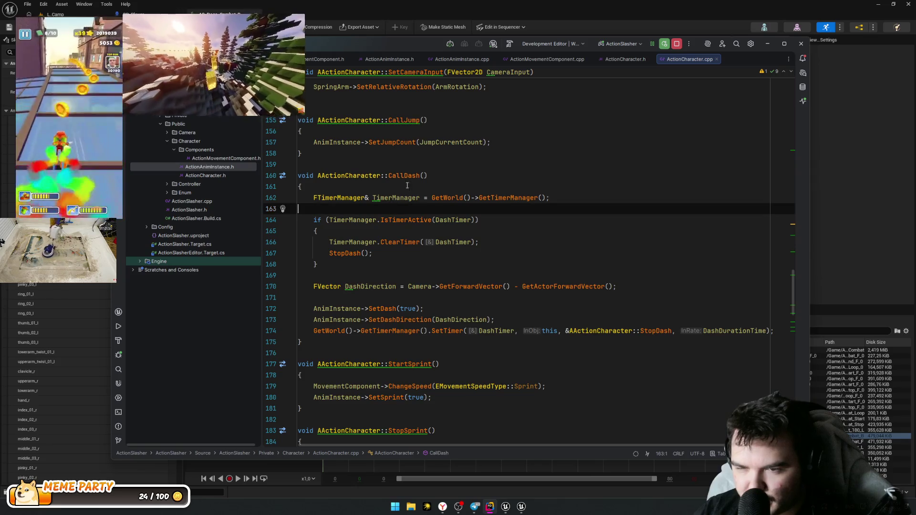
{"action": "double_click", "coordinate": [405, 176]}
{"action": "scroll", "coordinate": [424, 324], "scroll_direction": "down", "scroll_amount": 5}
{"action": "scroll", "coordinate": [424, 318], "scroll_direction": "up", "scroll_amount": 7}
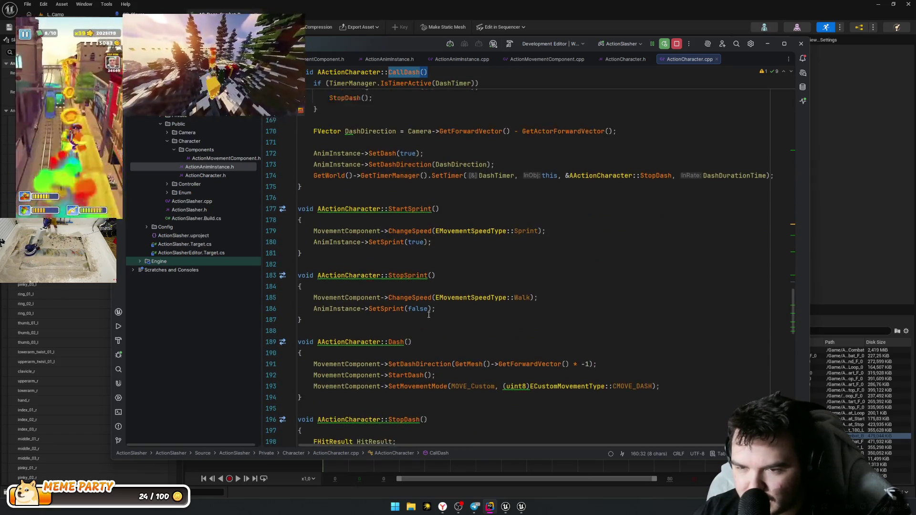
{"action": "scroll", "coordinate": [424, 313], "scroll_direction": "up", "scroll_amount": 3}
{"action": "left_click", "coordinate": [396, 259]}
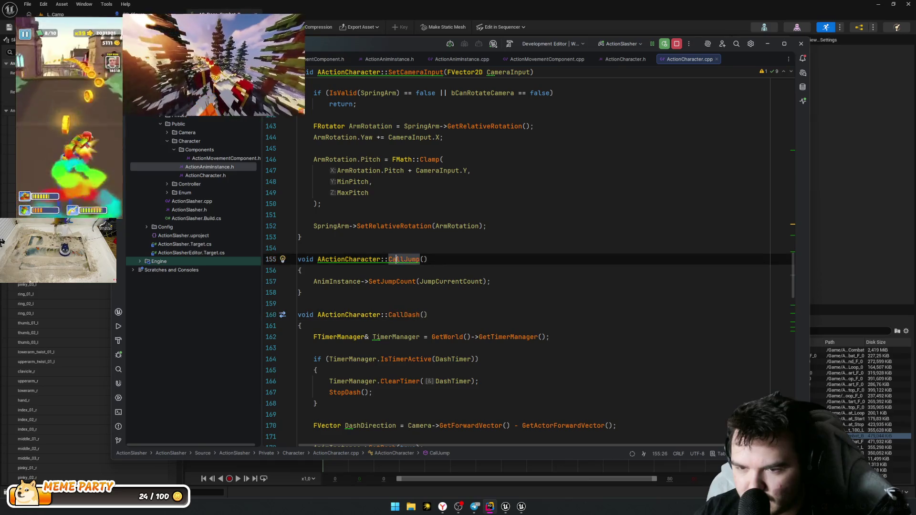
{"action": "scroll", "coordinate": [355, 305], "scroll_direction": "down", "scroll_amount": 15}
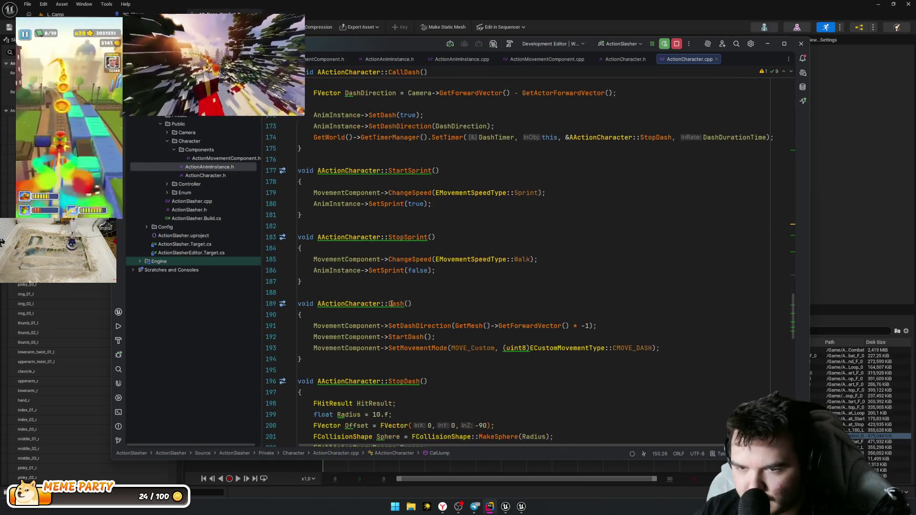
{"action": "scroll", "coordinate": [417, 299], "scroll_direction": "up", "scroll_amount": 3}
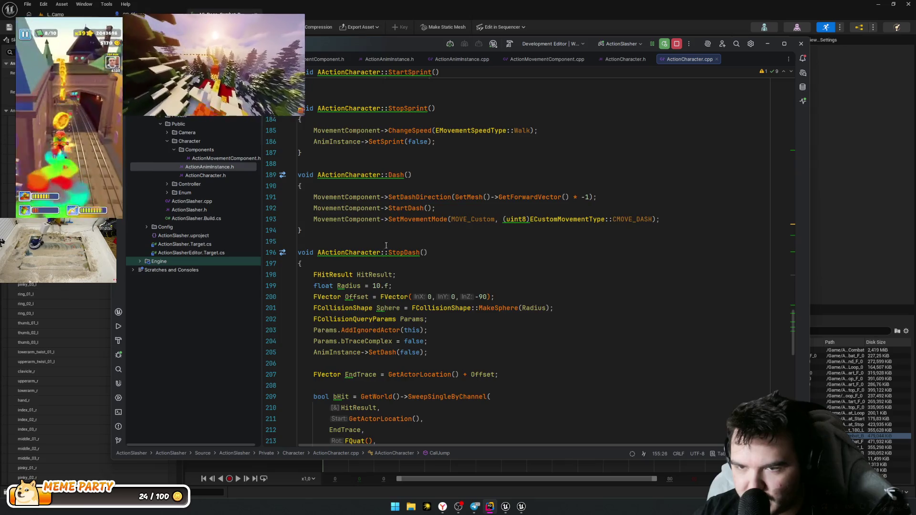
{"action": "scroll", "coordinate": [387, 237], "scroll_direction": "down", "scroll_amount": 15}
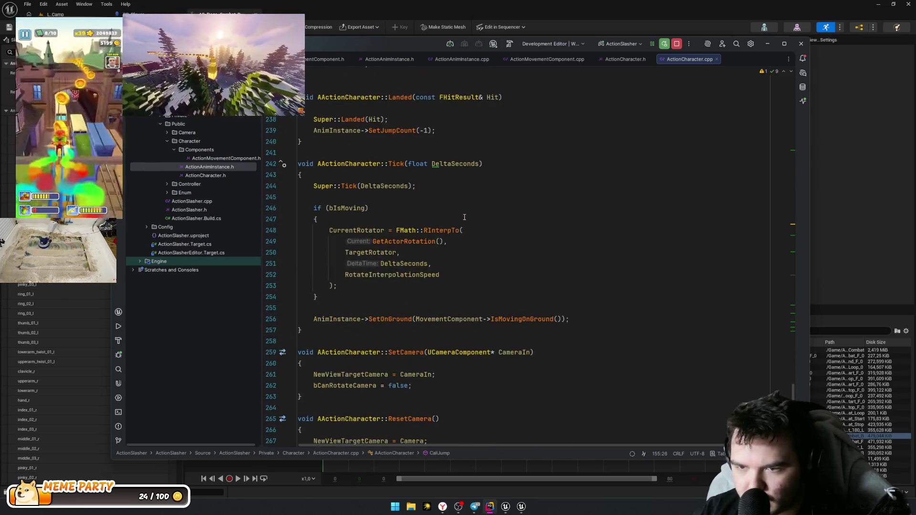
{"action": "scroll", "coordinate": [419, 142], "scroll_direction": "down", "scroll_amount": 4}
{"action": "scroll", "coordinate": [441, 310], "scroll_direction": "up", "scroll_amount": 20}
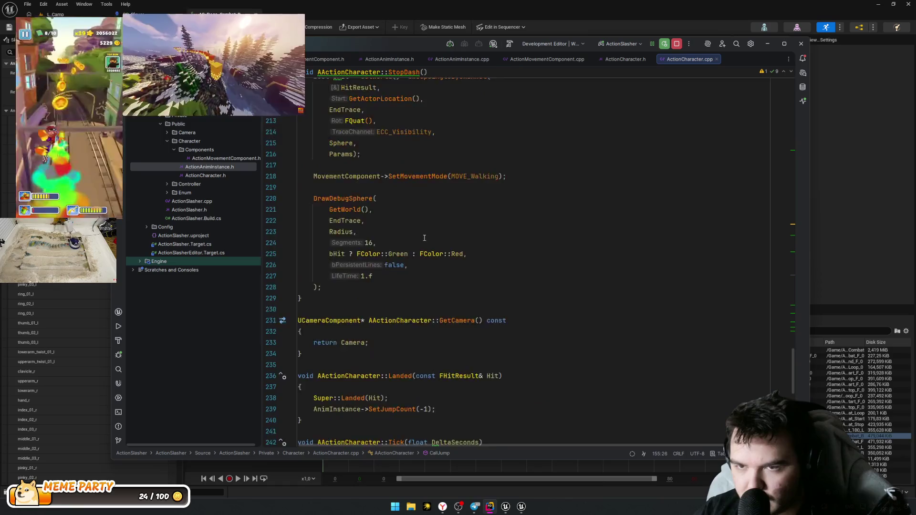
{"action": "scroll", "coordinate": [441, 266], "scroll_direction": "up", "scroll_amount": 13}
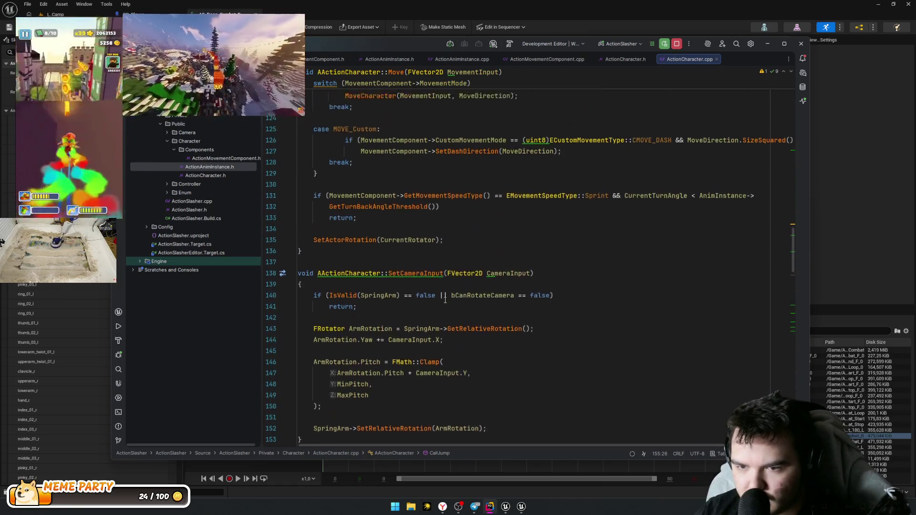
{"action": "scroll", "coordinate": [422, 293], "scroll_direction": "up", "scroll_amount": 4}
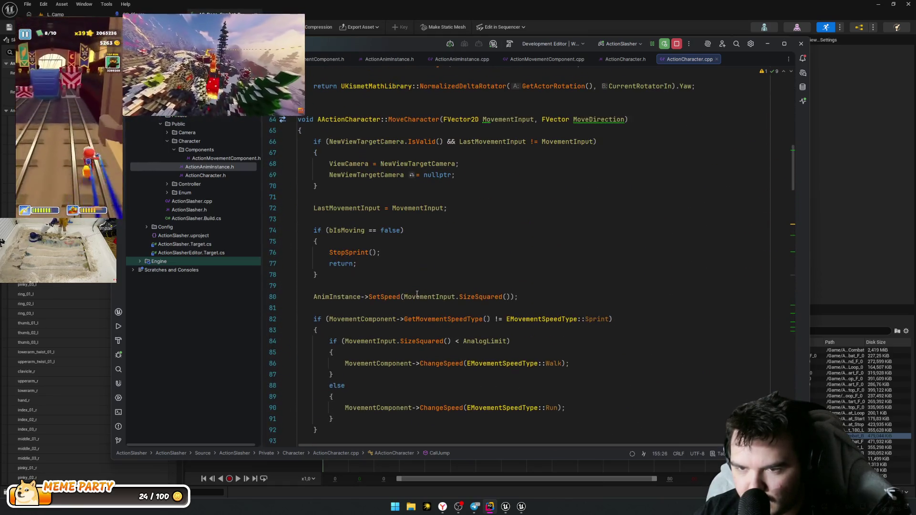
{"action": "scroll", "coordinate": [406, 293], "scroll_direction": "down", "scroll_amount": 20}
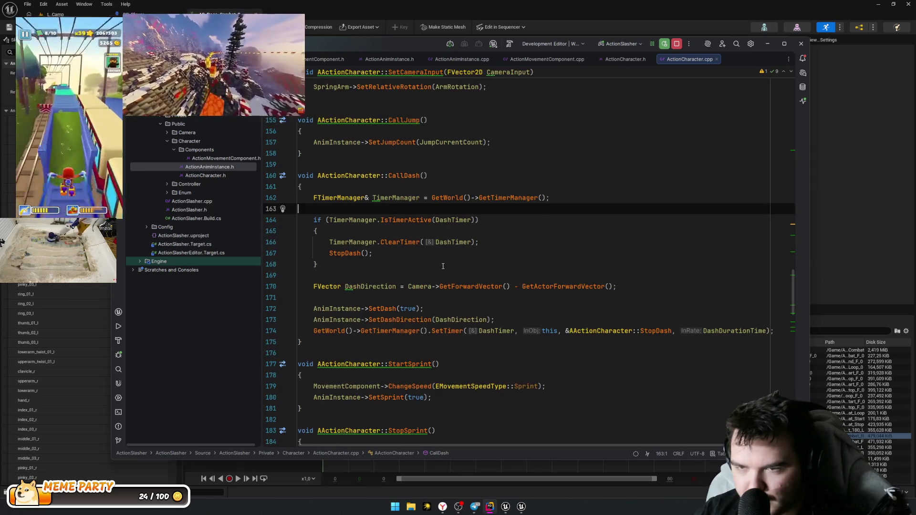
{"action": "scroll", "coordinate": [432, 271], "scroll_direction": "up", "scroll_amount": 2}
Step: Check SetCameraInput, then switch to the ActionCharacter.h header
{"action": "left_click", "coordinate": [649, 151]}
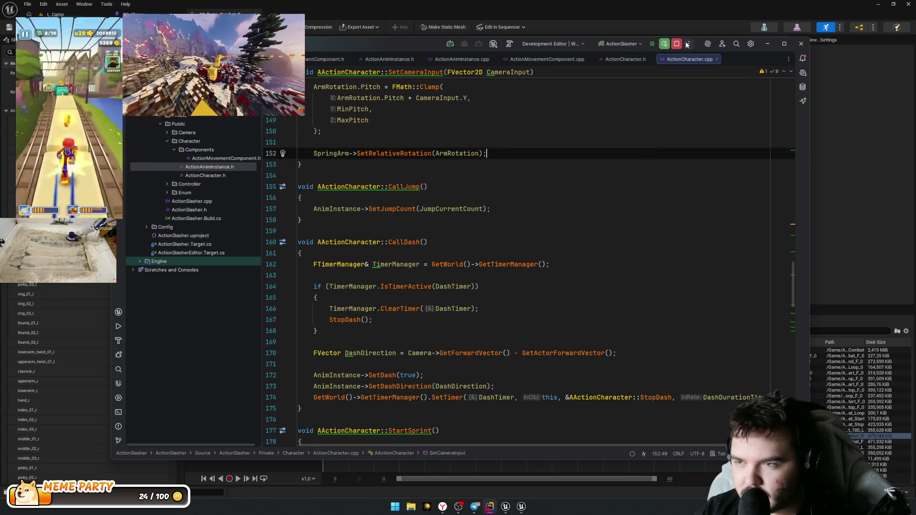
{"action": "left_click", "coordinate": [640, 59]}
{"action": "scroll", "coordinate": [423, 266], "scroll_direction": "down", "scroll_amount": 1}
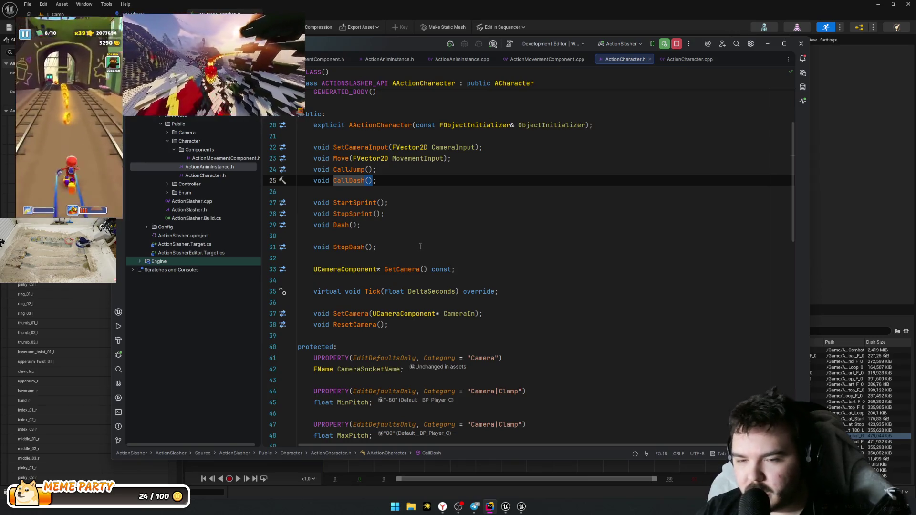
Step: Delete the blank line between the Dash() and StopDash() declarations
{"action": "scroll", "coordinate": [402, 238], "scroll_direction": "down", "scroll_amount": 2}
{"action": "scroll", "coordinate": [369, 205], "scroll_direction": "up", "scroll_amount": 2}
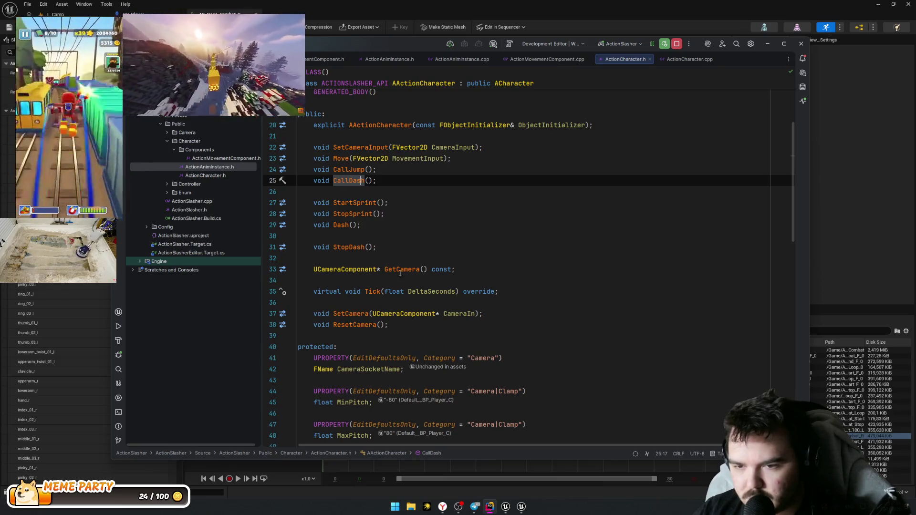
{"action": "scroll", "coordinate": [396, 272], "scroll_direction": "down", "scroll_amount": 14}
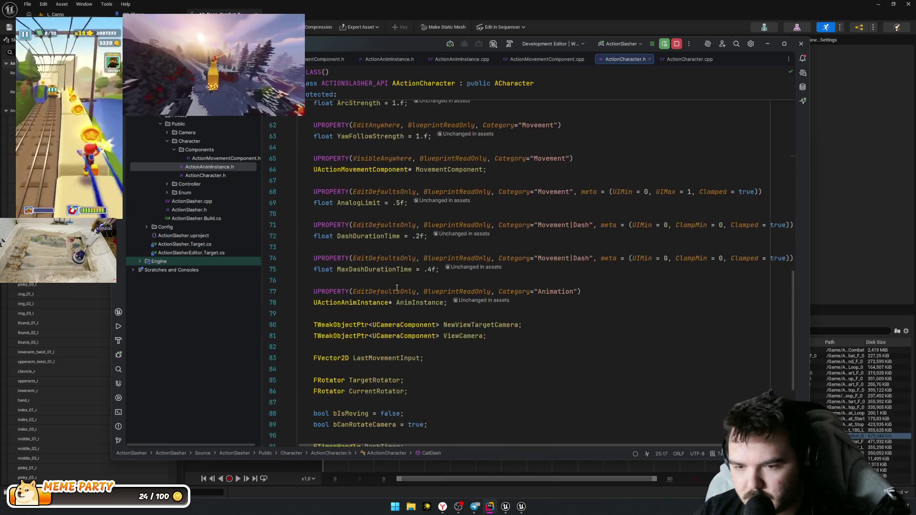
{"action": "scroll", "coordinate": [399, 288], "scroll_direction": "down", "scroll_amount": 5}
{"action": "scroll", "coordinate": [397, 261], "scroll_direction": "up", "scroll_amount": 19}
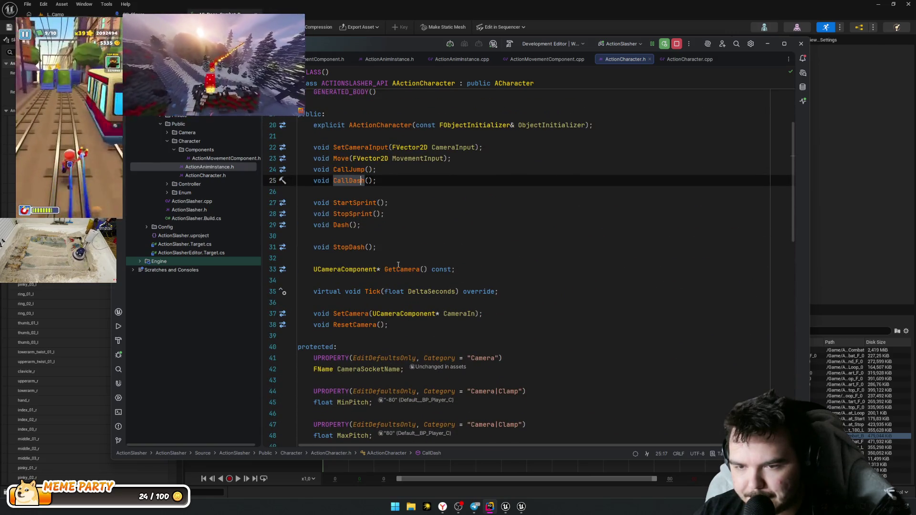
{"action": "left_click", "coordinate": [355, 209]}
{"action": "left_click", "coordinate": [353, 214]}
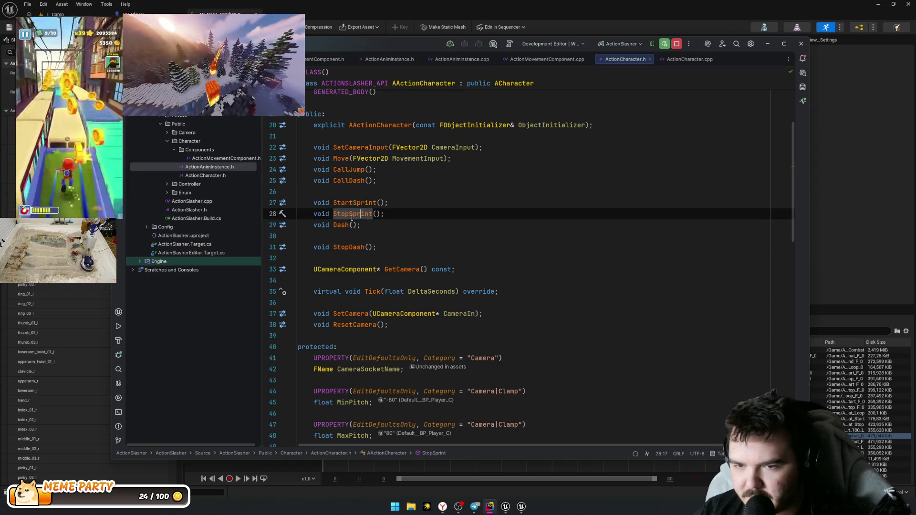
{"action": "left_click", "coordinate": [338, 225]}
{"action": "left_click", "coordinate": [400, 235]}
{"action": "key", "text": "BackSpace"}
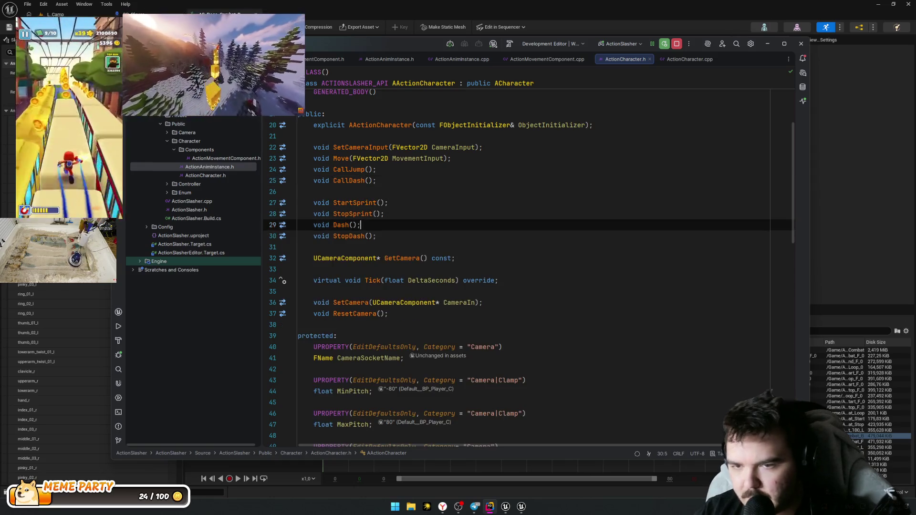
Step: Insert a blank line after StopSprint() to separate the sprint and dash declarations
{"action": "left_click", "coordinate": [376, 214]}
{"action": "key", "text": "End"}
{"action": "key", "text": "Return"}
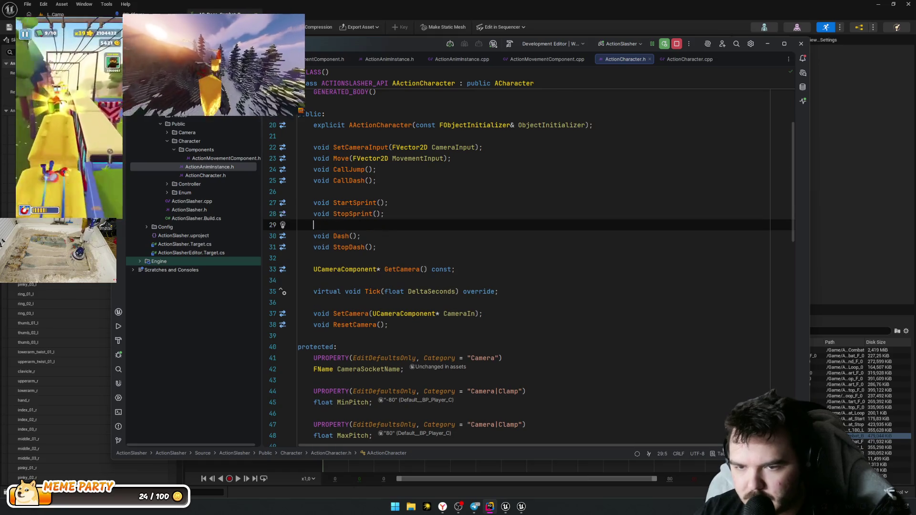
Step: Check the StartSprint definition in the .cpp and return to its header declaration
{"action": "double_click", "coordinate": [344, 203]}
{"action": "left_click", "coordinate": [345, 203], "text": "ctrl"}
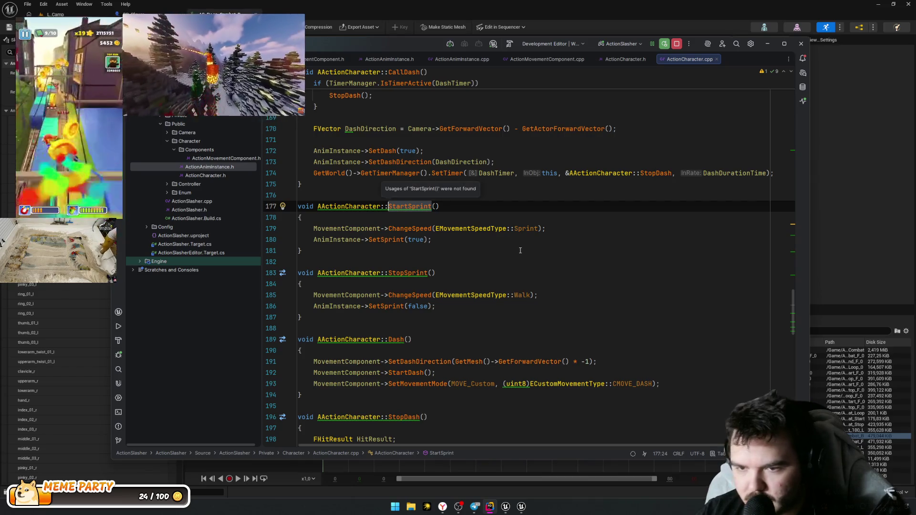
{"action": "left_click", "coordinate": [503, 247]}
{"action": "left_click", "coordinate": [411, 206], "text": "ctrl"}
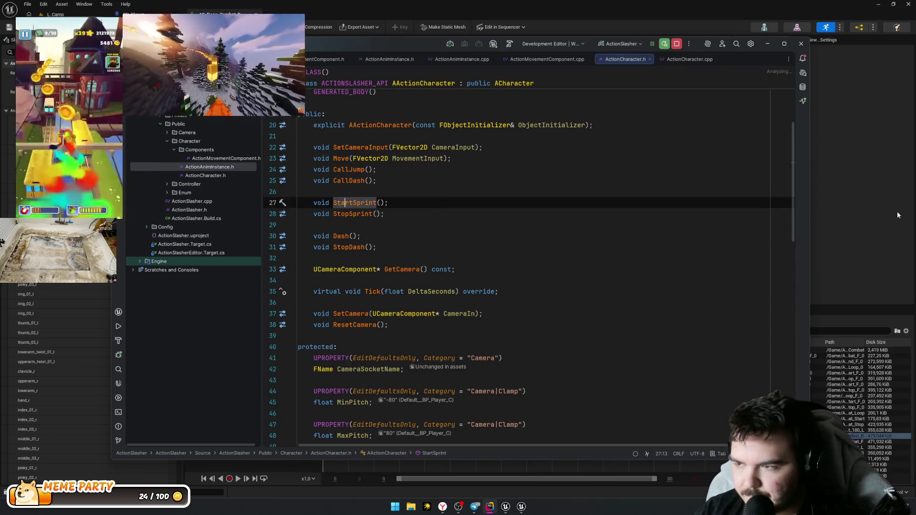
Step: In Unreal, open ABP_Player's EventGraph and open the Jump Start notify node's C++ source
{"action": "key", "text": "alt+Tab"}
{"action": "key", "text": "ctrl+shift+Tab"}
{"action": "key", "text": "ctrl+shift+Tab"}
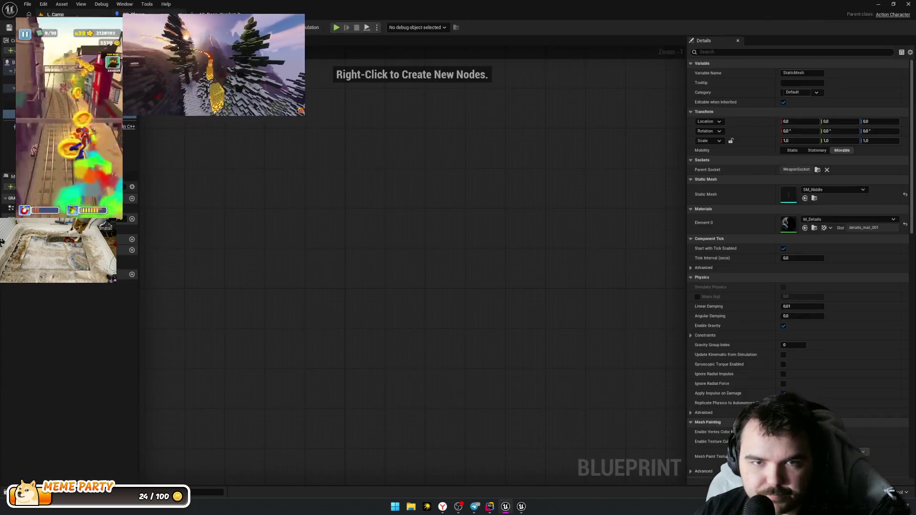
{"action": "key", "text": "ctrl+space"}
{"action": "key", "text": "alt+Left"}
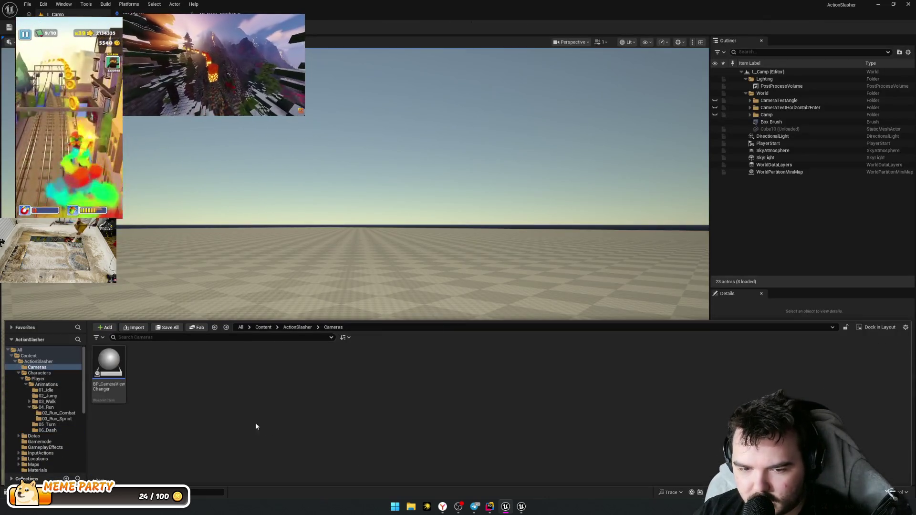
{"action": "key", "text": "alt+Left"}
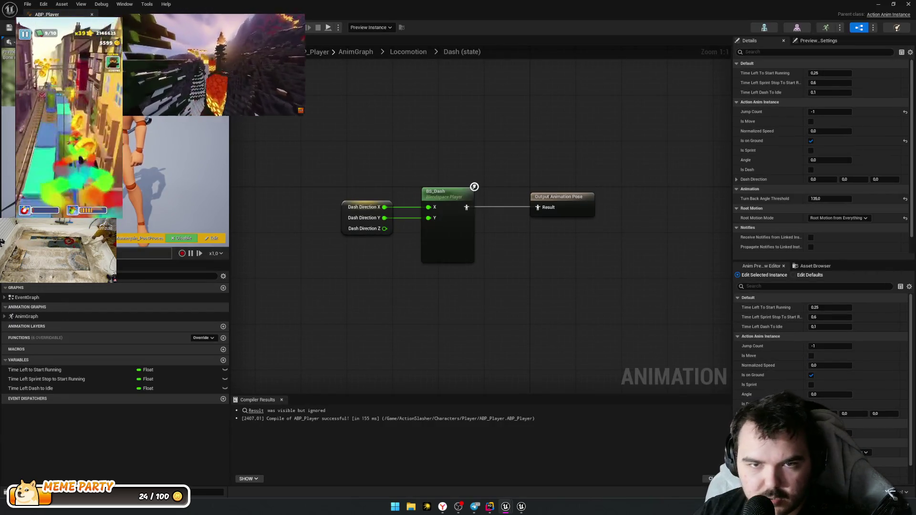
{"action": "double_click", "coordinate": [44, 298]}
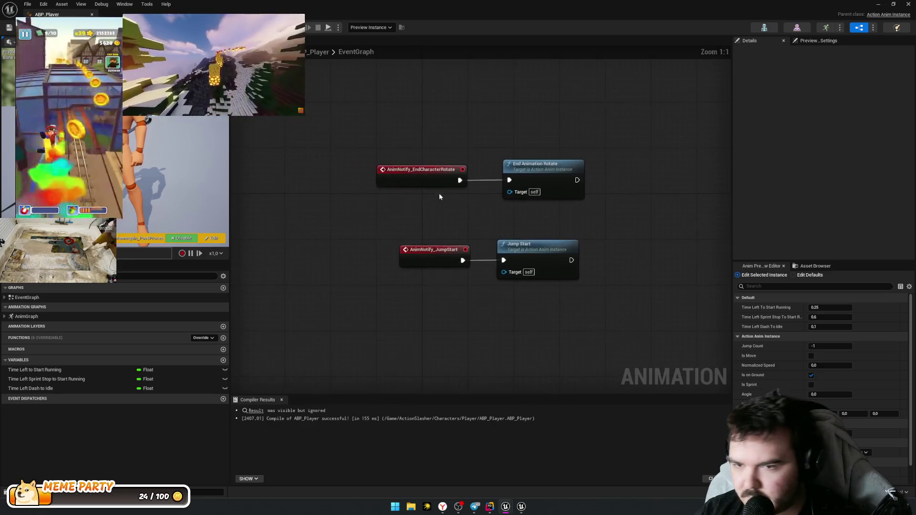
{"action": "left_click", "coordinate": [524, 276]}
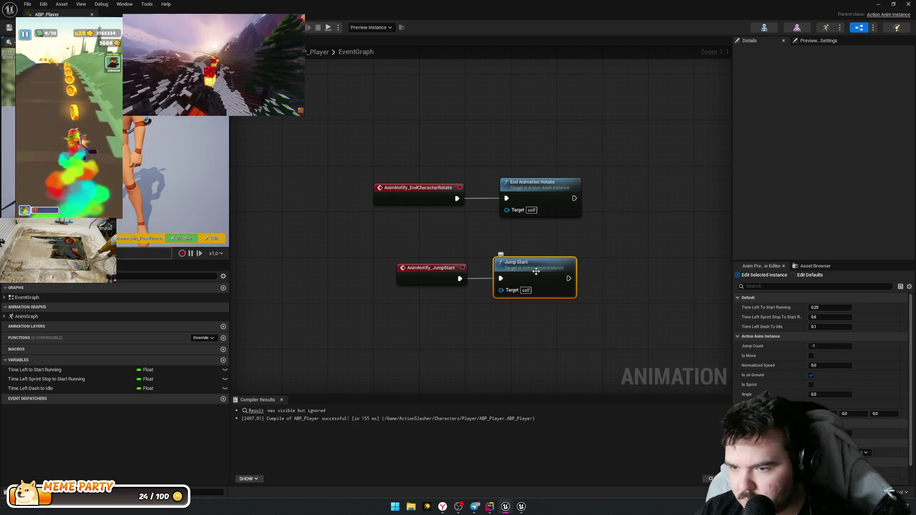
{"action": "double_click", "coordinate": [529, 276]}
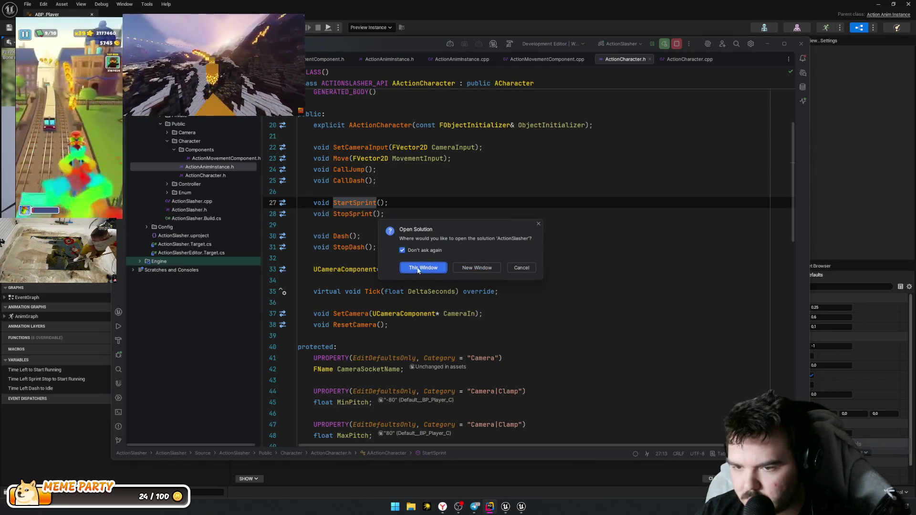
Step: Open the solution in the existing Rider window keeping ActionSlasher running, and compare with the ABP_Player graph
{"action": "left_click", "coordinate": [435, 269]}
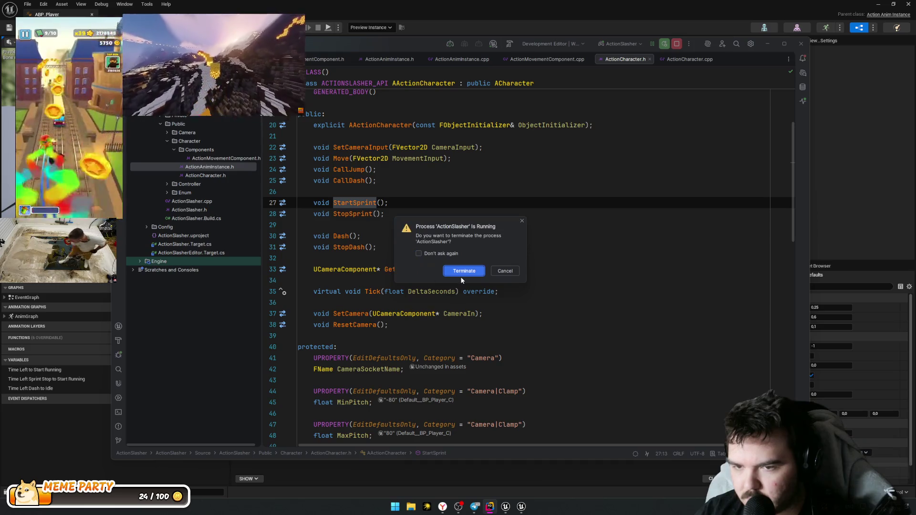
{"action": "left_click", "coordinate": [505, 271]}
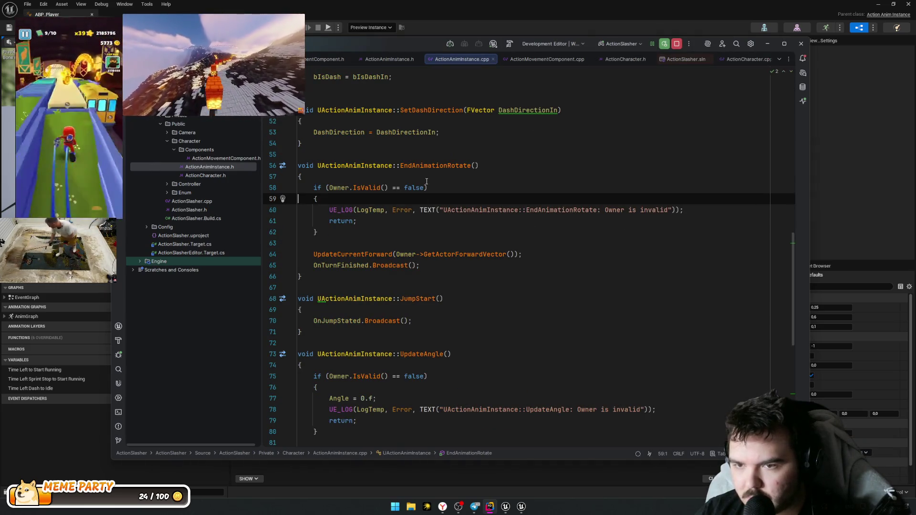
{"action": "key", "text": "alt+Tab"}
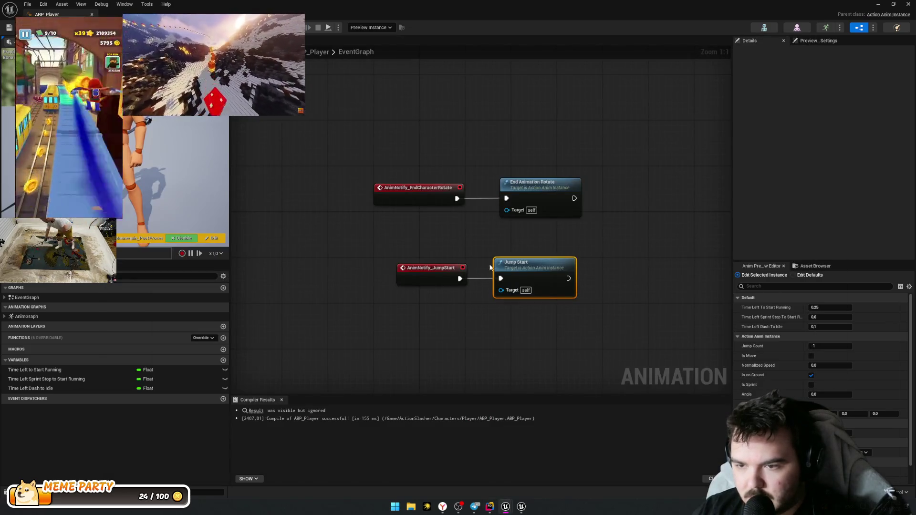
{"action": "key", "text": "alt+Tab"}
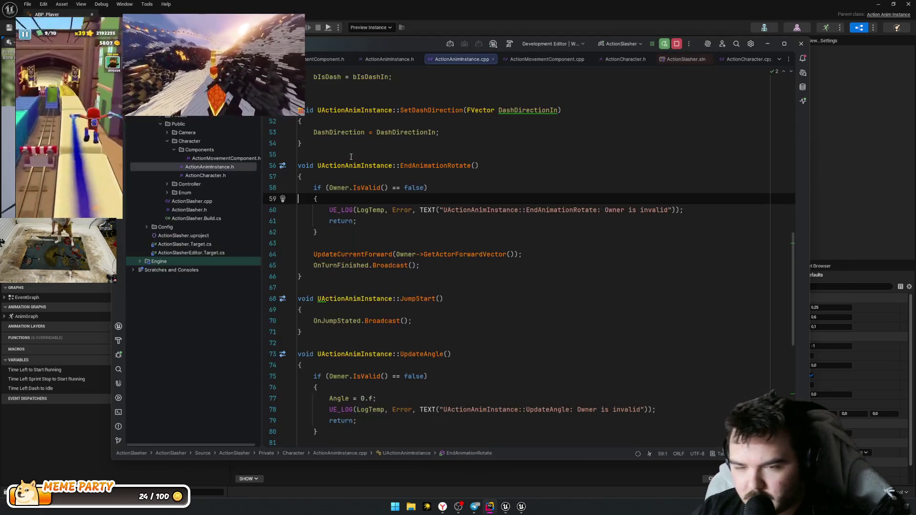
Step: Find the OnJumpStated broadcast in JumpStart() and jump to its declaration in ActionAnimInstance.h
{"action": "scroll", "coordinate": [414, 187], "scroll_direction": "up", "scroll_amount": 15}
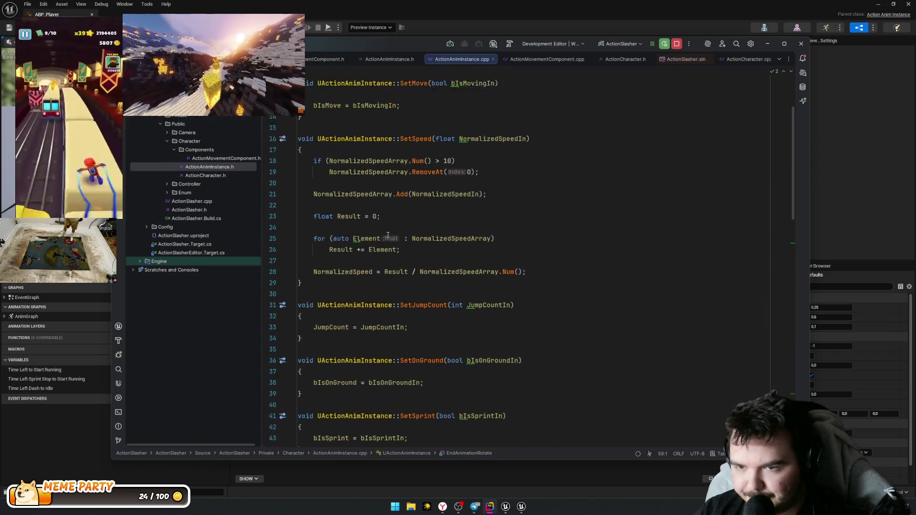
{"action": "scroll", "coordinate": [455, 179], "scroll_direction": "down", "scroll_amount": 17}
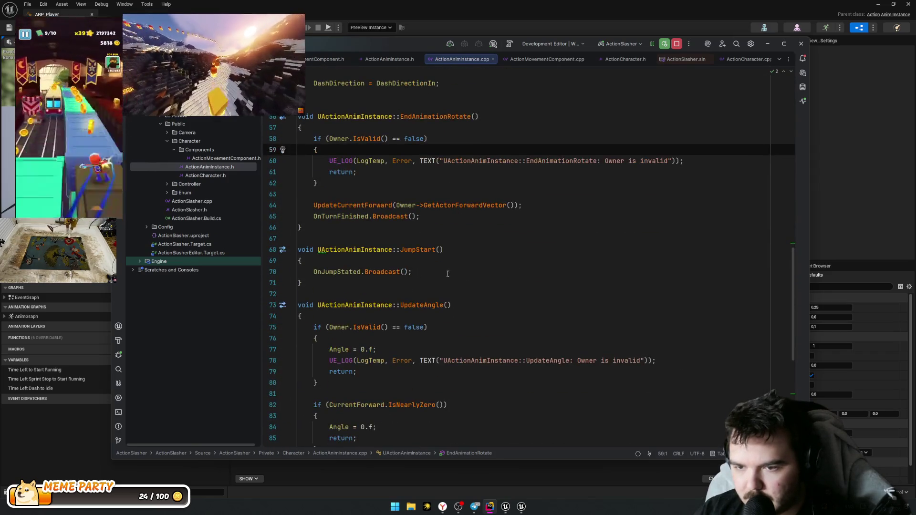
{"action": "left_click", "coordinate": [340, 249]}
{"action": "left_click", "coordinate": [321, 271]}
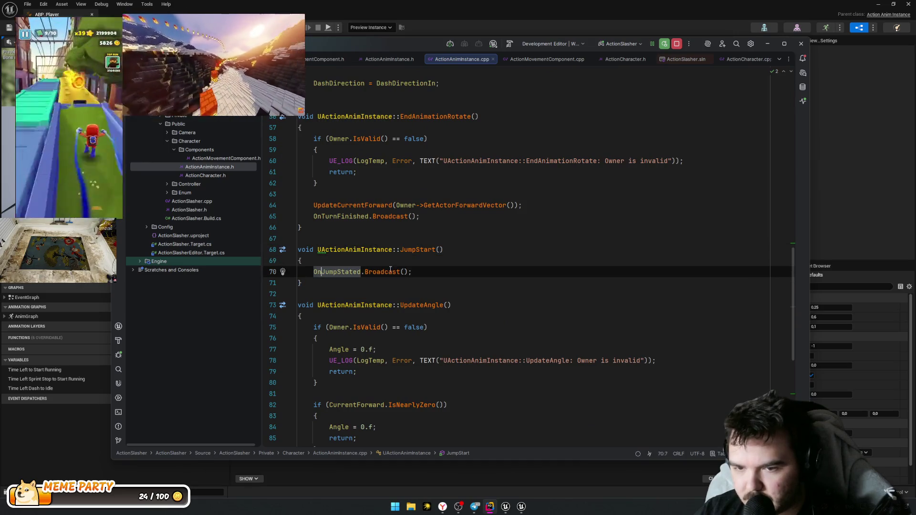
{"action": "key", "text": "ctrl+w"}
{"action": "key", "text": "Left"}
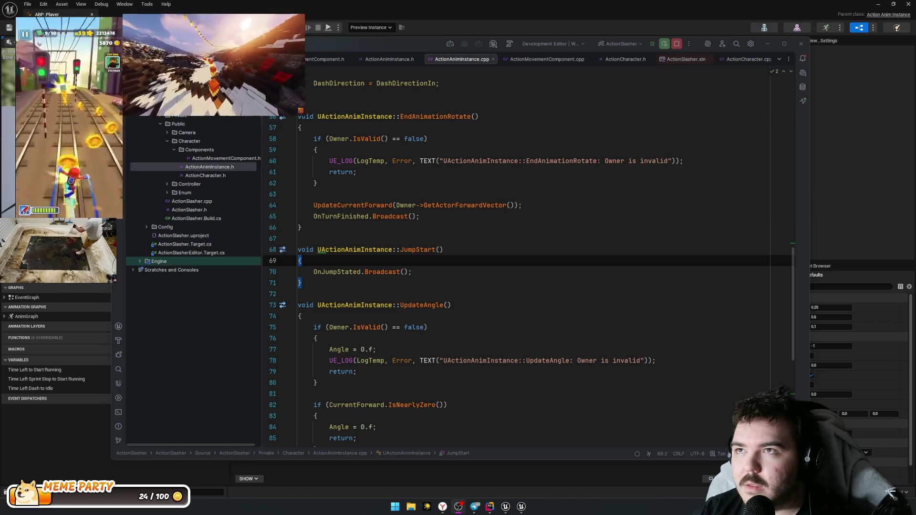
{"action": "left_click", "coordinate": [476, 272]}
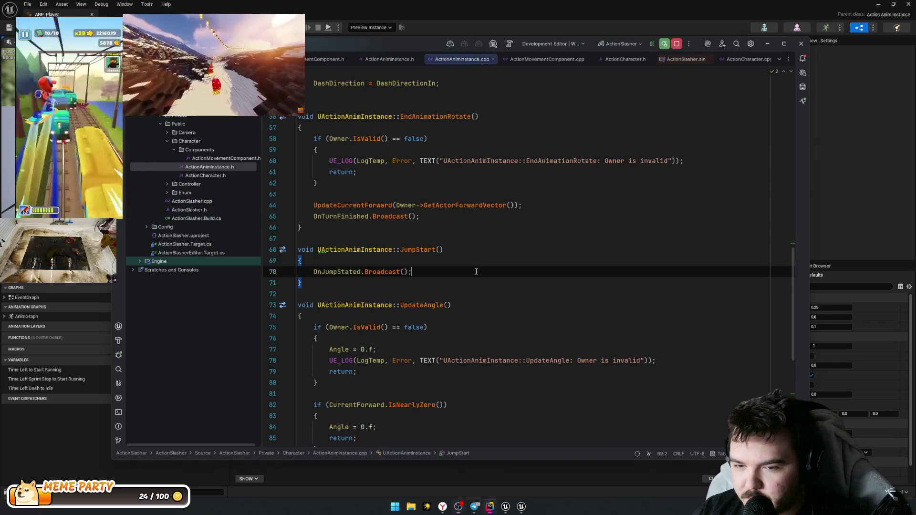
{"action": "key", "text": "End"}
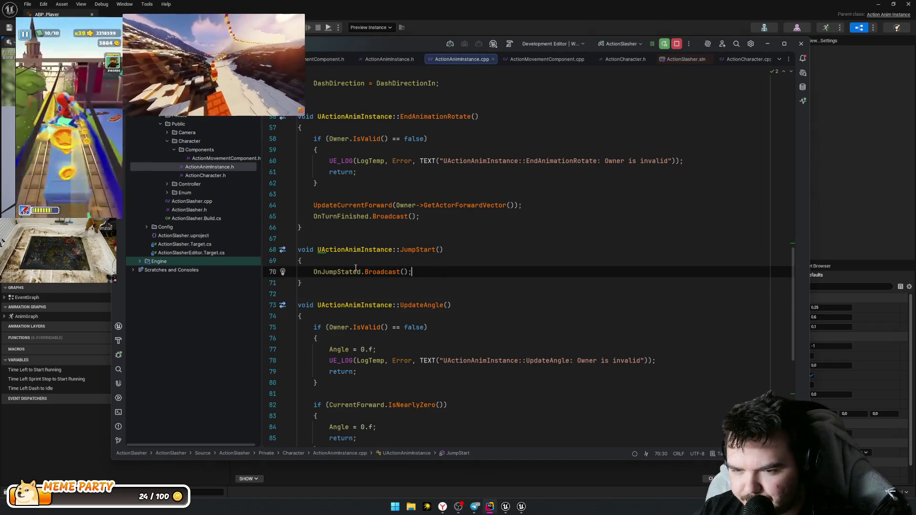
{"action": "left_click", "coordinate": [328, 273], "text": "ctrl"}
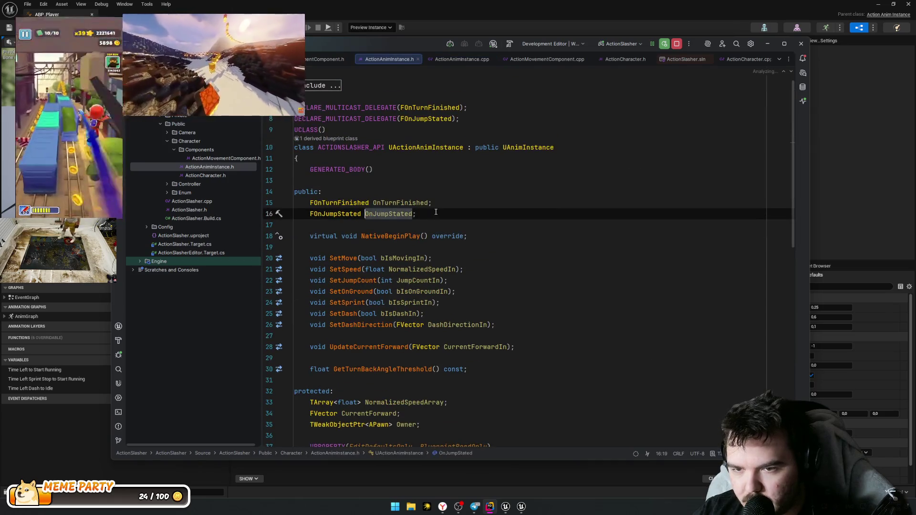
Step: Duplicate the FOnJumpStated delegate declaration and rename FOnJumpStated to FOnJumpStarted everywhere
{"action": "left_click", "coordinate": [465, 127]}
{"action": "key", "text": "ctrl+d"}
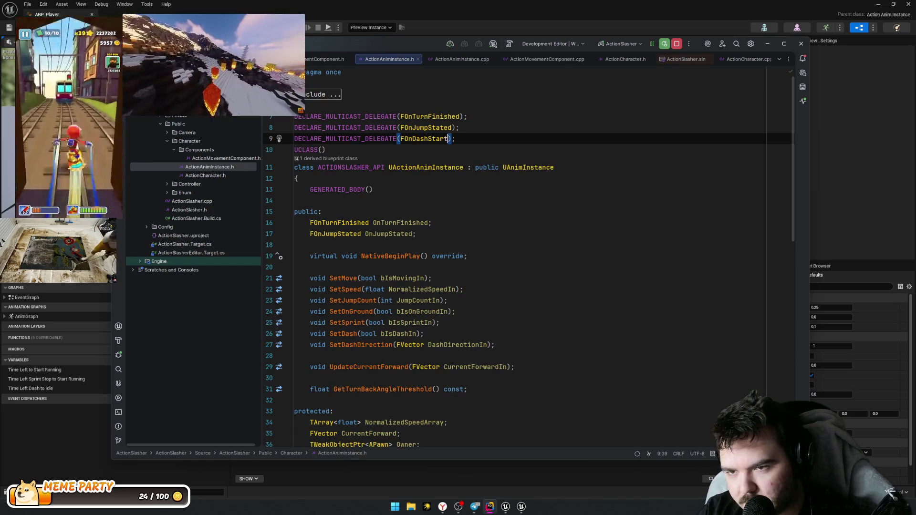
{"action": "type", "text": "ed"}
{"action": "left_click", "coordinate": [453, 128]}
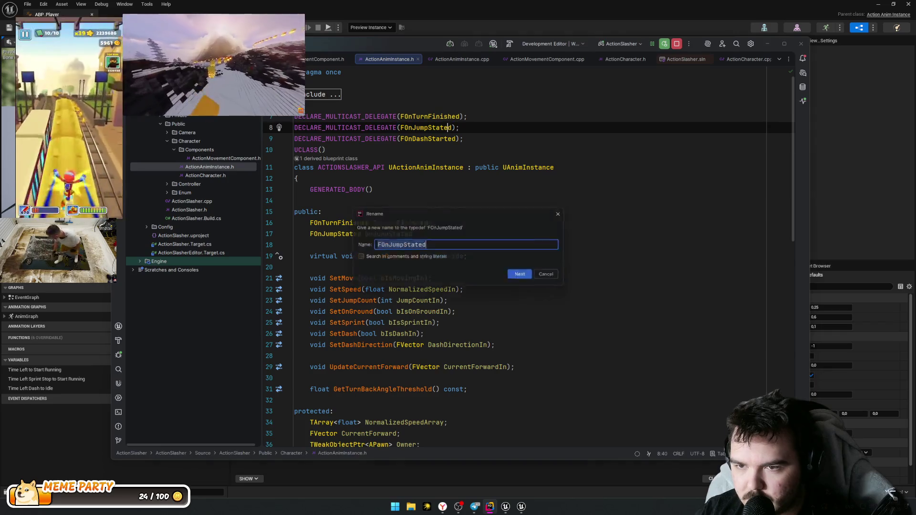
{"action": "key", "text": "shift+F6"}
{"action": "type", "text": "r"}
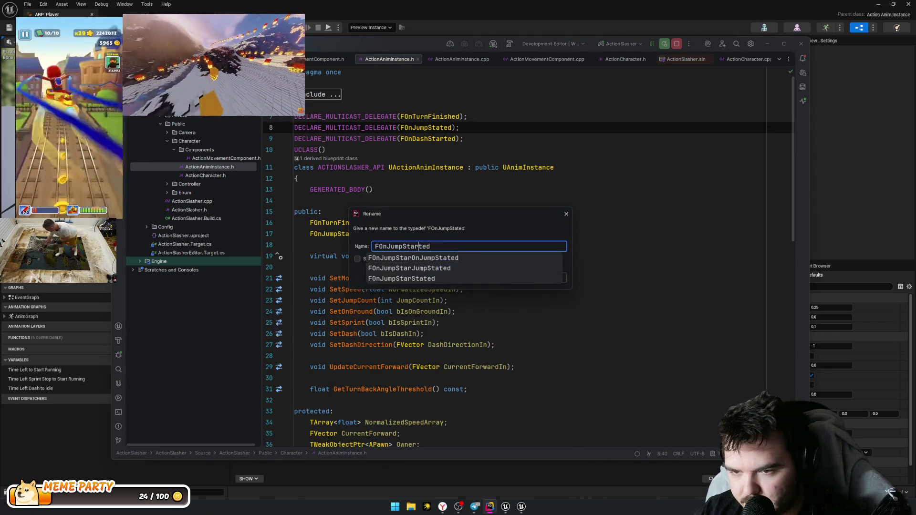
{"action": "key", "text": "Escape"}
{"action": "key", "text": "Return"}
Step: Add an 'FOnDashStarted OnDashStated;' member below the OnJumpStated member
{"action": "left_click", "coordinate": [419, 180]}
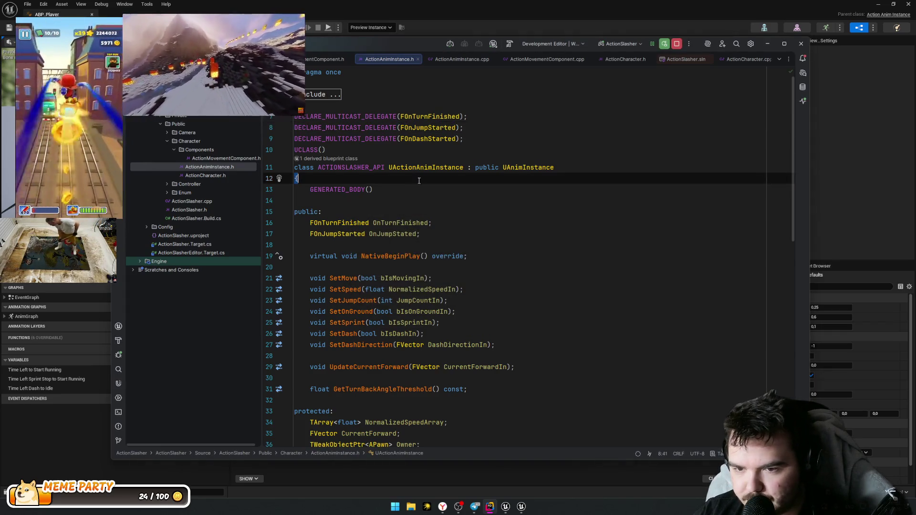
{"action": "left_click", "coordinate": [451, 229]}
{"action": "left_click", "coordinate": [451, 233]}
{"action": "key", "text": "Return"}
{"action": "type", "text": "FOn"}
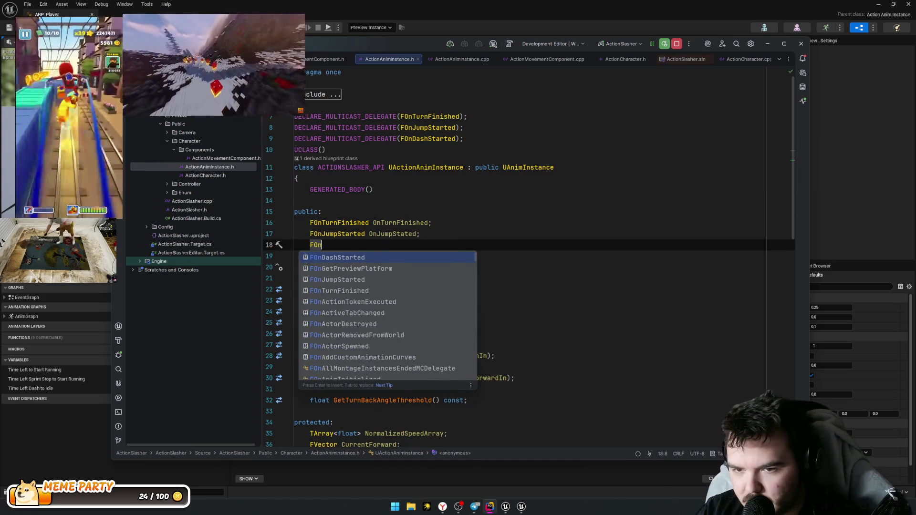
{"action": "key", "text": "Return"}
{"action": "type", "text": "OnDashStated;"}
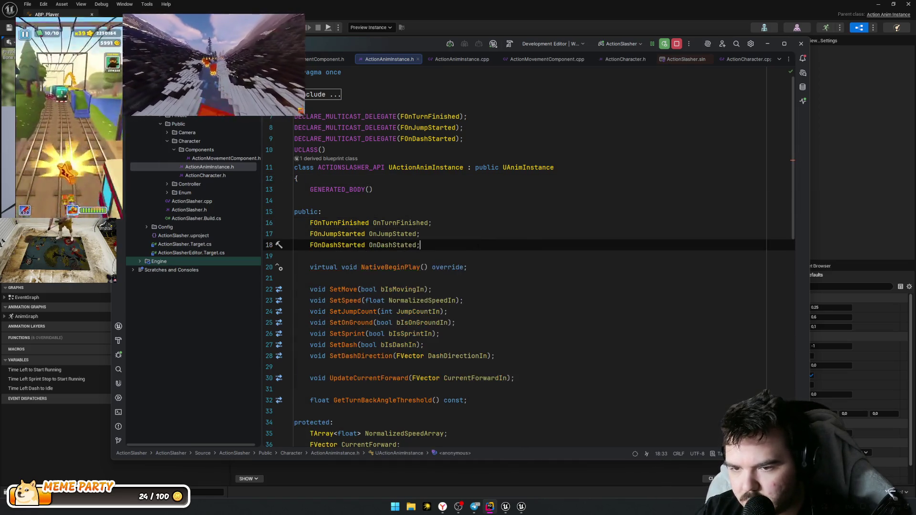
{"action": "scroll", "coordinate": [479, 292], "scroll_direction": "down", "scroll_amount": 12}
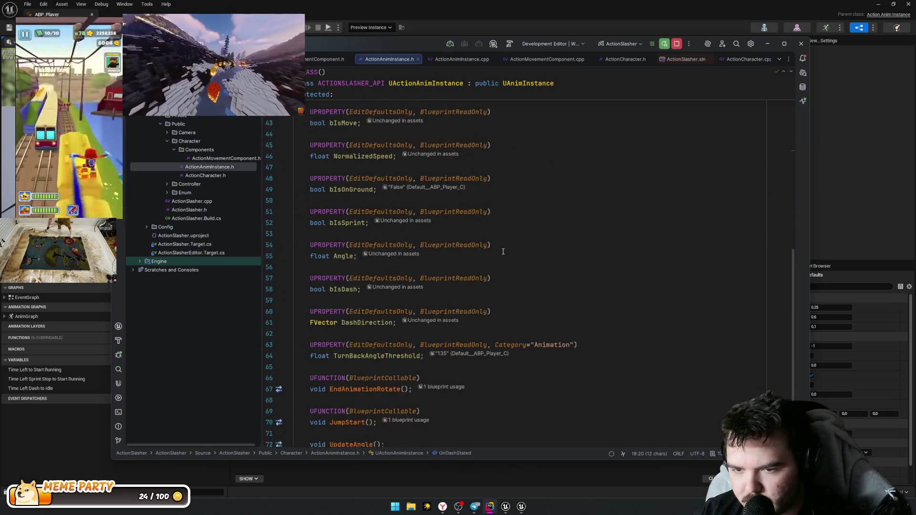
Step: Declare UFUNCTION(BlueprintCallable) void DashStart(); above the JumpStart declaration
{"action": "scroll", "coordinate": [478, 292], "scroll_direction": "down", "scroll_amount": 1}
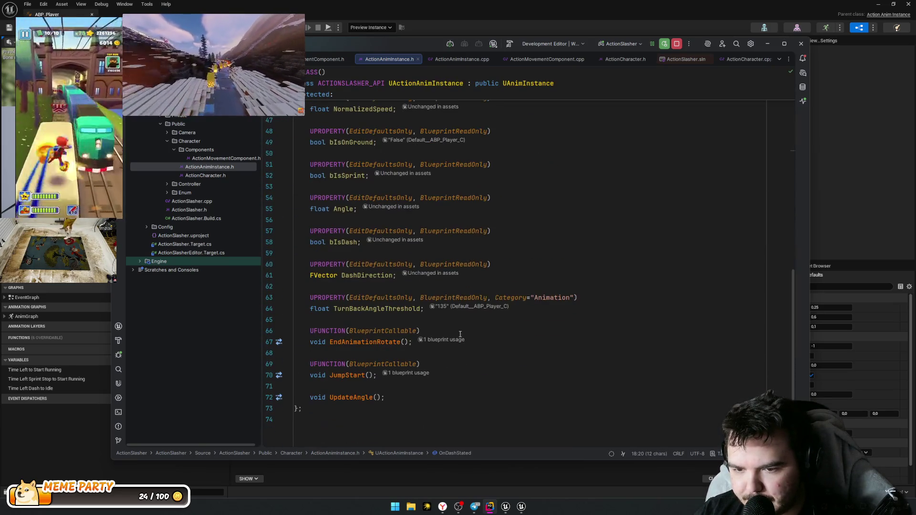
{"action": "left_click", "coordinate": [484, 355]}
{"action": "key", "text": "Return"}
{"action": "key", "text": "Return"}
{"action": "key", "text": "Up"}
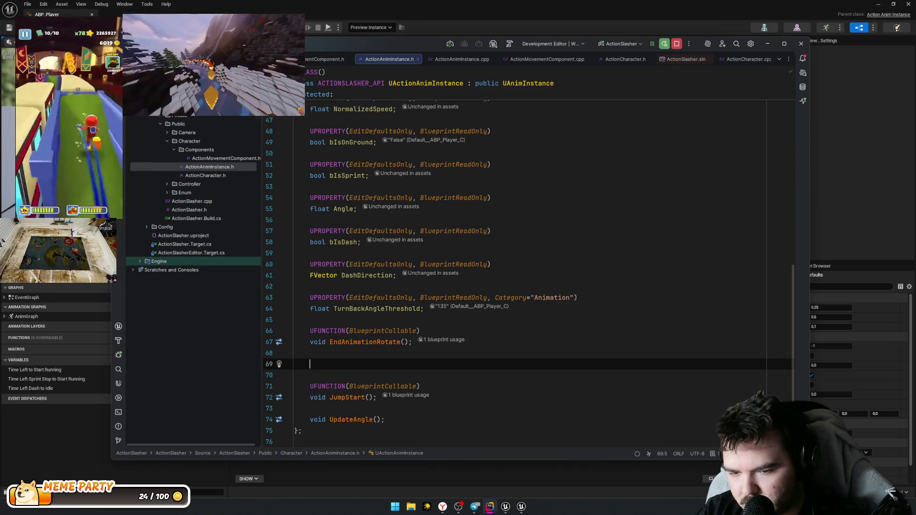
{"action": "type", "text": "UFUNC"}
{"action": "key", "text": "Return"}
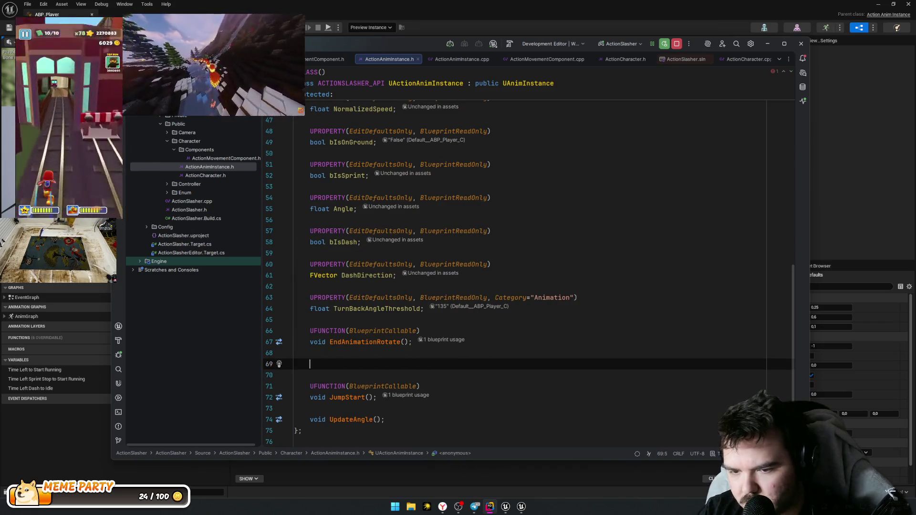
{"action": "type", "text": "UFUN"}
{"action": "key", "text": "Return"}
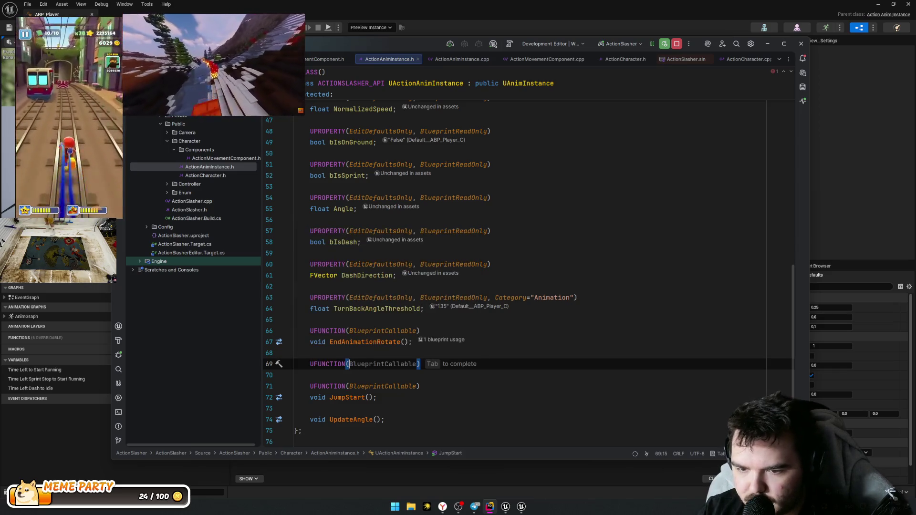
{"action": "key", "text": "End"}
{"action": "key", "text": "Return"}
{"action": "type", "text": "void D"}
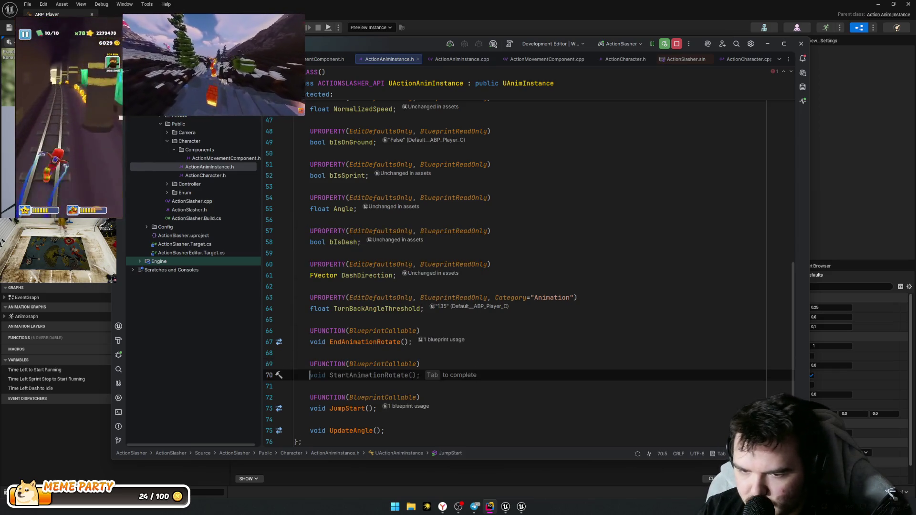
{"action": "type", "text": "ashs"}
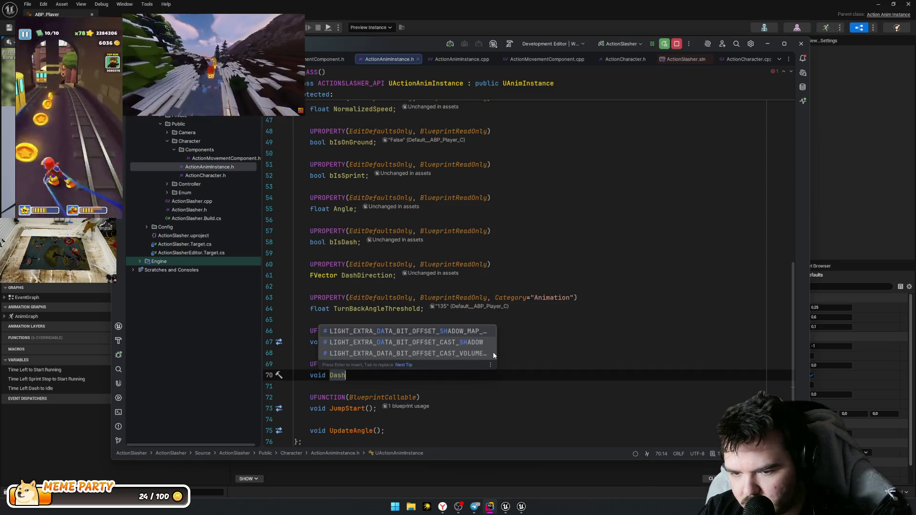
{"action": "key", "text": "Left"}
{"action": "key", "text": "Left"}
{"action": "key", "text": "Left"}
{"action": "key", "text": "BackSpace"}
{"action": "type", "text": "Start();"}
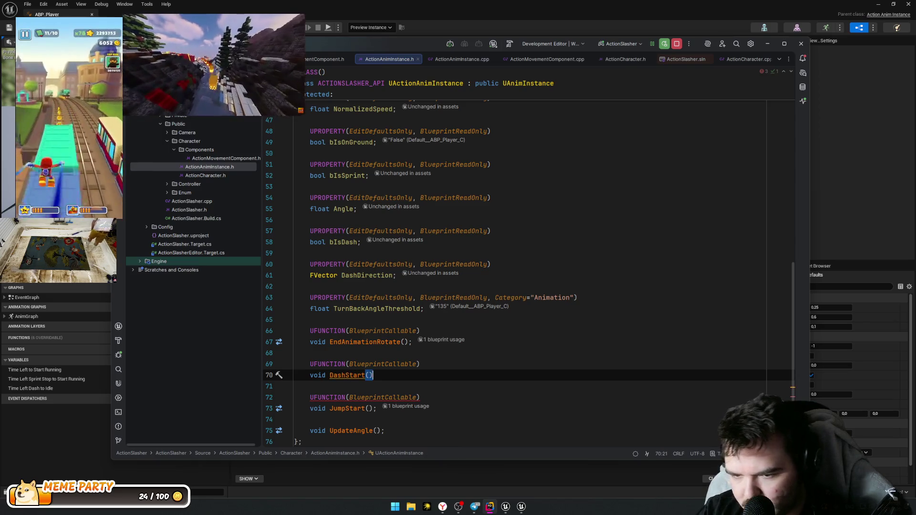
Step: Generate the DashStart definition in the .cpp and make it call OnDashStated.Broadcast();
{"action": "left_click", "coordinate": [330, 375]}
{"action": "key", "text": "alt+Return"}
{"action": "key", "text": "Return"}
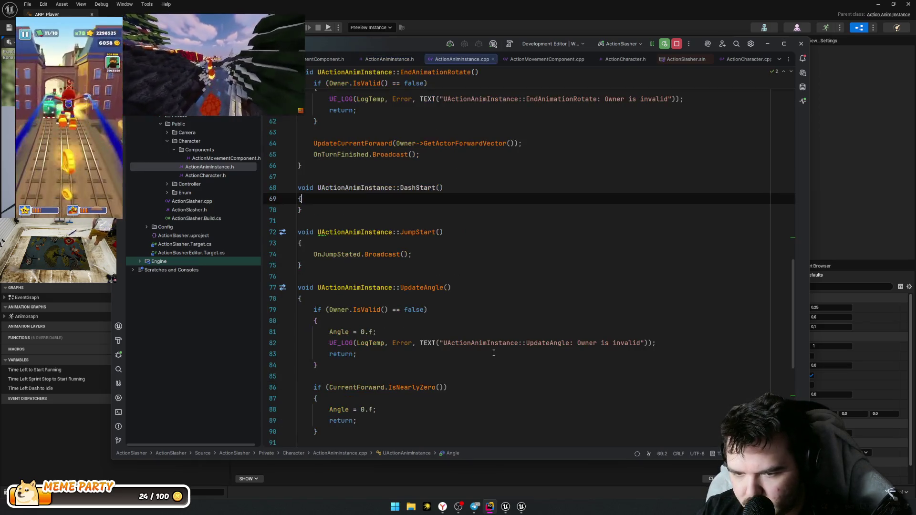
{"action": "type", "text": "OnDashStated."}
{"action": "key", "text": "Return"}
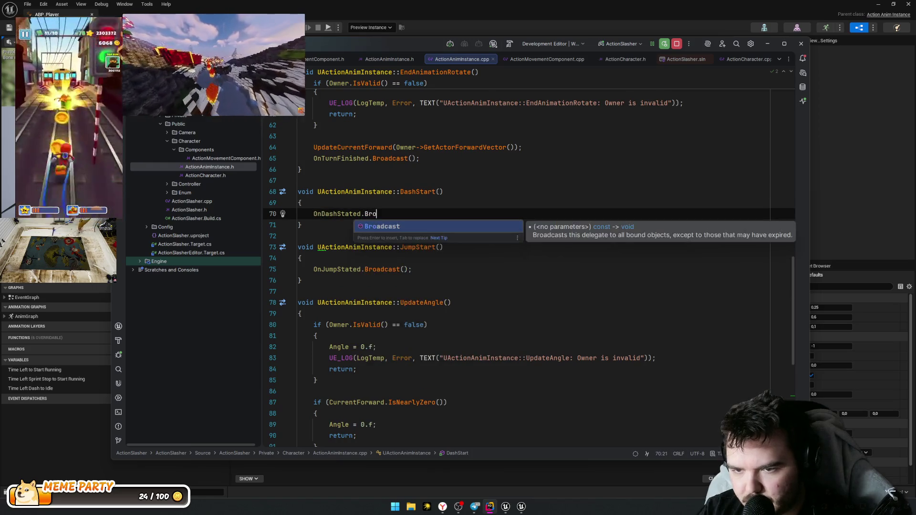
{"action": "type", "text": ");"}
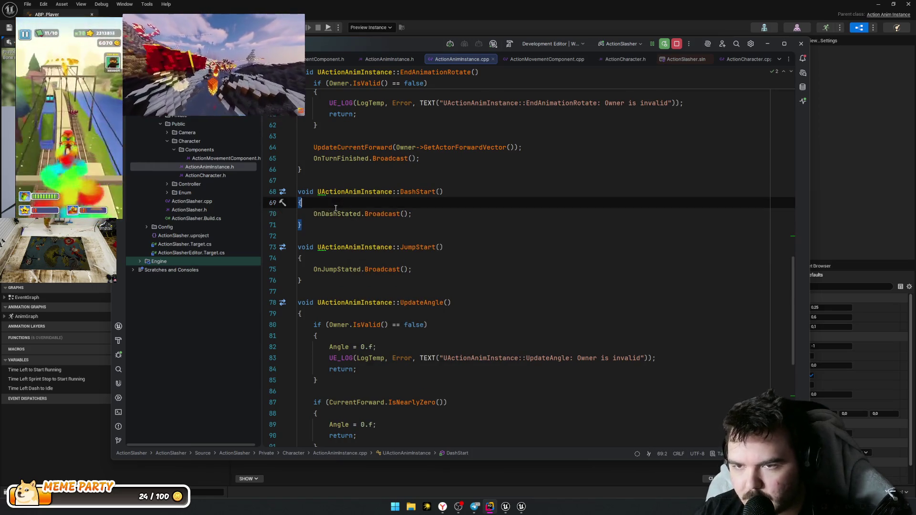
{"action": "left_click", "coordinate": [336, 60]}
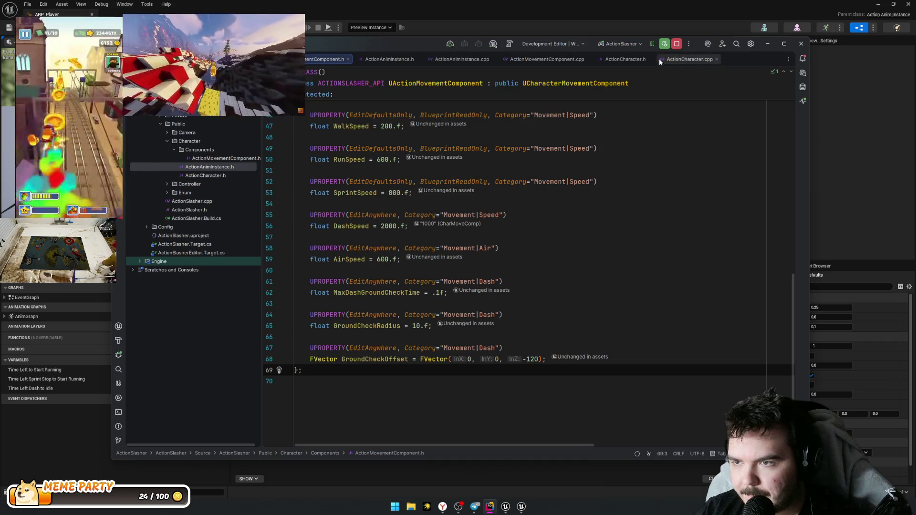
Step: In ActionCharacter.cpp's BeginPlay, duplicate the OnJumpStated binding line and retarget it to OnDashStated
{"action": "left_click", "coordinate": [625, 59]}
{"action": "scroll", "coordinate": [477, 190], "scroll_direction": "down", "scroll_amount": 5}
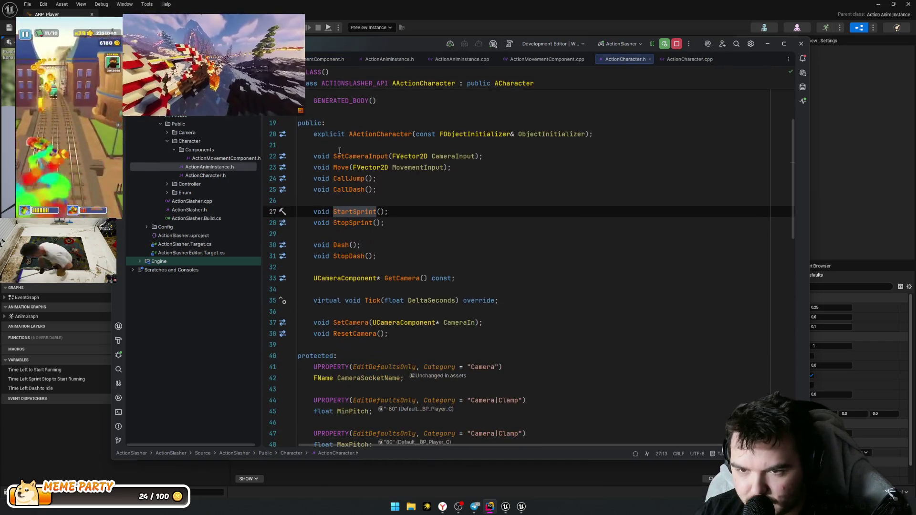
{"action": "key", "text": "ctrl+alt+Home"}
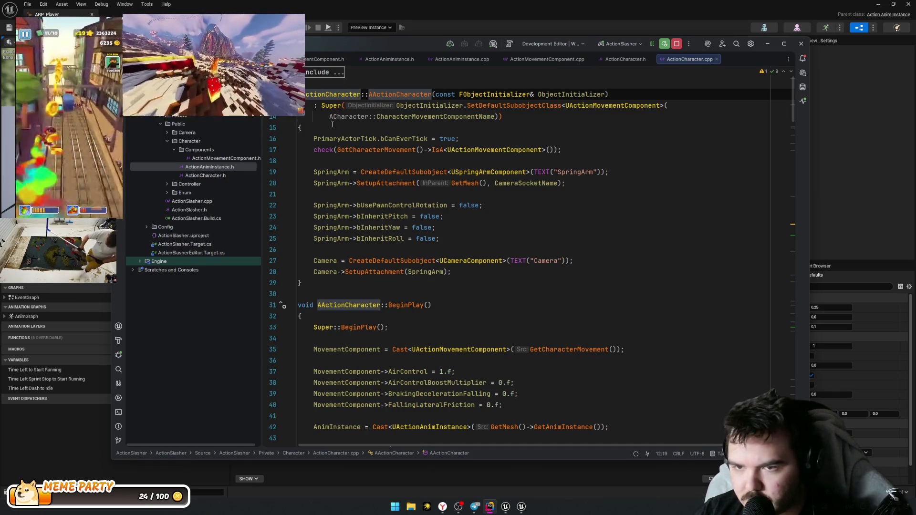
{"action": "scroll", "coordinate": [423, 316], "scroll_direction": "down", "scroll_amount": 4}
{"action": "scroll", "coordinate": [423, 316], "scroll_direction": "down", "scroll_amount": 2}
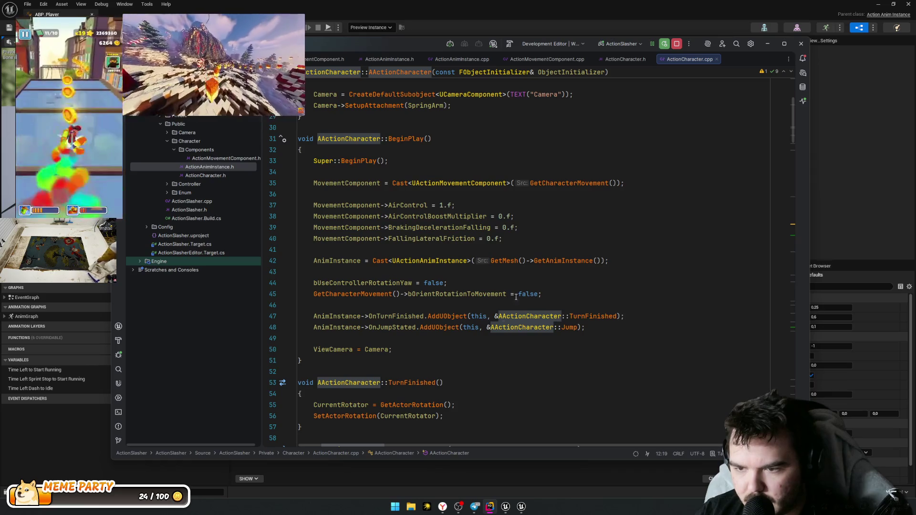
{"action": "left_click", "coordinate": [623, 290]}
{"action": "mouse_move", "coordinate": [325, 306]}
{"action": "left_mouse_down"}
{"action": "mouse_move", "coordinate": [286, 283]}
{"action": "mouse_move", "coordinate": [287, 294]}
{"action": "mouse_move", "coordinate": [326, 306]}
{"action": "left_mouse_up"}
{"action": "key", "text": "ctrl+v"}
{"action": "key", "text": "Up"}
{"action": "key", "text": "ctrl+Right"}
{"action": "key", "text": "ctrl+Right"}
{"action": "key", "text": "ctrl+Right"}
{"action": "type", "text": "OnDash"}
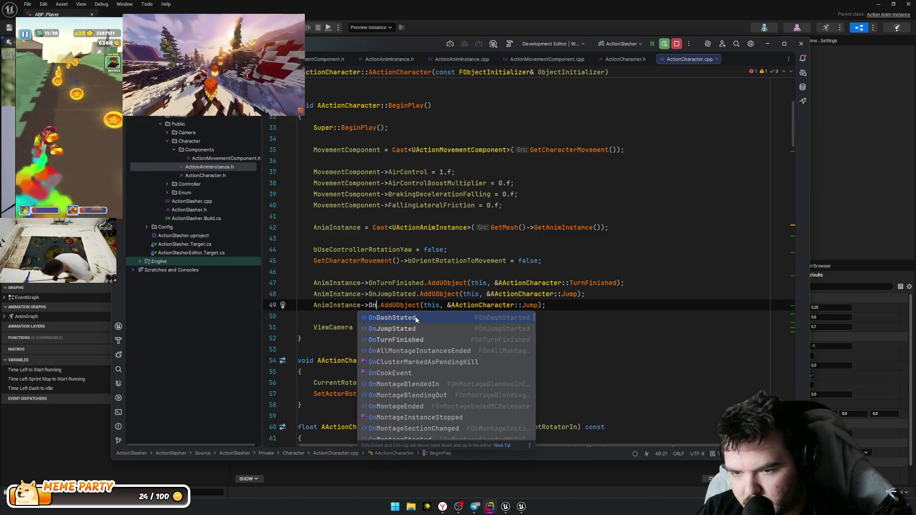
{"action": "key", "text": "Tab"}
Step: Point the new OnDashStated binding at AActionCharacter::Dash
{"action": "key", "text": "End"}
{"action": "key", "text": "Left"}
{"action": "key", "text": "Left"}
{"action": "key", "text": "ctrl+shift+Left"}
{"action": "type", "text": "Da"}
{"action": "key", "text": "Tab"}
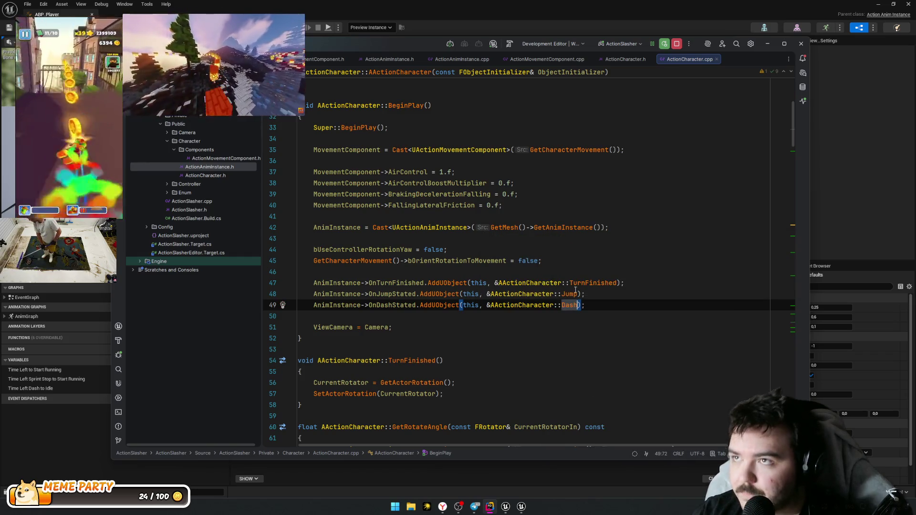
Step: Trigger a Live Coding recompile with Ctrl+Alt+F11
{"action": "key", "text": "Up"}
{"action": "key", "text": "End"}
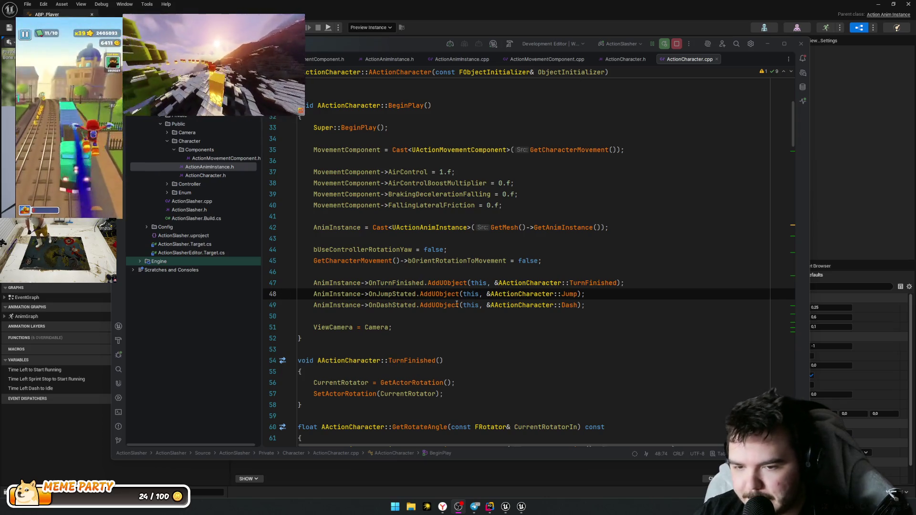
{"action": "left_click", "coordinate": [436, 334]}
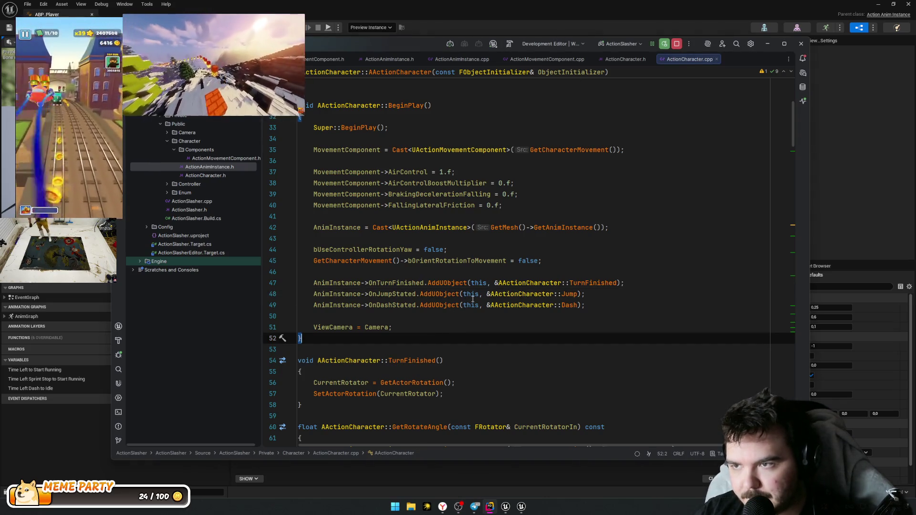
{"action": "key", "text": "ctrl+alt+F11"}
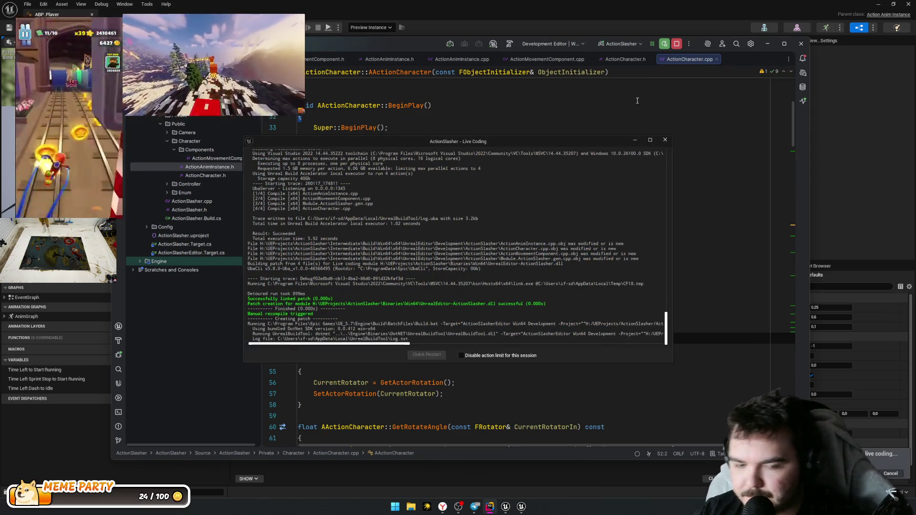
Step: Close Live Coding and build the ActionSlasher project, restarting the build until it succeeds
{"action": "left_click", "coordinate": [666, 141]}
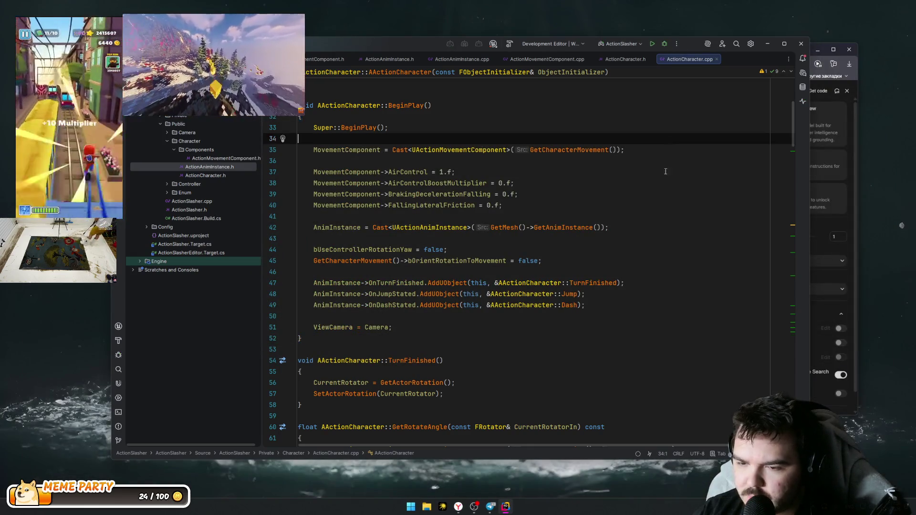
{"action": "left_click", "coordinate": [621, 271]}
{"action": "left_click", "coordinate": [600, 317]}
{"action": "scroll", "coordinate": [600, 316], "scroll_direction": "down", "scroll_amount": 9}
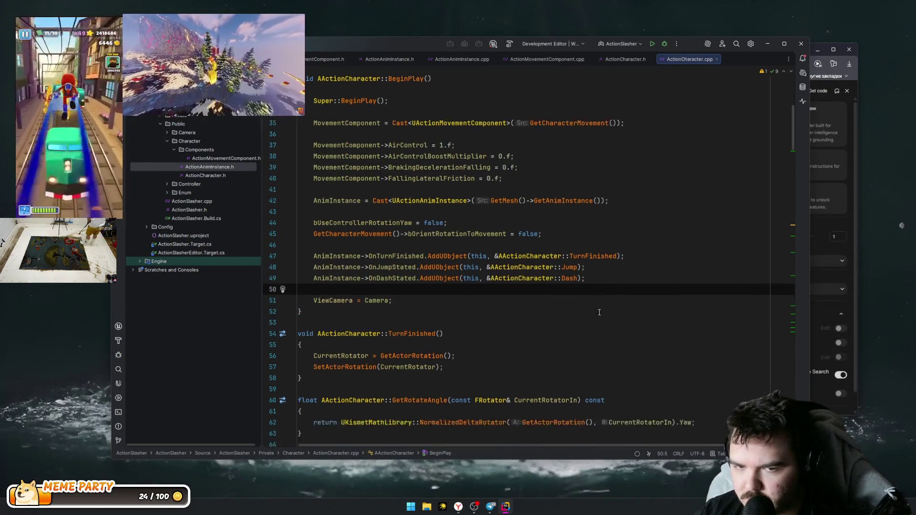
{"action": "key", "text": "ctrl+shift+b"}
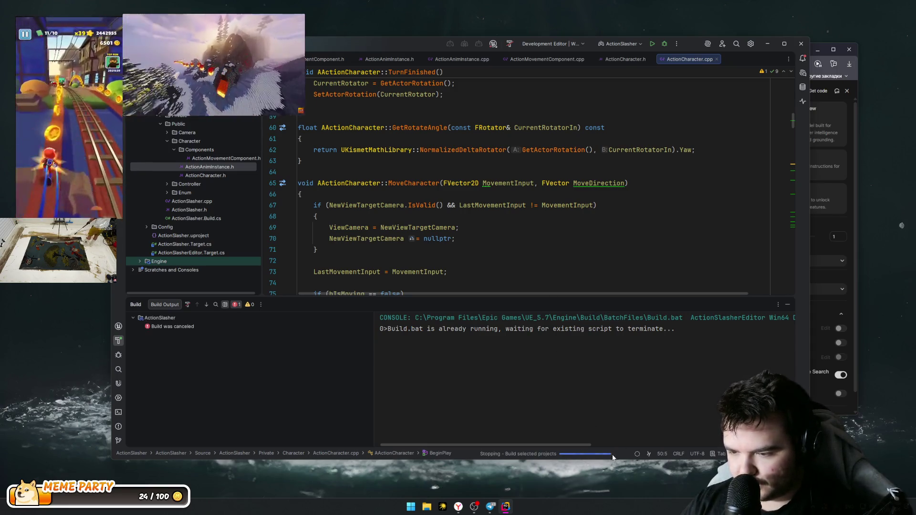
{"action": "left_click", "coordinate": [568, 256]}
{"action": "key", "text": "ctrl+shift+b"}
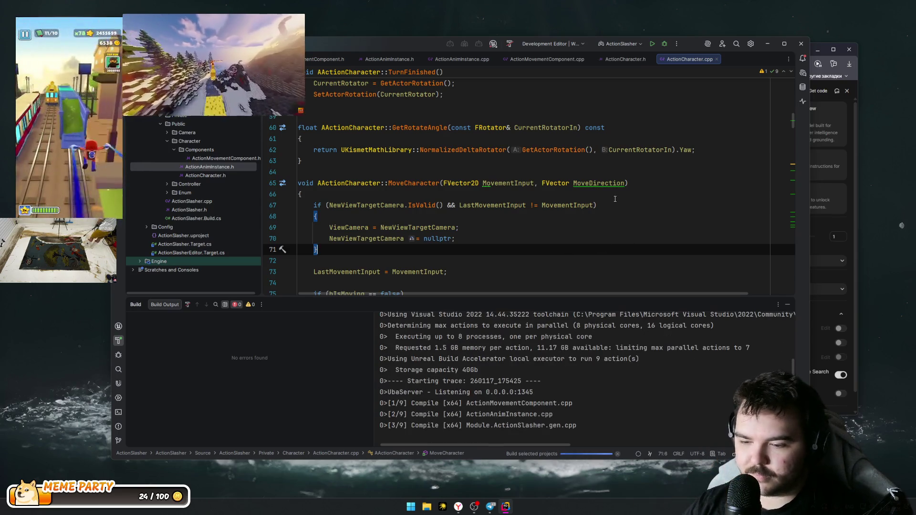
{"action": "scroll", "coordinate": [541, 265], "scroll_direction": "down", "scroll_amount": 5}
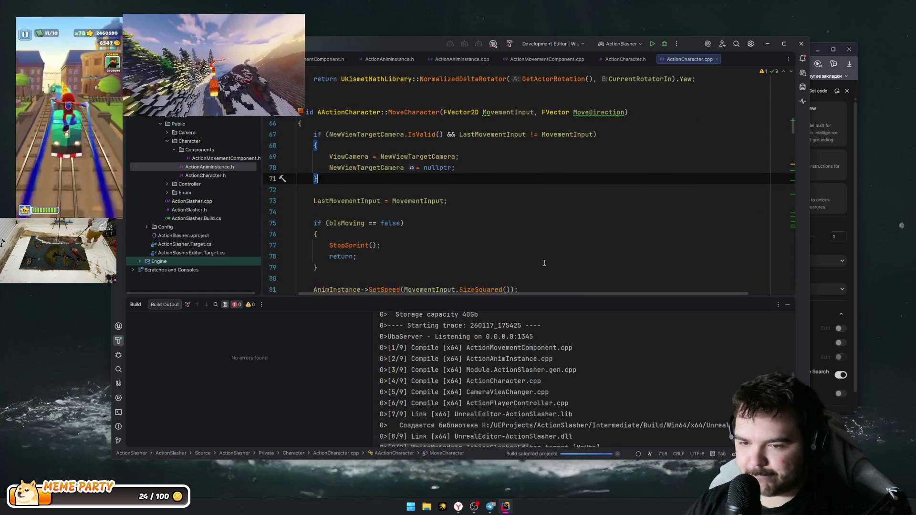
Step: Run the project to relaunch the Unreal Editor and hide the run log
{"action": "left_click", "coordinate": [652, 44]}
{"action": "left_click", "coordinate": [601, 184]}
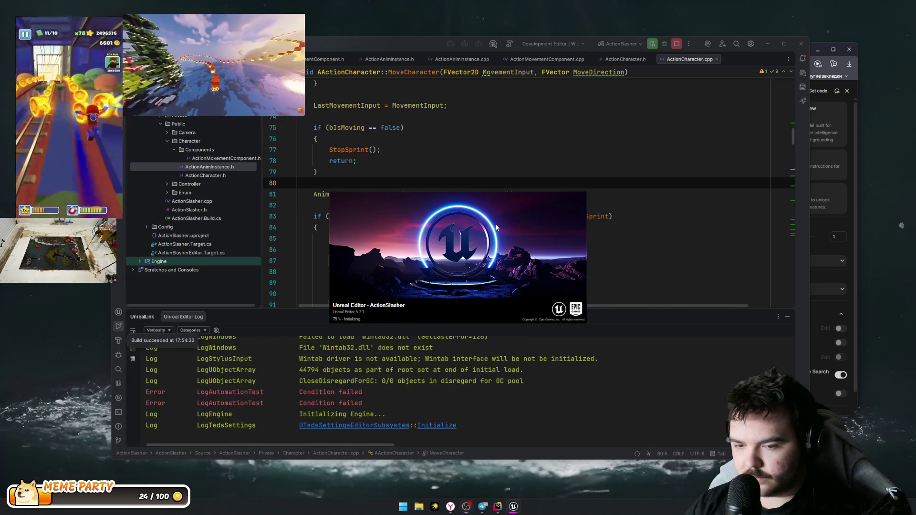
{"action": "key", "text": "shift+Escape"}
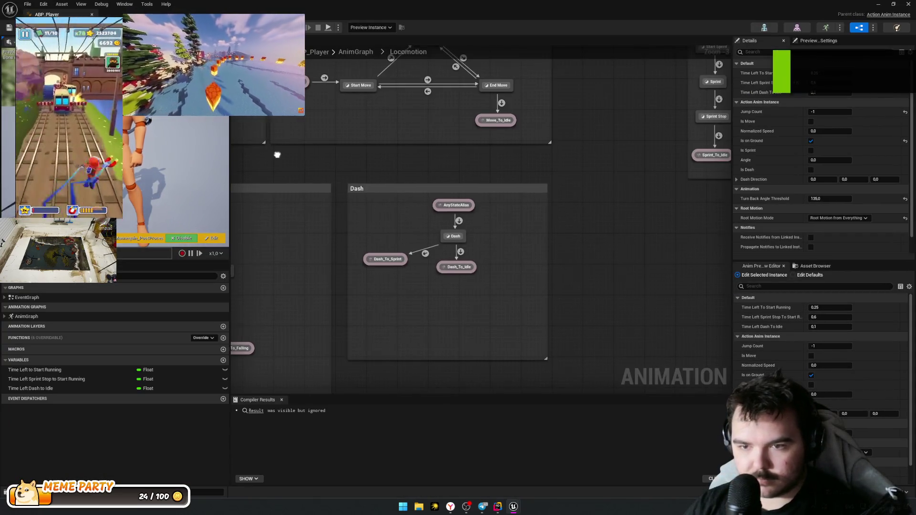
Step: Pan ABP_Player's graph to the Dash states and open AS_Doge_Combat_B from Animations/06_Dash
{"action": "left_click_drag", "start_coordinate": [258, 152], "coordinate": [370, 137]}
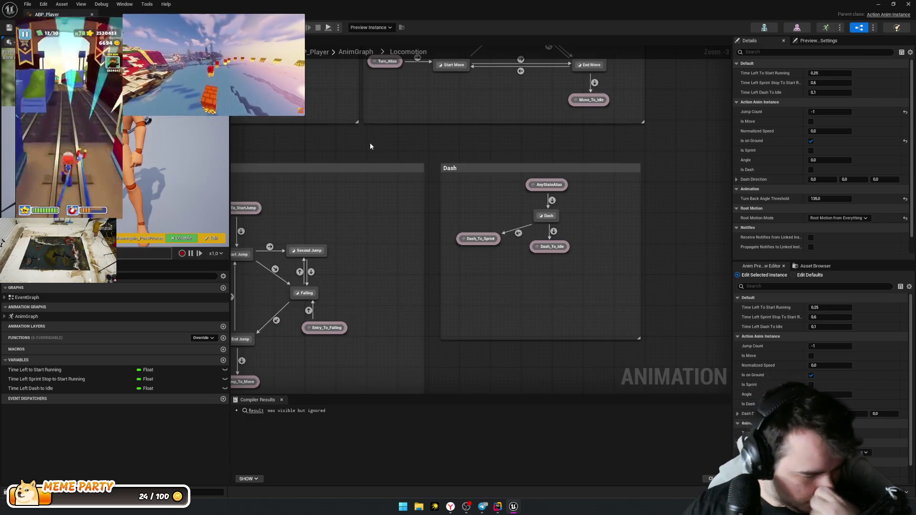
{"action": "mouse_move", "coordinate": [443, 257]}
{"action": "left_mouse_down"}
{"action": "mouse_move", "coordinate": [384, 240]}
{"action": "mouse_move", "coordinate": [380, 327]}
{"action": "left_mouse_up"}
{"action": "left_click_drag", "start_coordinate": [546, 243], "coordinate": [567, 238]}
{"action": "key", "text": "ctrl+space"}
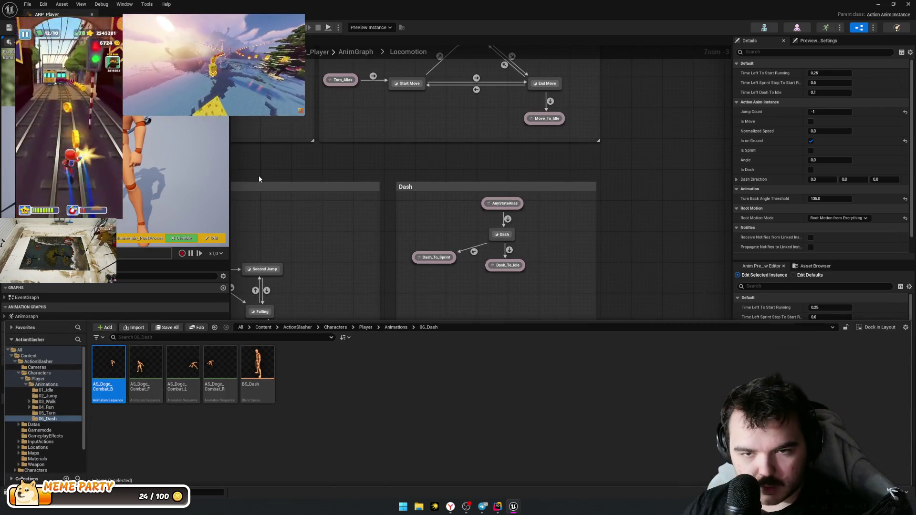
{"action": "mouse_move", "coordinate": [97, 358]}
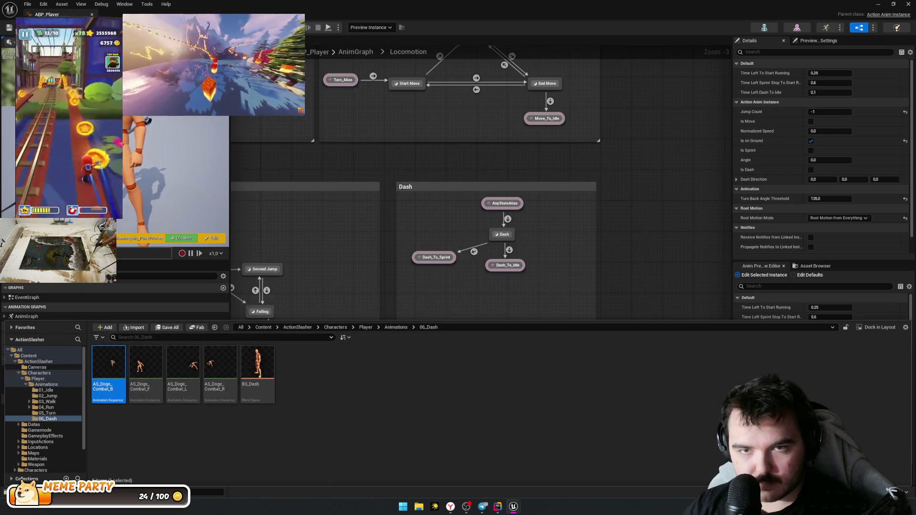
{"action": "double_click", "coordinate": [106, 366]}
Step: Scrub AS_Doge_Combat_B to around frame 11 and add a new DashStart notify there
{"action": "left_click", "coordinate": [278, 12]}
{"action": "left_click", "coordinate": [217, 14]}
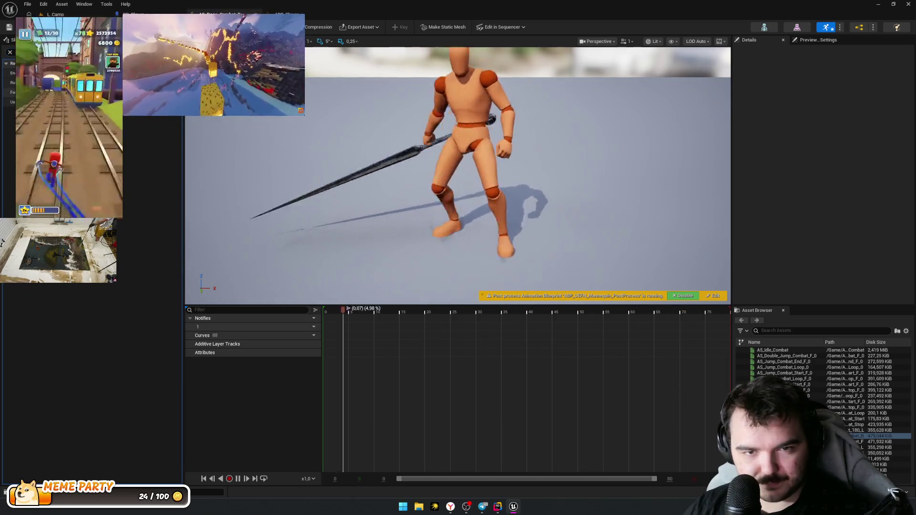
{"action": "mouse_move", "coordinate": [350, 310]}
{"action": "left_mouse_down"}
{"action": "mouse_move", "coordinate": [330, 311]}
{"action": "mouse_move", "coordinate": [487, 311]}
{"action": "mouse_move", "coordinate": [355, 301]}
{"action": "mouse_move", "coordinate": [599, 303]}
{"action": "mouse_move", "coordinate": [349, 303]}
{"action": "mouse_move", "coordinate": [439, 310]}
{"action": "mouse_move", "coordinate": [334, 311]}
{"action": "mouse_move", "coordinate": [409, 316]}
{"action": "mouse_move", "coordinate": [383, 317]}
{"action": "left_mouse_up"}
{"action": "mouse_move", "coordinate": [389, 260]}
{"action": "left_mouse_down"}
{"action": "mouse_move", "coordinate": [355, 260]}
{"action": "mouse_move", "coordinate": [390, 260]}
{"action": "left_mouse_up"}
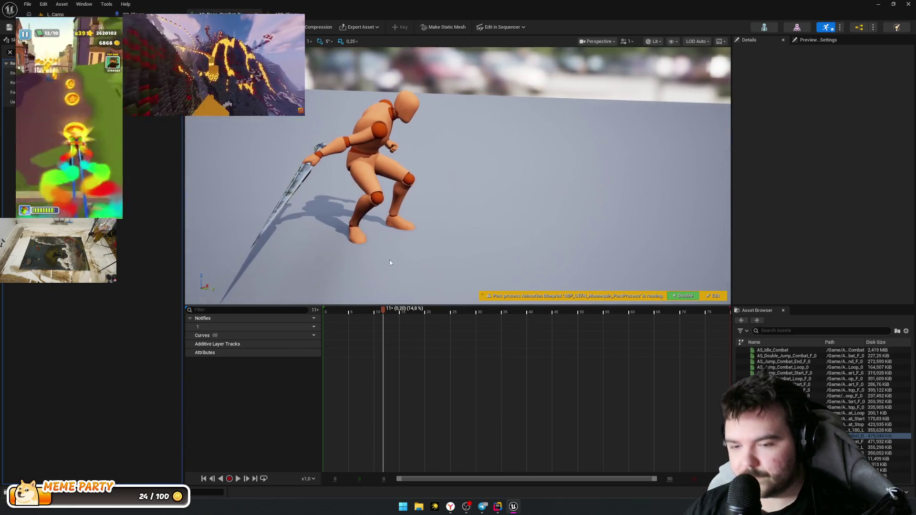
{"action": "right_click", "coordinate": [384, 327]}
{"action": "mouse_move", "coordinate": [415, 343]}
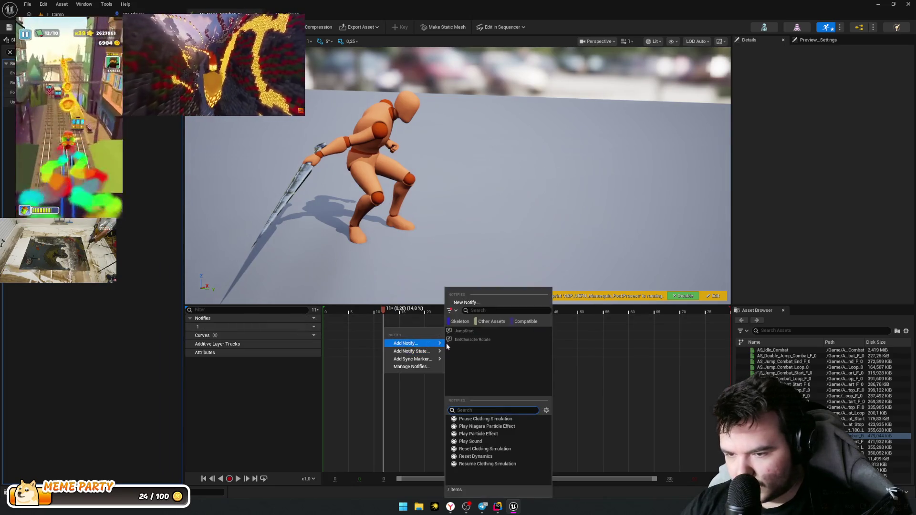
{"action": "left_click", "coordinate": [483, 303]}
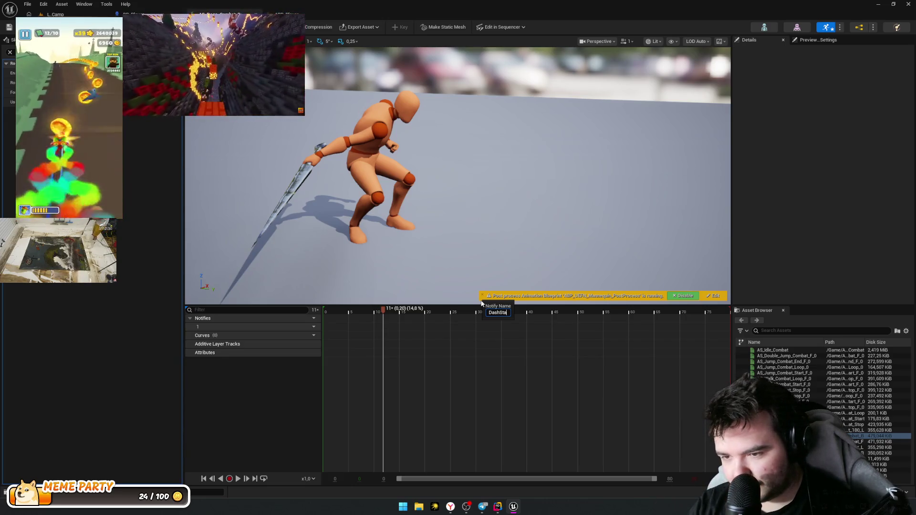
{"action": "left_click", "coordinate": [390, 328]}
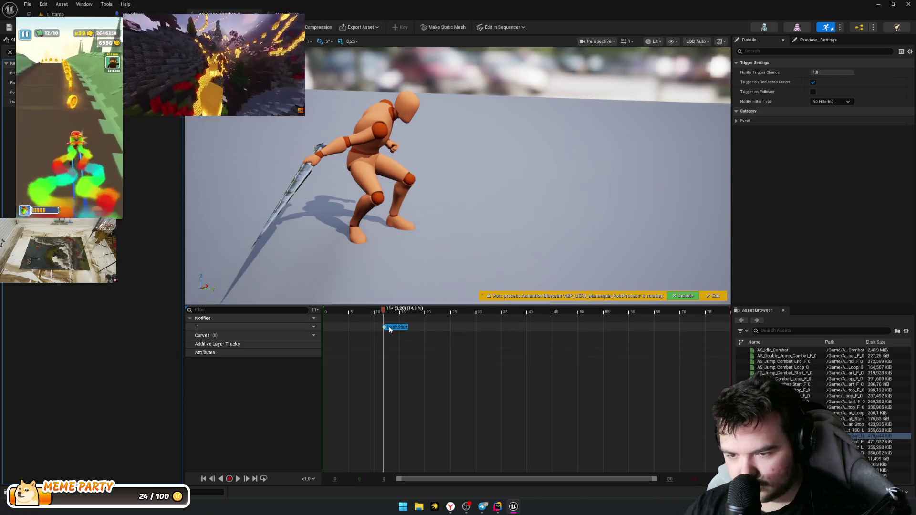
Step: Scrub the clip to verify the DashStart notify timing, then open the next dash animation
{"action": "left_click_drag", "start_coordinate": [425, 307], "coordinate": [425, 324]}
{"action": "right_click", "coordinate": [419, 340]}
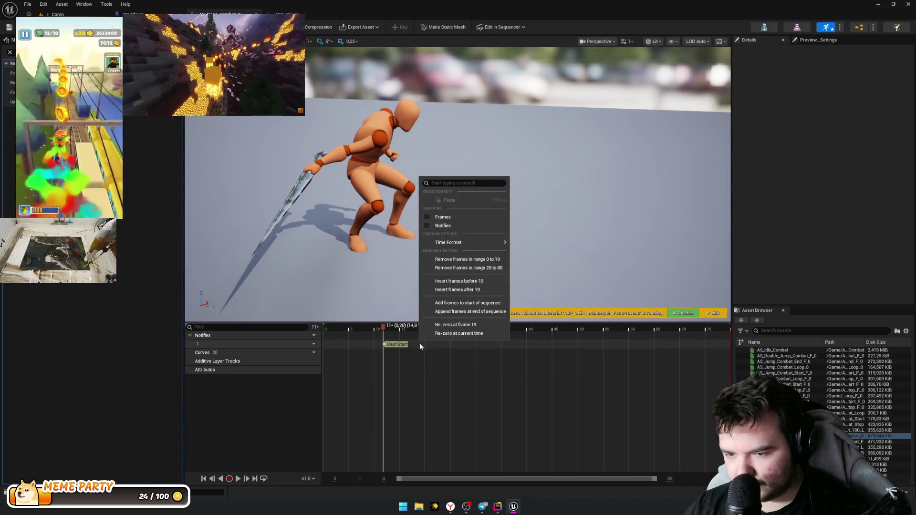
{"action": "left_click", "coordinate": [417, 347]}
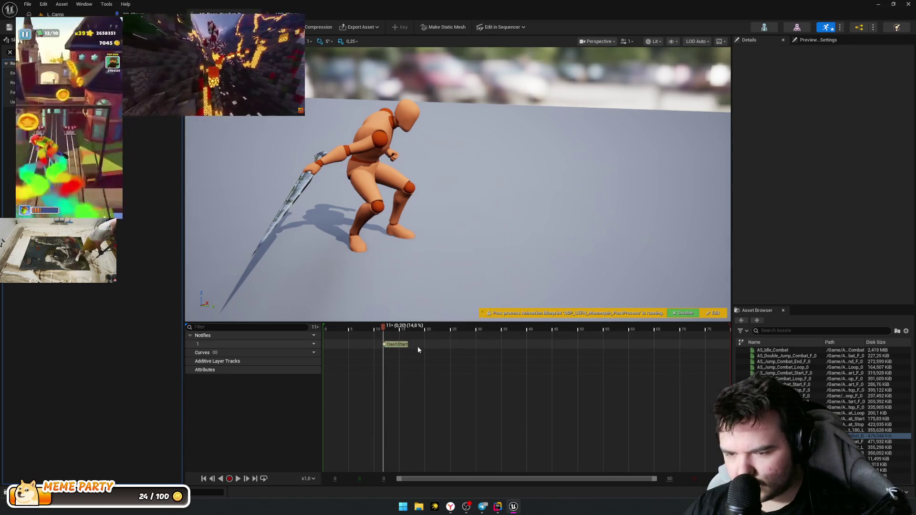
{"action": "right_click", "coordinate": [422, 343]}
{"action": "mouse_move", "coordinate": [456, 364]}
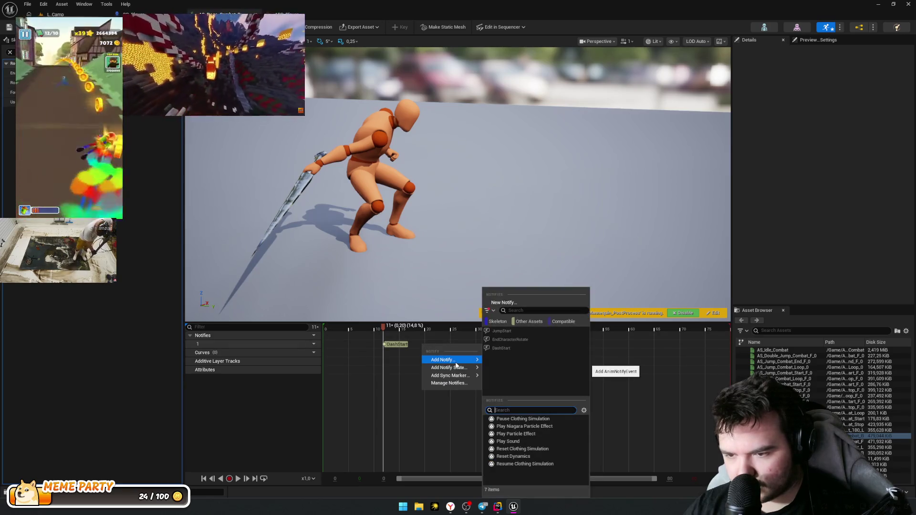
{"action": "left_click", "coordinate": [379, 351]}
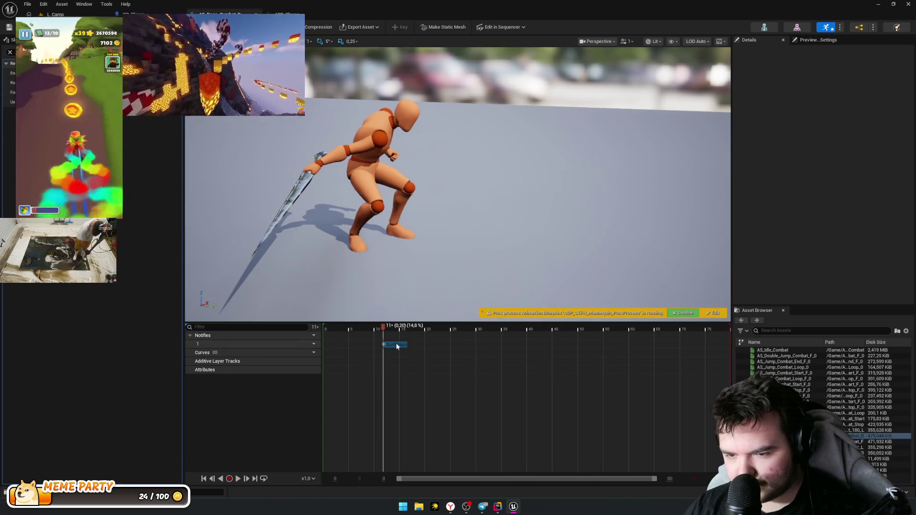
{"action": "left_click", "coordinate": [395, 344]}
{"action": "left_click", "coordinate": [406, 328]}
{"action": "left_click", "coordinate": [406, 333]}
{"action": "mouse_move", "coordinate": [408, 328]}
{"action": "left_mouse_down"}
{"action": "mouse_move", "coordinate": [374, 328]}
{"action": "mouse_move", "coordinate": [517, 328]}
{"action": "mouse_move", "coordinate": [159, 289]}
{"action": "left_mouse_up"}
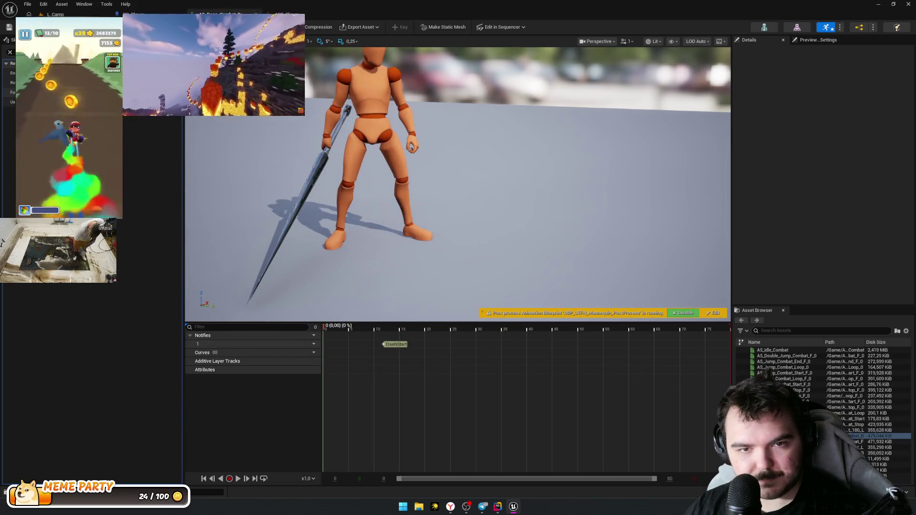
{"action": "left_click", "coordinate": [400, 346]}
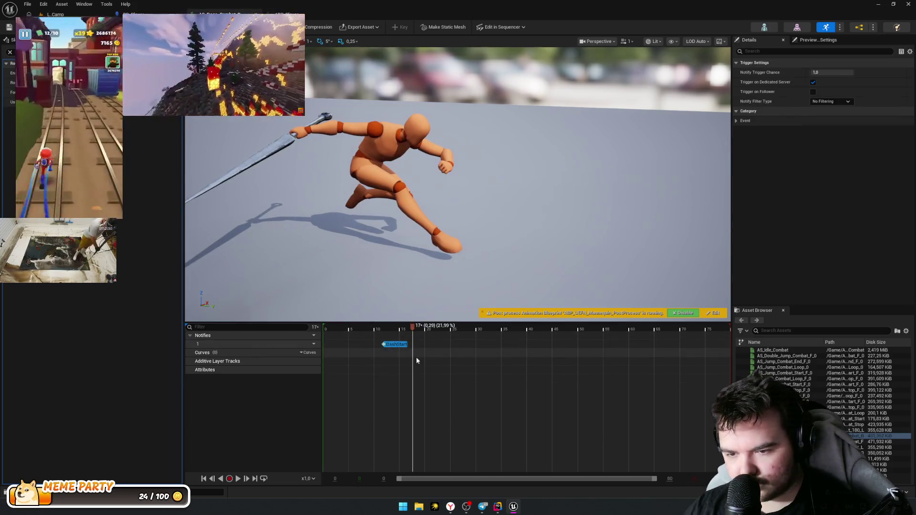
{"action": "left_click", "coordinate": [859, 442]}
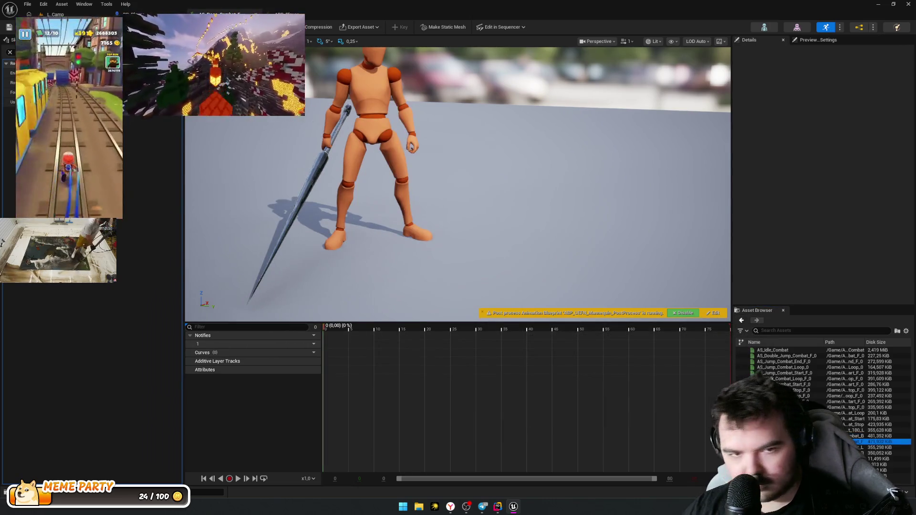
Step: Add a DashStart notify at frame 11 of this dash clip, then undo it
{"action": "mouse_move", "coordinate": [346, 329]}
{"action": "left_mouse_down"}
{"action": "mouse_move", "coordinate": [398, 332]}
{"action": "mouse_move", "coordinate": [380, 338]}
{"action": "left_mouse_up"}
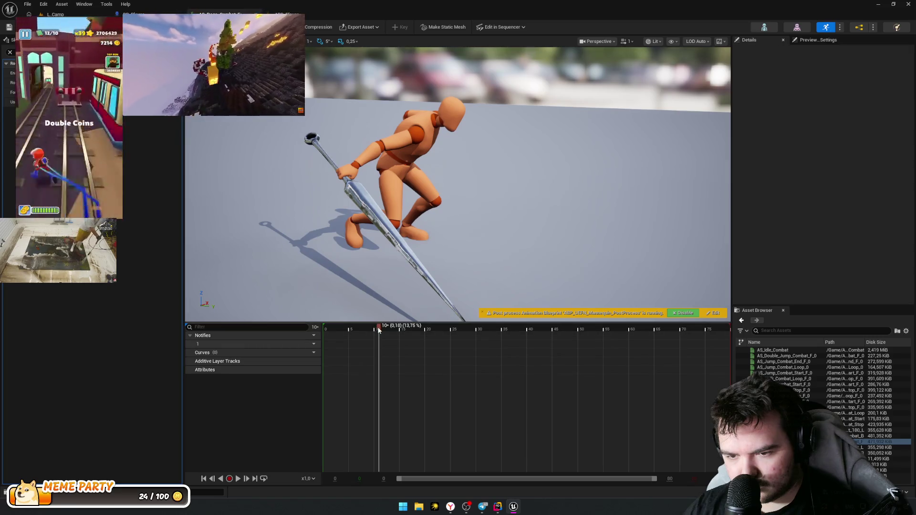
{"action": "mouse_move", "coordinate": [380, 323]}
{"action": "left_mouse_down"}
{"action": "mouse_move", "coordinate": [381, 345]}
{"action": "mouse_move", "coordinate": [381, 303]}
{"action": "left_mouse_up"}
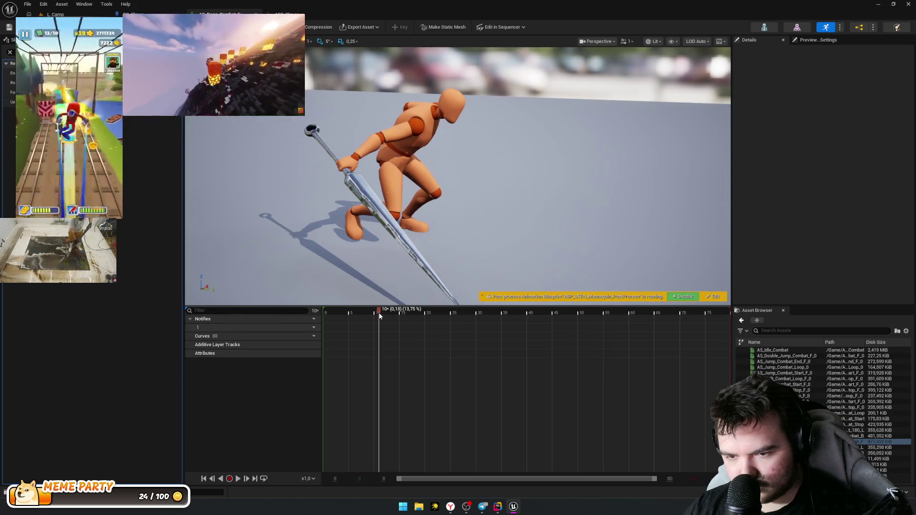
{"action": "left_click", "coordinate": [380, 315]}
{"action": "left_click", "coordinate": [382, 316]}
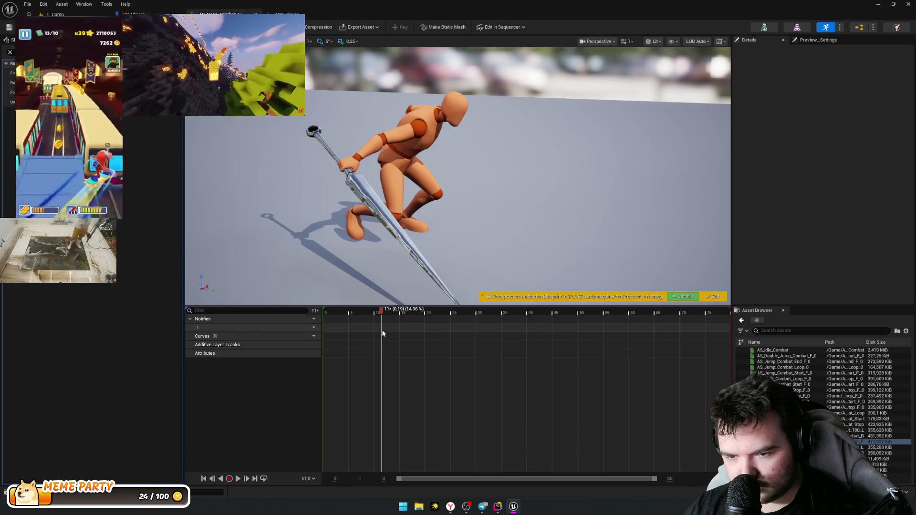
{"action": "right_click", "coordinate": [388, 333]}
{"action": "mouse_move", "coordinate": [414, 347]}
{"action": "left_click", "coordinate": [479, 346]}
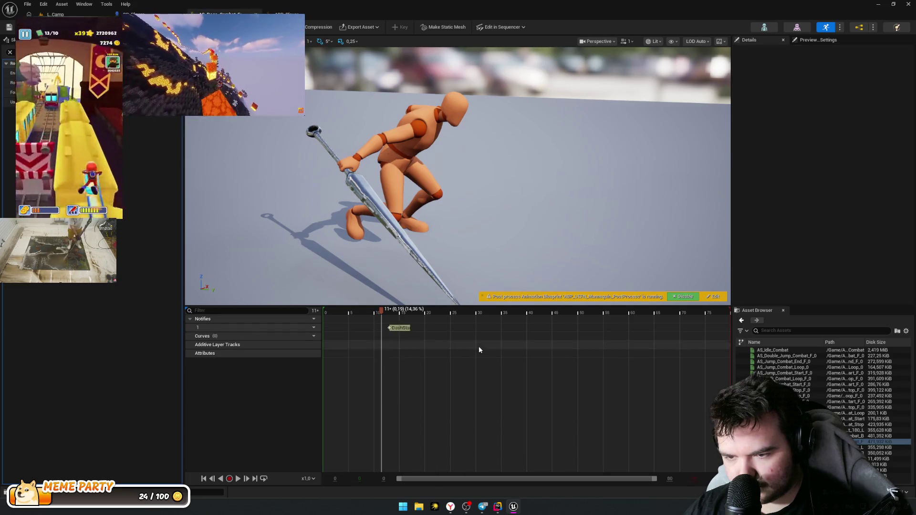
{"action": "left_click", "coordinate": [393, 329]}
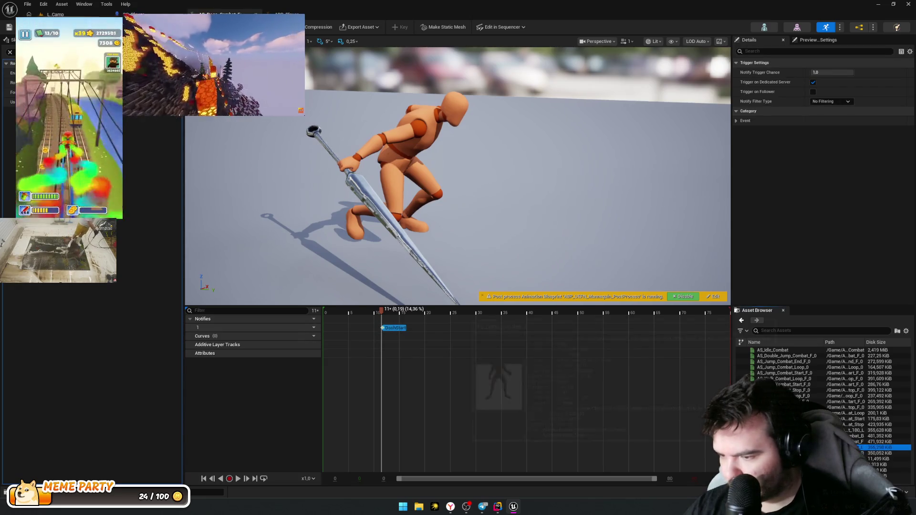
{"action": "key", "text": "ctrl+z"}
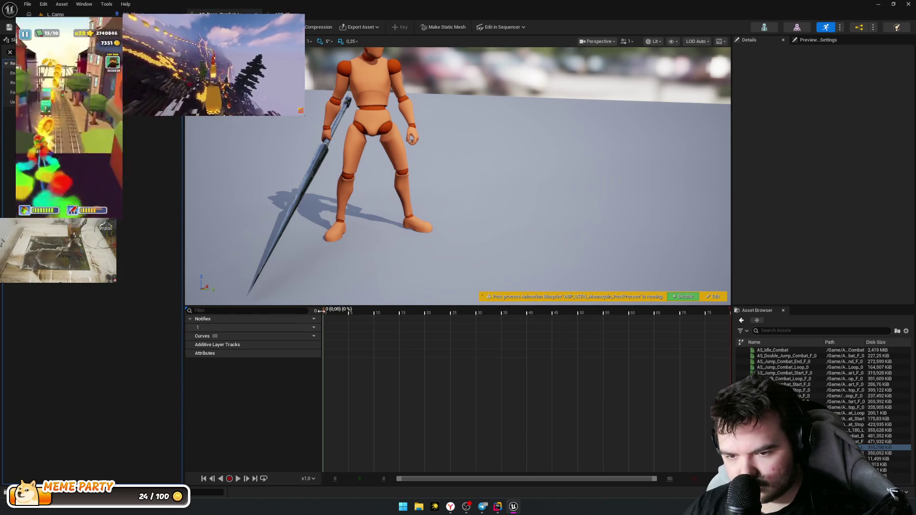
Step: Paste the DashStart notify at frame 12 instead, then open the next dash animation
{"action": "left_click_drag", "start_coordinate": [325, 313], "coordinate": [381, 314]}
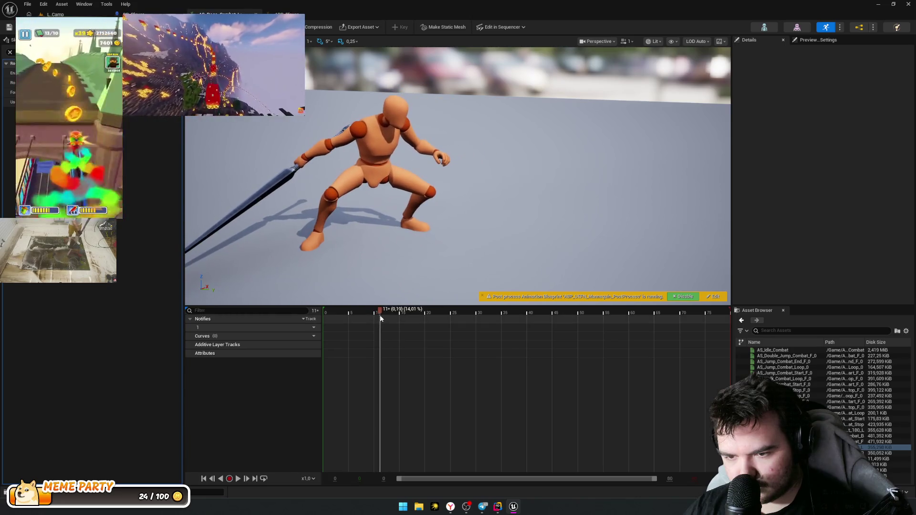
{"action": "key", "text": "ctrl+v"}
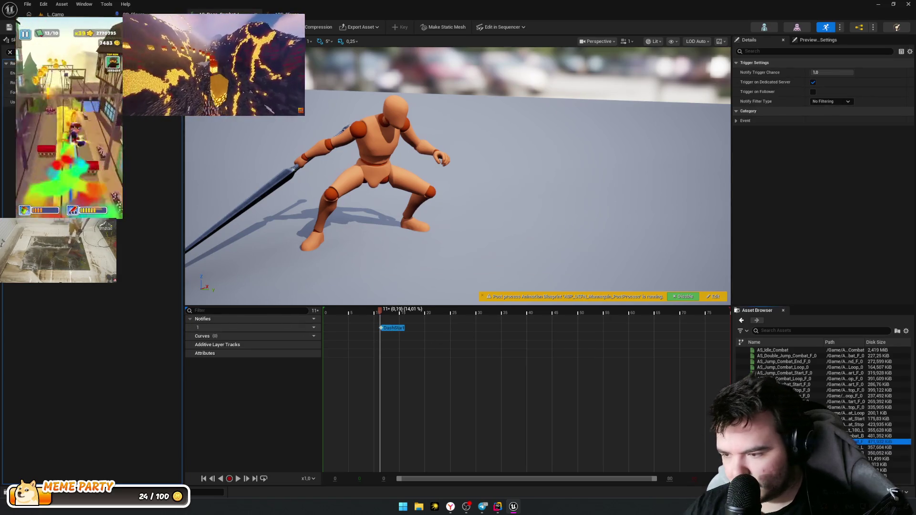
{"action": "left_click", "coordinate": [419, 321]}
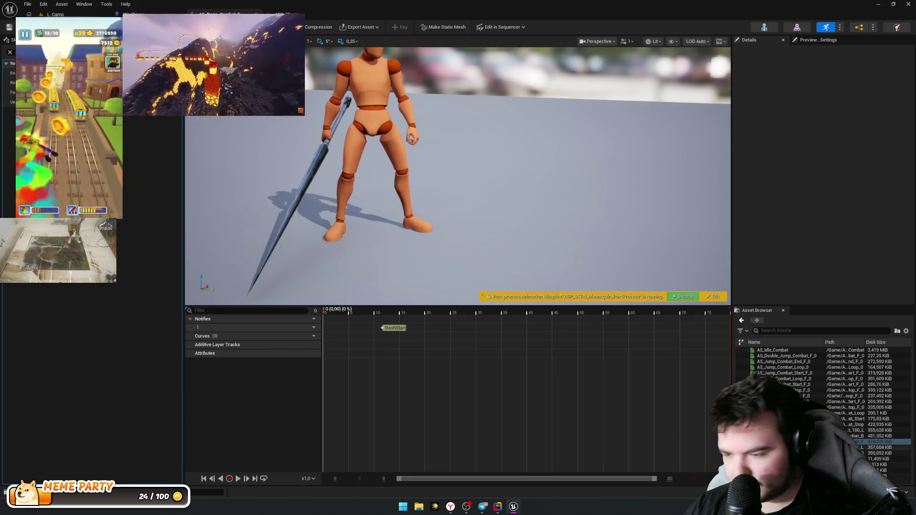
{"action": "double_click", "coordinate": [839, 454]}
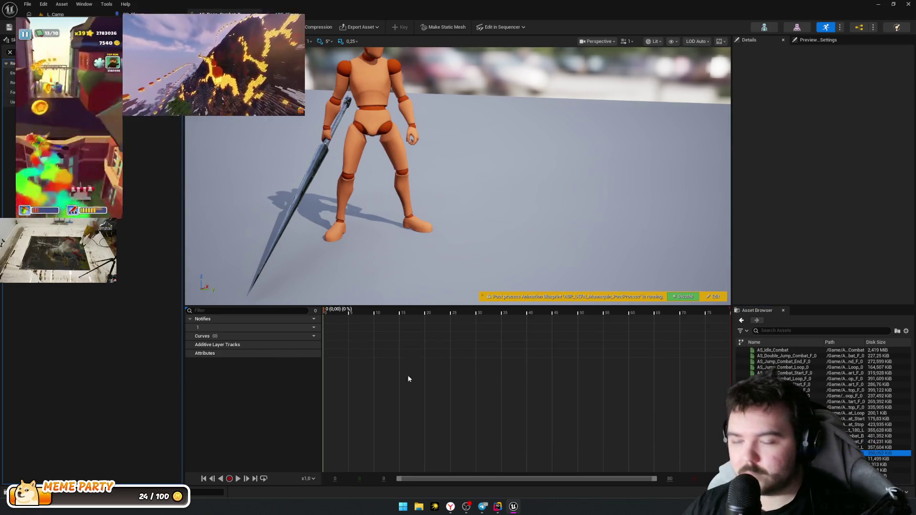
Step: Paste a DashStart notify where the dash begins, check its timing, and return to ABP_Player
{"action": "mouse_move", "coordinate": [325, 310]}
{"action": "left_mouse_down"}
{"action": "mouse_move", "coordinate": [382, 314]}
{"action": "mouse_move", "coordinate": [396, 328]}
{"action": "left_mouse_up"}
{"action": "key", "text": "ctrl+v"}
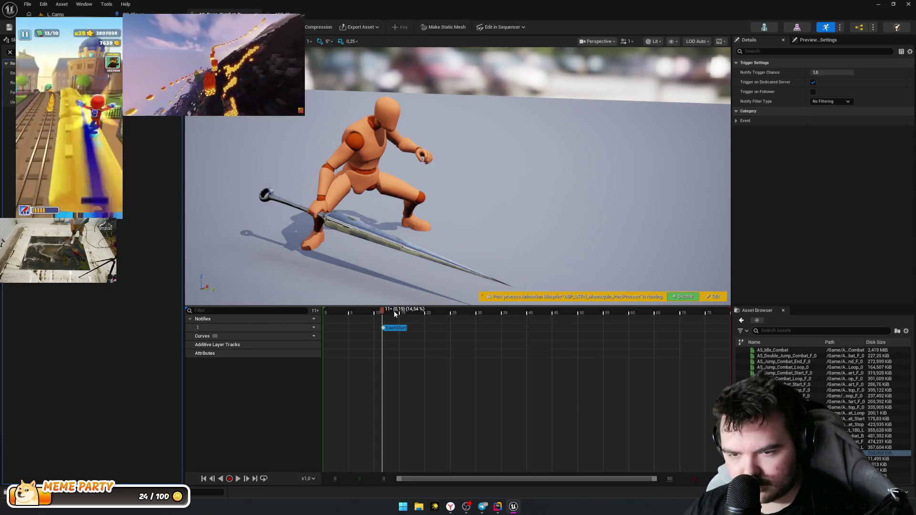
{"action": "left_click", "coordinate": [400, 356]}
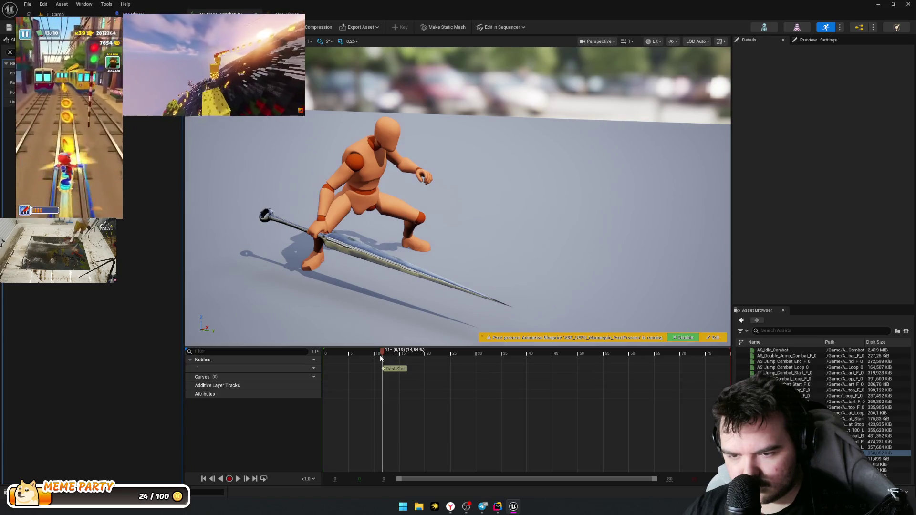
{"action": "mouse_move", "coordinate": [377, 355]}
{"action": "left_mouse_down"}
{"action": "mouse_move", "coordinate": [336, 350]}
{"action": "mouse_move", "coordinate": [426, 354]}
{"action": "mouse_move", "coordinate": [354, 354]}
{"action": "left_mouse_up"}
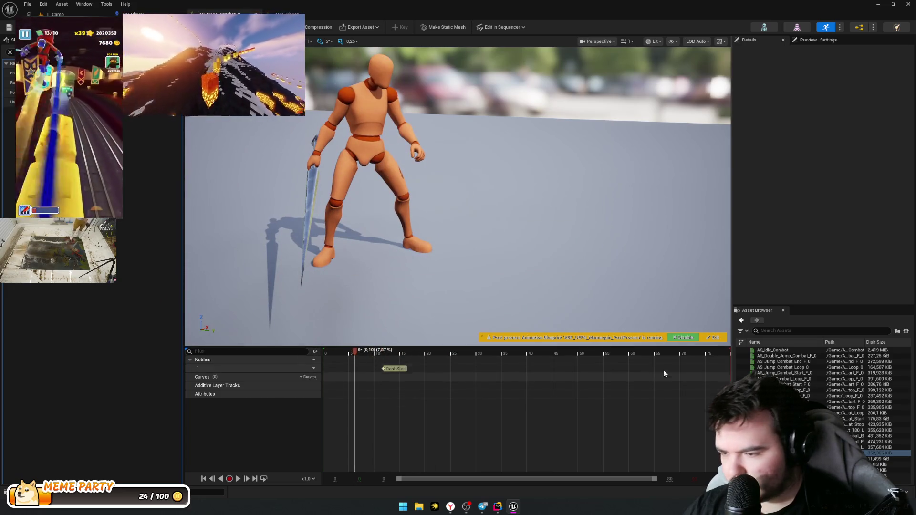
{"action": "left_click", "coordinate": [256, 13]}
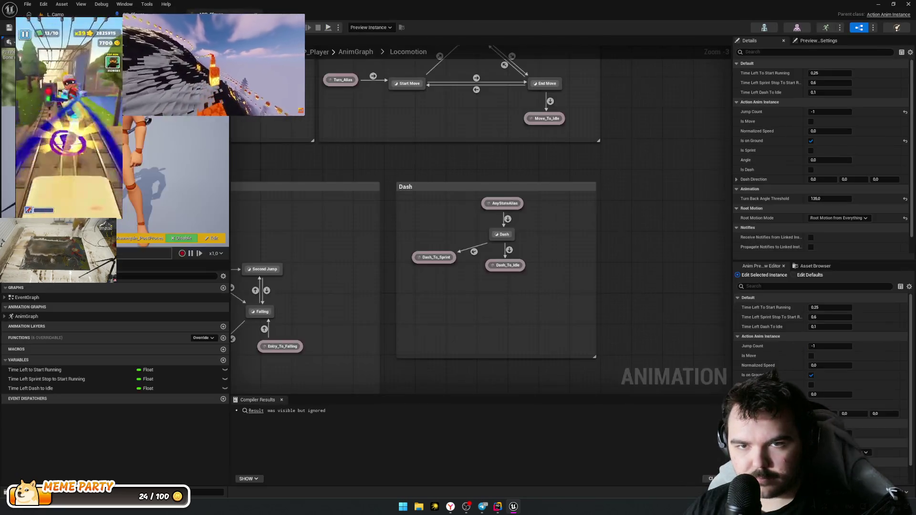
Step: In ABP_Player's EventGraph, add a Dash Start call node level with Jump Start
{"action": "double_click", "coordinate": [40, 295]}
{"action": "left_click_drag", "start_coordinate": [328, 141], "coordinate": [293, 125]}
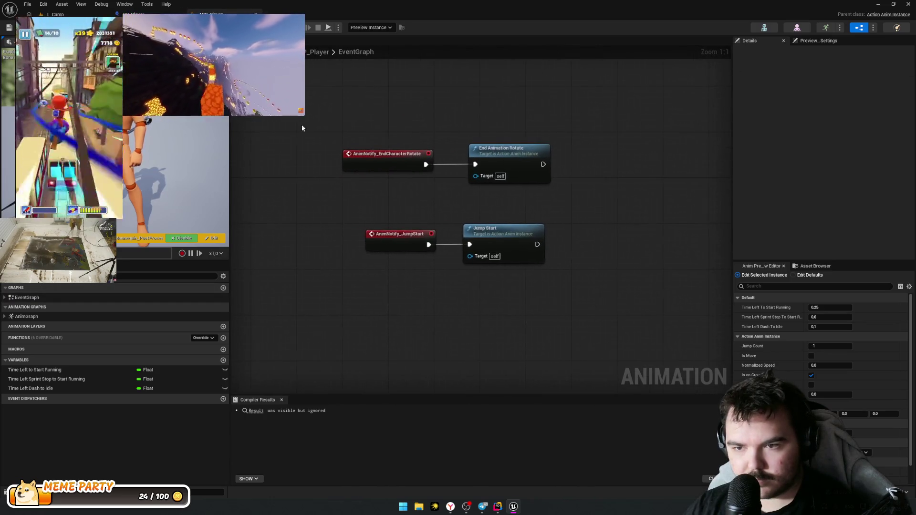
{"action": "left_click_drag", "start_coordinate": [356, 225], "coordinate": [361, 166]}
{"action": "right_click", "coordinate": [367, 230]}
{"action": "type", "text": "Anim"}
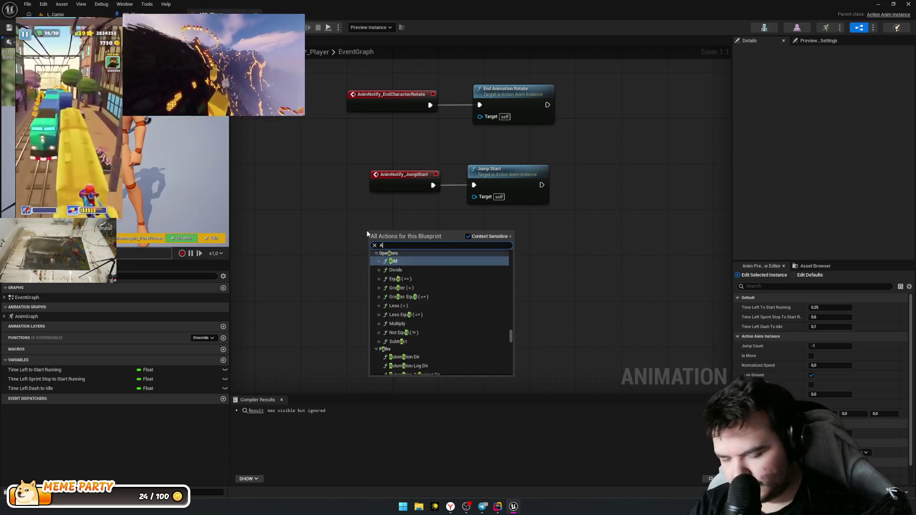
{"action": "key", "text": "BackSpace"}
{"action": "key", "text": "BackSpace"}
{"action": "key", "text": "BackSpace"}
{"action": "type", "text": "Dash Start"}
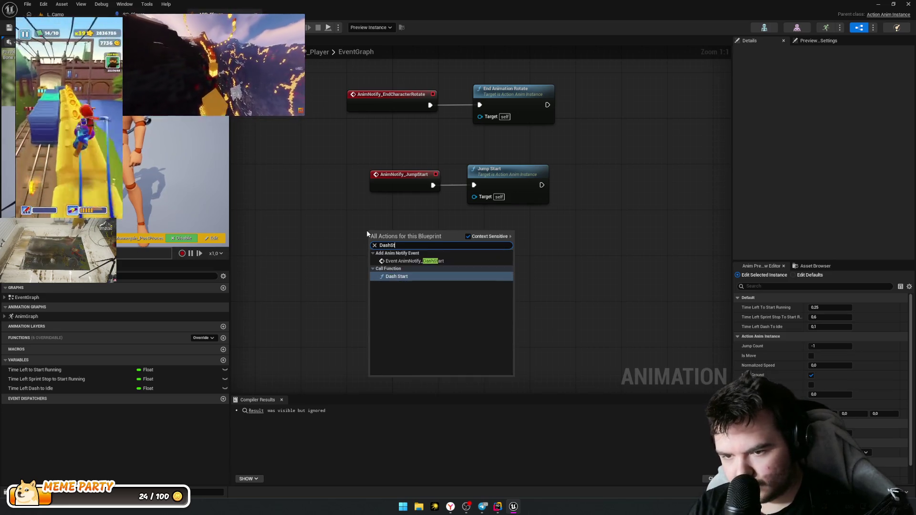
{"action": "key", "text": "Return"}
{"action": "left_click_drag", "start_coordinate": [418, 240], "coordinate": [522, 241]}
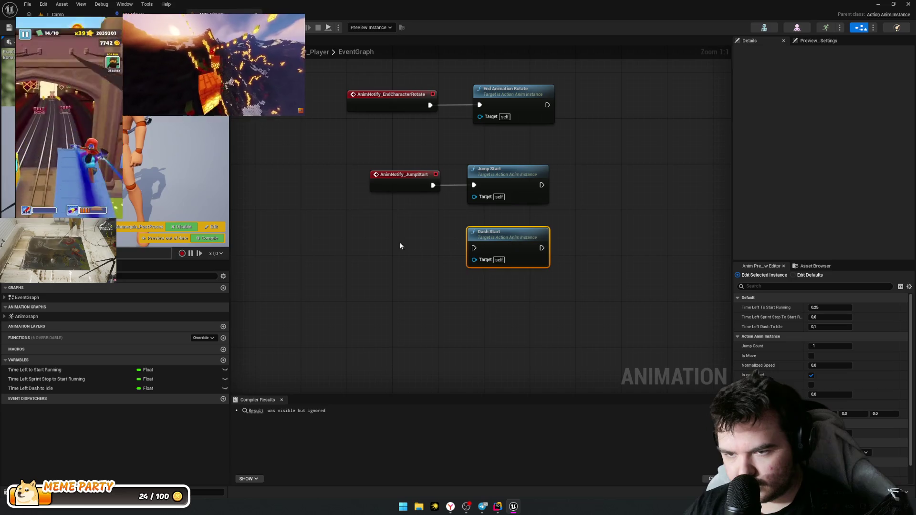
Step: Add an AnimNotify_DashStart event wired into Dash Start, then return to L_Camp
{"action": "right_click", "coordinate": [366, 242]}
{"action": "type", "text": "An"}
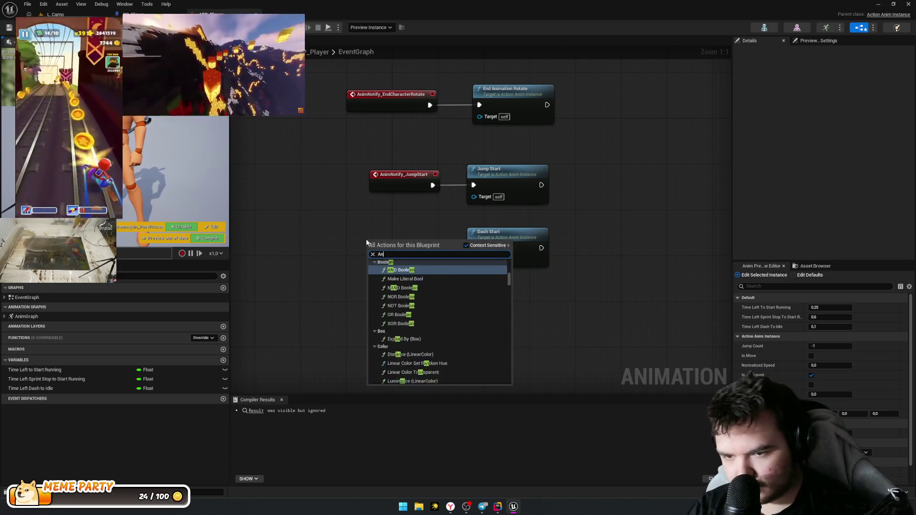
{"action": "type", "text": "imNotif"}
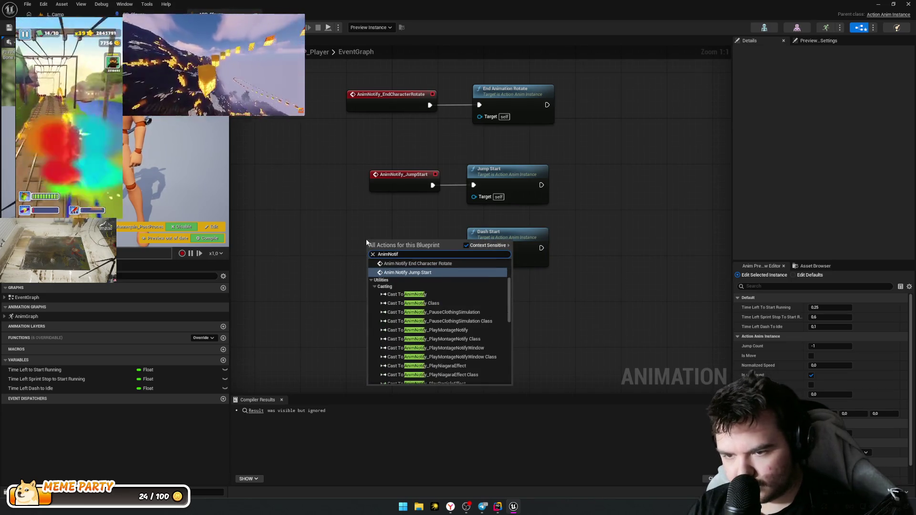
{"action": "type", "text": "y_Das"}
{"action": "key", "text": "Return"}
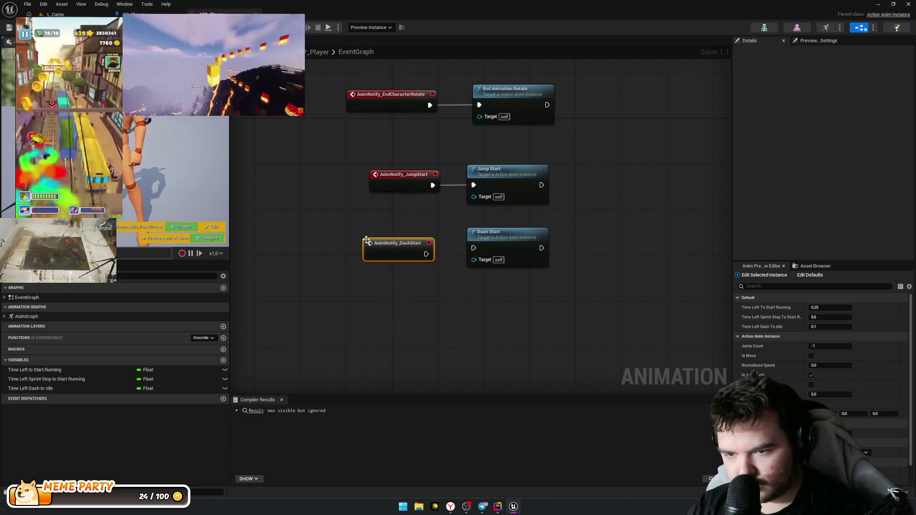
{"action": "mouse_move", "coordinate": [452, 258]}
{"action": "left_mouse_down"}
{"action": "mouse_move", "coordinate": [465, 249]}
{"action": "mouse_move", "coordinate": [457, 248]}
{"action": "mouse_move", "coordinate": [464, 257]}
{"action": "left_mouse_up"}
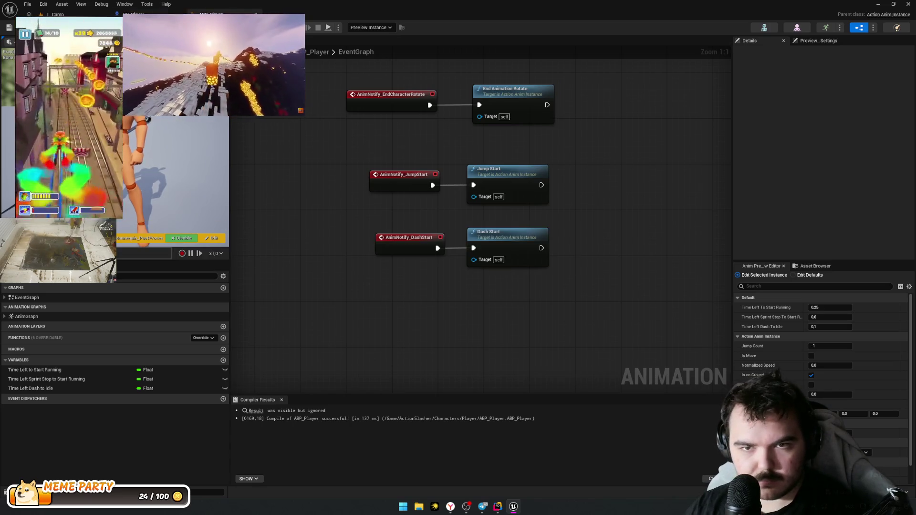
{"action": "left_click", "coordinate": [62, 15]}
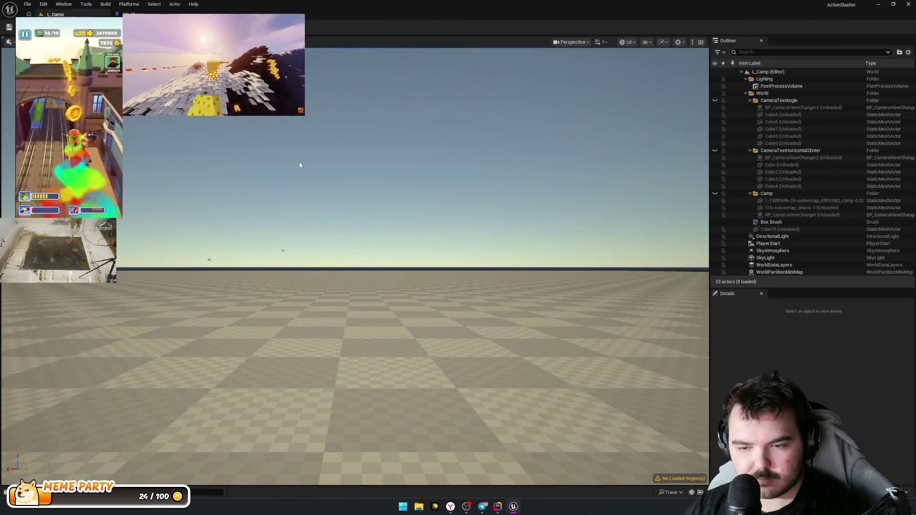
Step: Play L_Camp with Alt+P to test the dash, stop, and open BS_Dash from the Content Browser
{"action": "key", "text": "alt+p"}
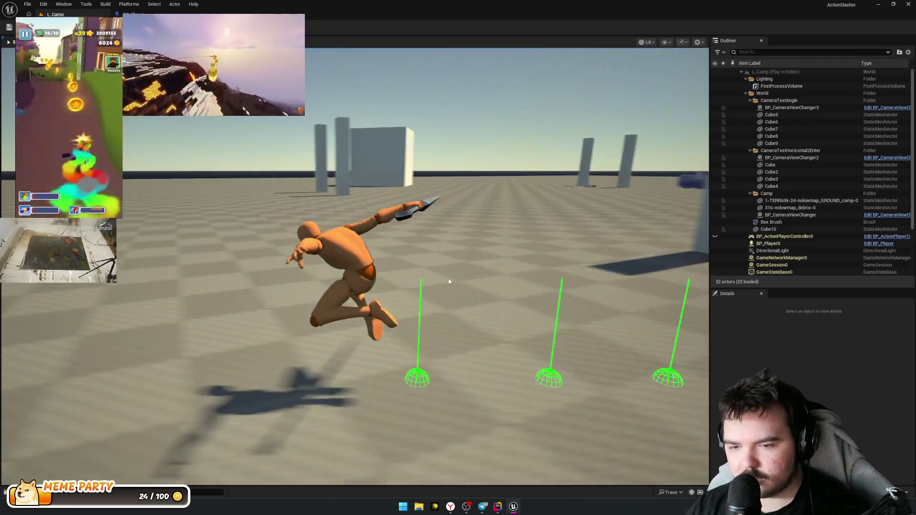
{"action": "key", "text": "Escape"}
{"action": "left_click_drag", "start_coordinate": [388, 236], "coordinate": [238, 134]}
{"action": "left_click", "coordinate": [138, 14]}
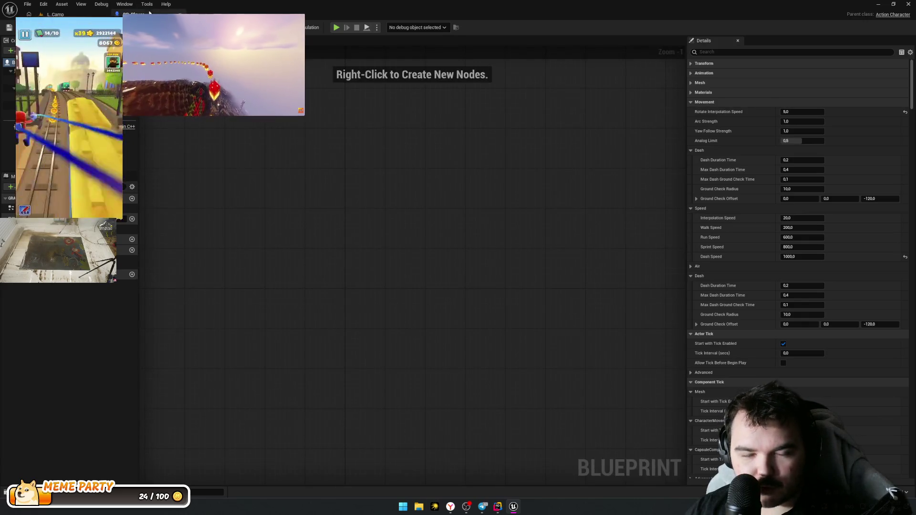
{"action": "left_click", "coordinate": [55, 14]}
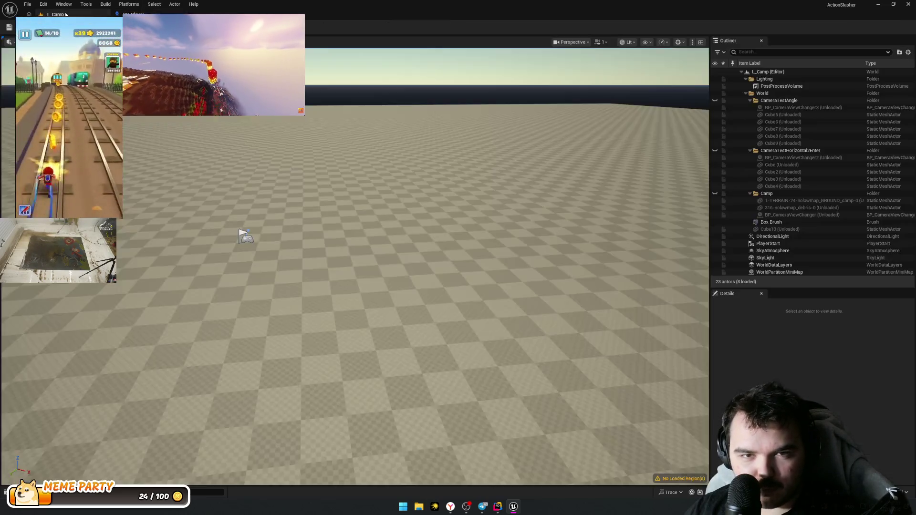
{"action": "double_click", "coordinate": [264, 366]}
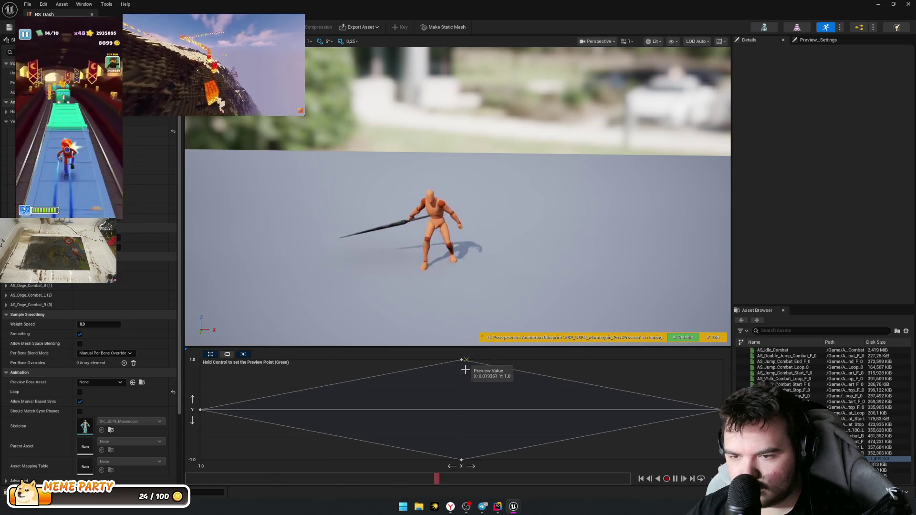
Step: Open the AS_Doge_Combat_R, L, F and B dash animations to check their DashStart notifies
{"action": "left_click", "coordinate": [718, 410]}
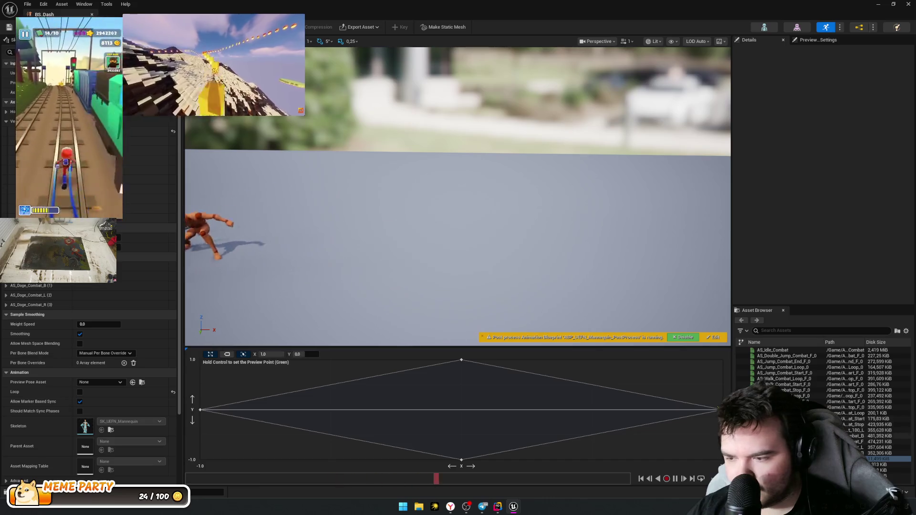
{"action": "left_click", "coordinate": [783, 453]}
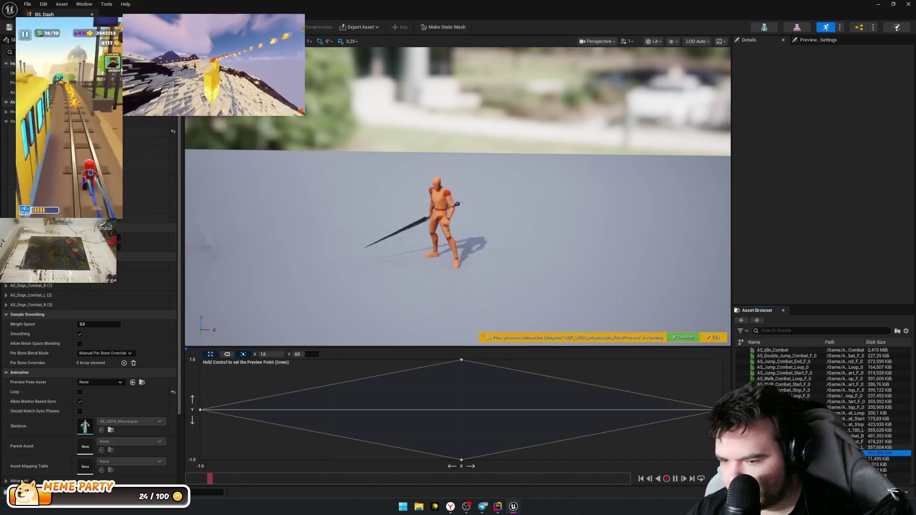
{"action": "double_click", "coordinate": [782, 454]}
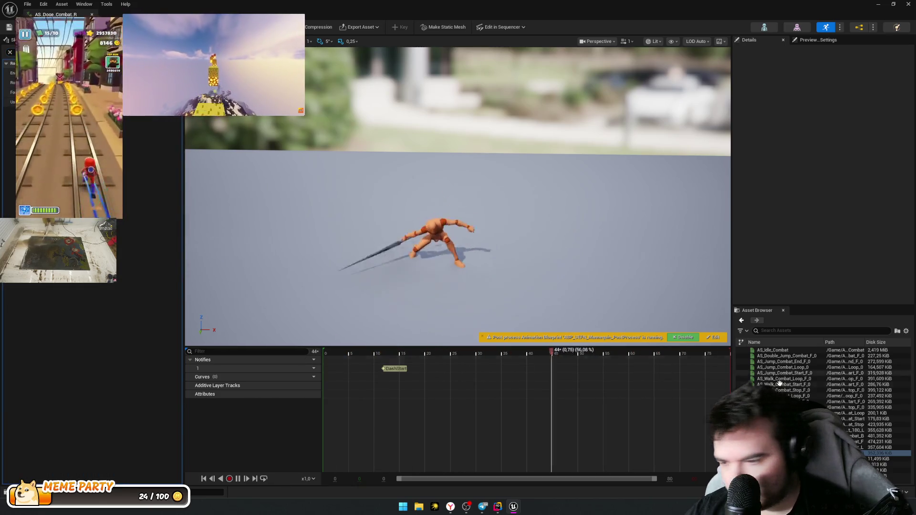
{"action": "left_click", "coordinate": [877, 447]}
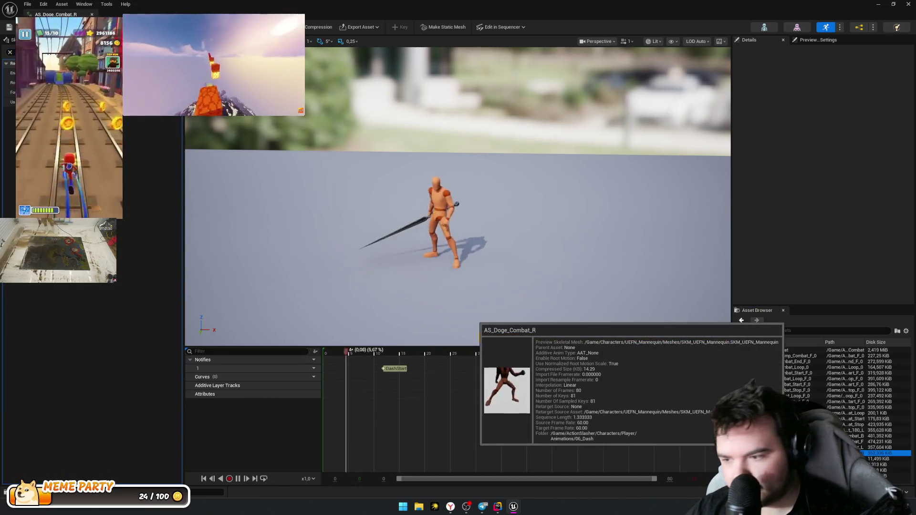
{"action": "left_click", "coordinate": [878, 441]}
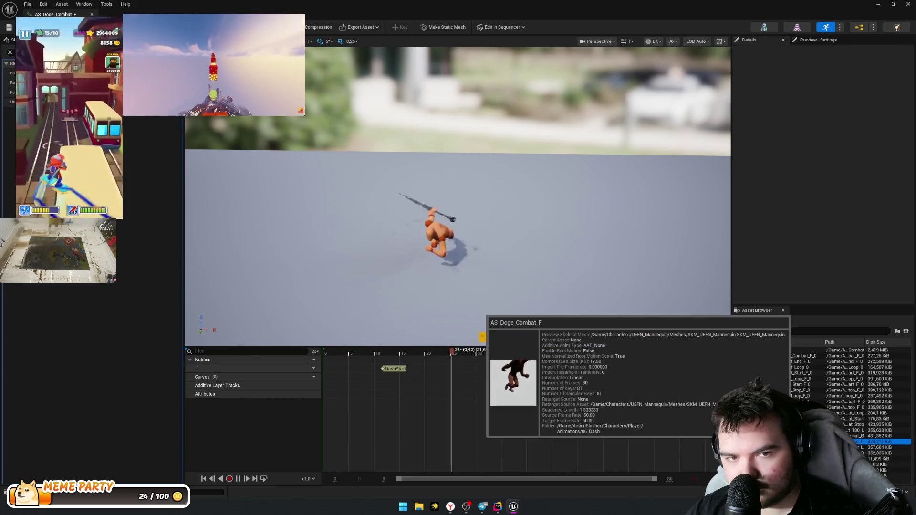
{"action": "left_click", "coordinate": [878, 435]}
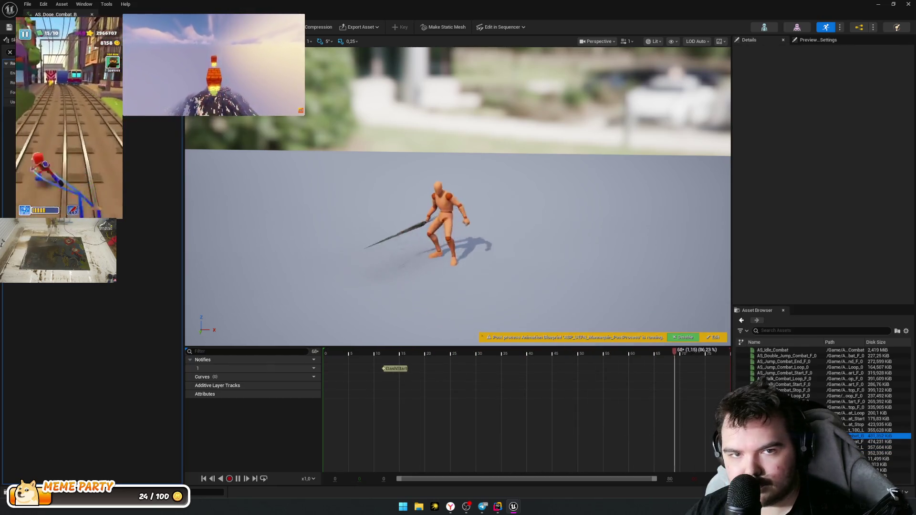
Step: Reopen the ABP_Player animation blueprint from the Player folder in the Content Drawer
{"action": "key", "text": "ctrl+space"}
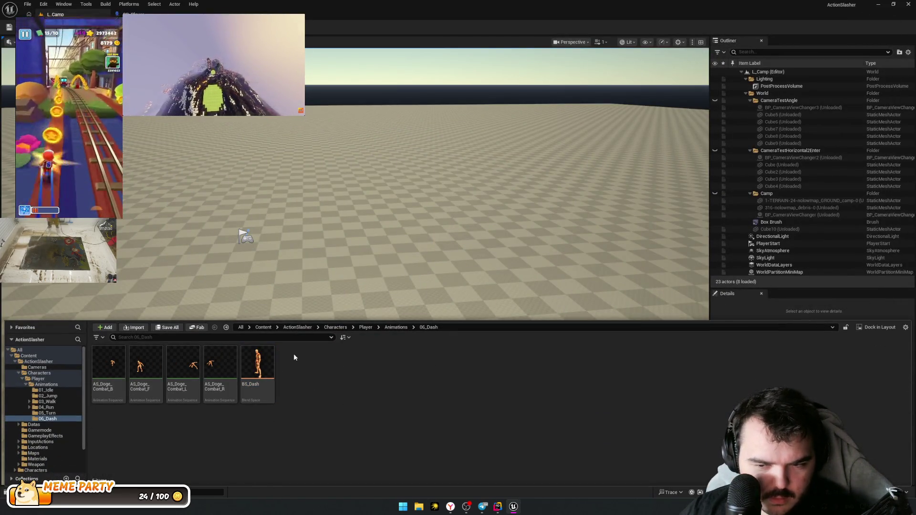
{"action": "left_click", "coordinate": [390, 328]}
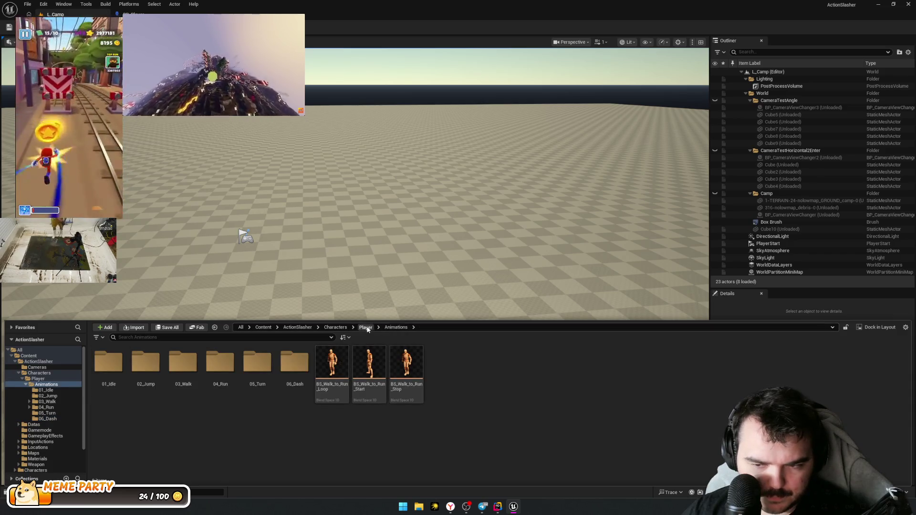
{"action": "left_click", "coordinate": [365, 327]}
{"action": "double_click", "coordinate": [143, 376]}
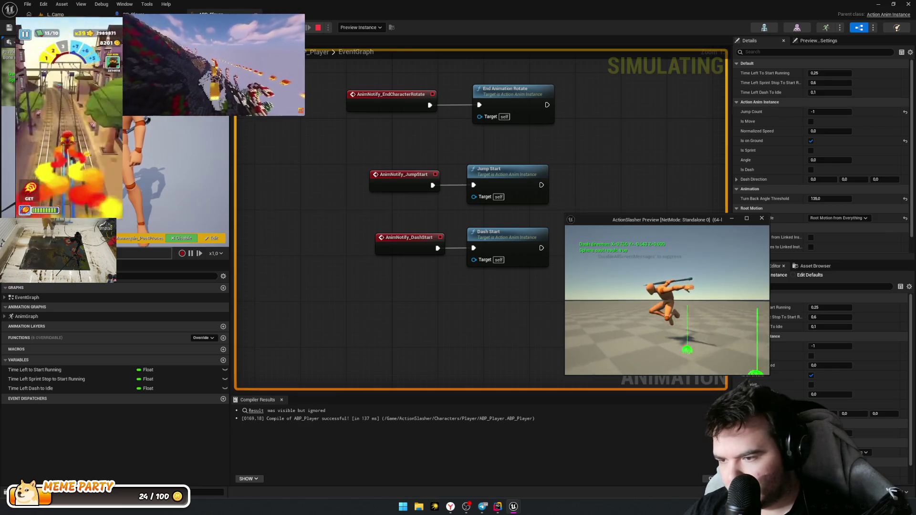
Step: Stop the running simulation and enter the Locomotion state machine in the AnimGraph
{"action": "left_click", "coordinate": [318, 27]}
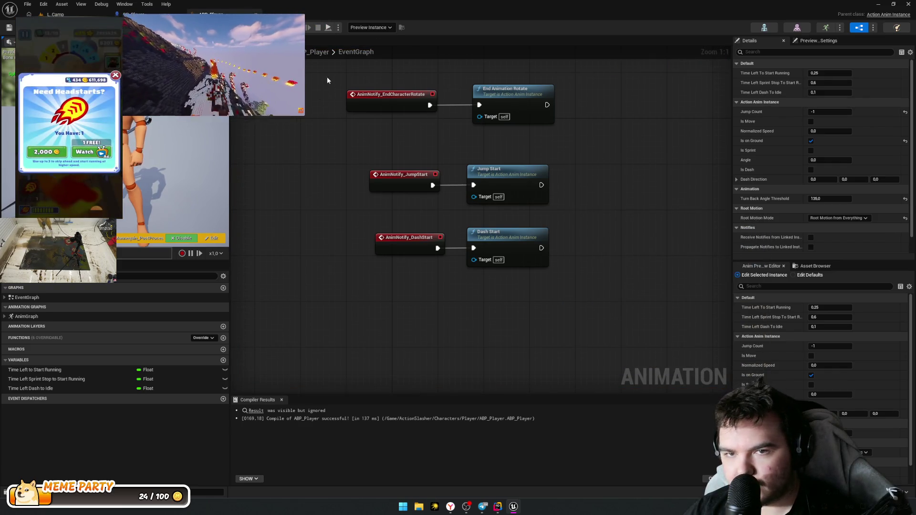
{"action": "double_click", "coordinate": [36, 317]}
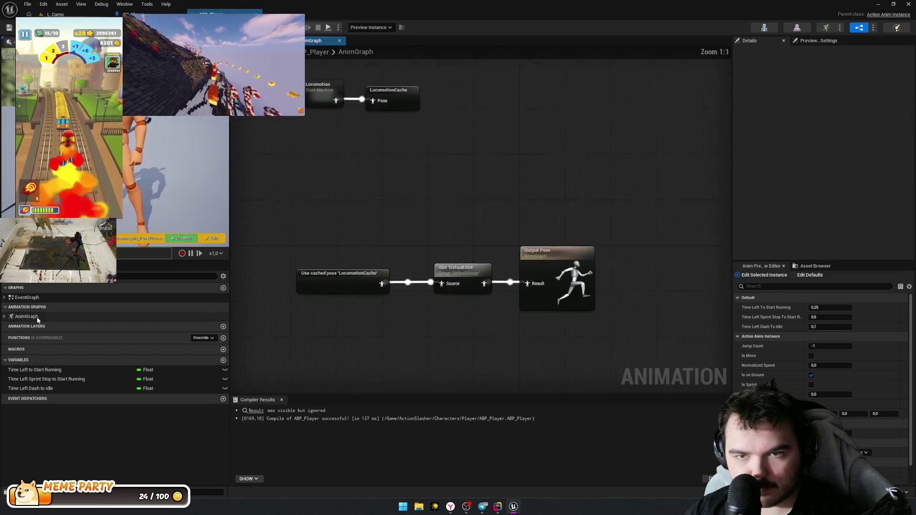
{"action": "double_click", "coordinate": [348, 126]}
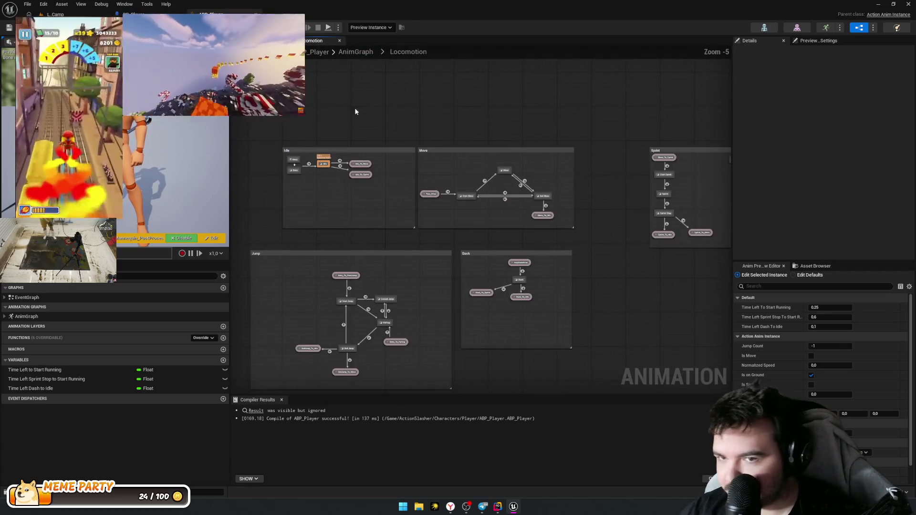
Step: Simulate ABP_Player and debug the spawned ABP_Player_C_0 instance
{"action": "left_click", "coordinate": [369, 27]}
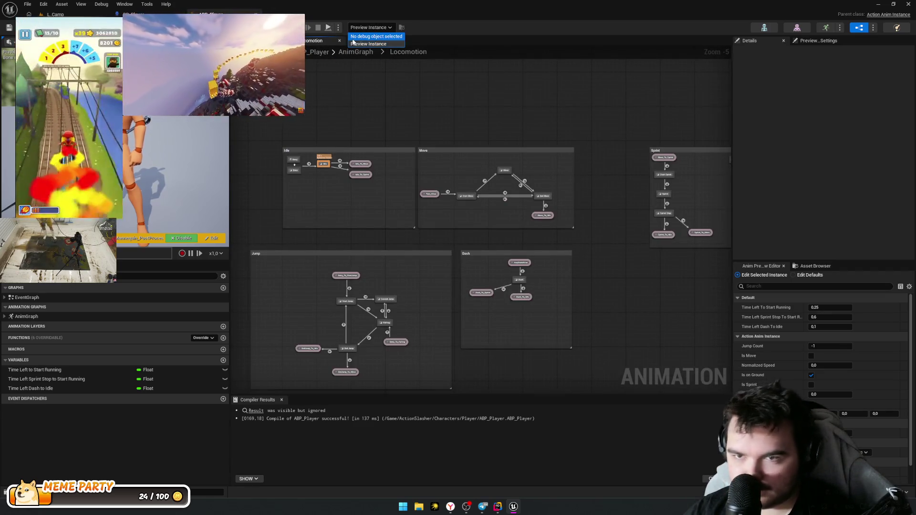
{"action": "left_click", "coordinate": [328, 27]}
{"action": "left_click", "coordinate": [328, 27]}
{"action": "left_click", "coordinate": [361, 27]}
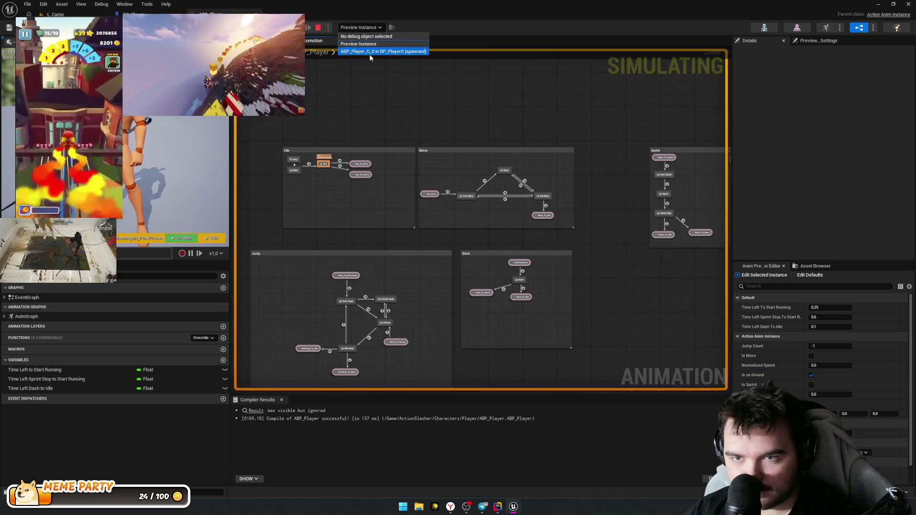
{"action": "left_click", "coordinate": [370, 52]}
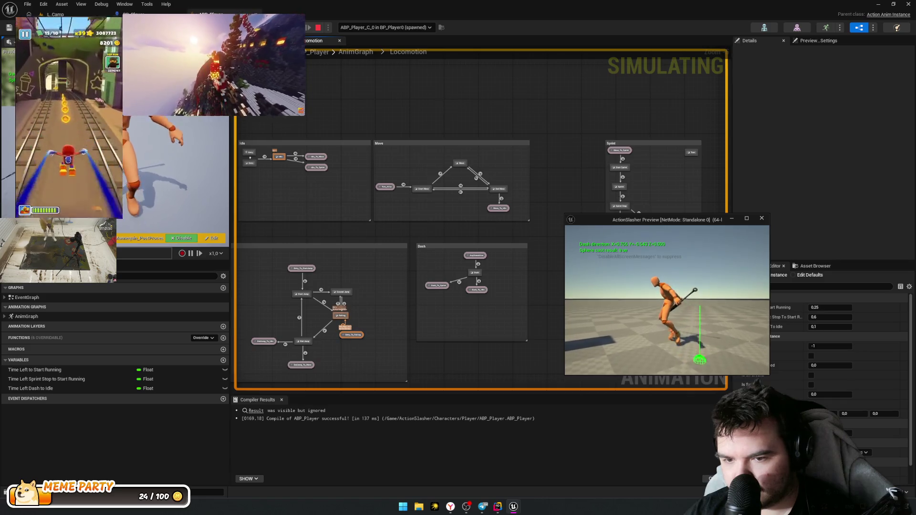
{"action": "key", "text": "super"}
{"action": "left_click", "coordinate": [338, 368]}
Step: Review the Entry_To_Falling, AnyStateAlias-to-Dash, Sprint_To_Move and Sprint_To_Idle transition rules
{"action": "scroll", "coordinate": [339, 356], "scroll_direction": "up", "scroll_amount": 5}
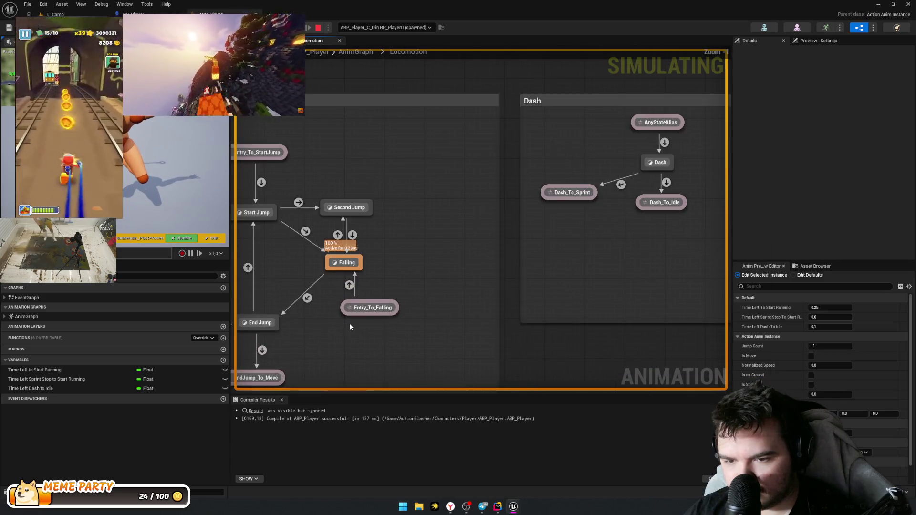
{"action": "left_click", "coordinate": [349, 280]}
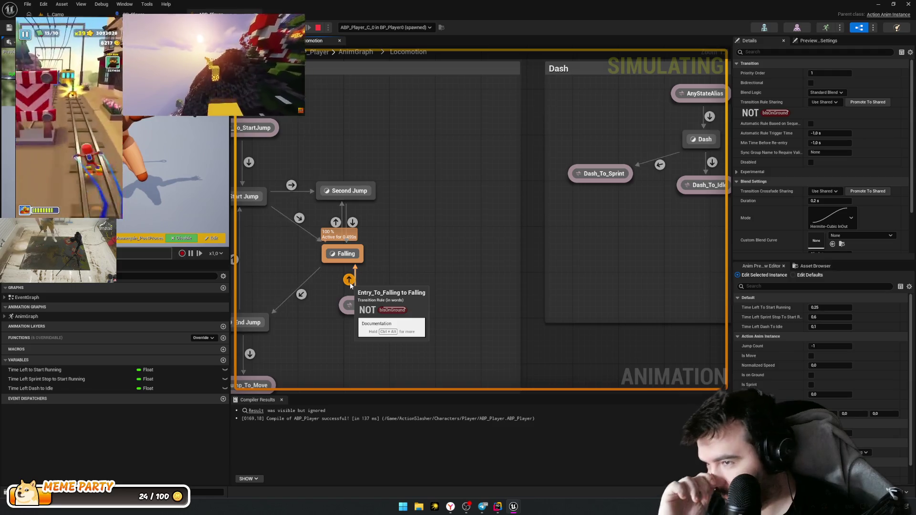
{"action": "scroll", "coordinate": [350, 284], "scroll_direction": "down", "scroll_amount": 2}
{"action": "mouse_move", "coordinate": [350, 284]}
{"action": "left_mouse_down"}
{"action": "mouse_move", "coordinate": [458, 328]}
{"action": "mouse_move", "coordinate": [258, 262]}
{"action": "mouse_move", "coordinate": [335, 252]}
{"action": "mouse_move", "coordinate": [380, 225]}
{"action": "left_mouse_up"}
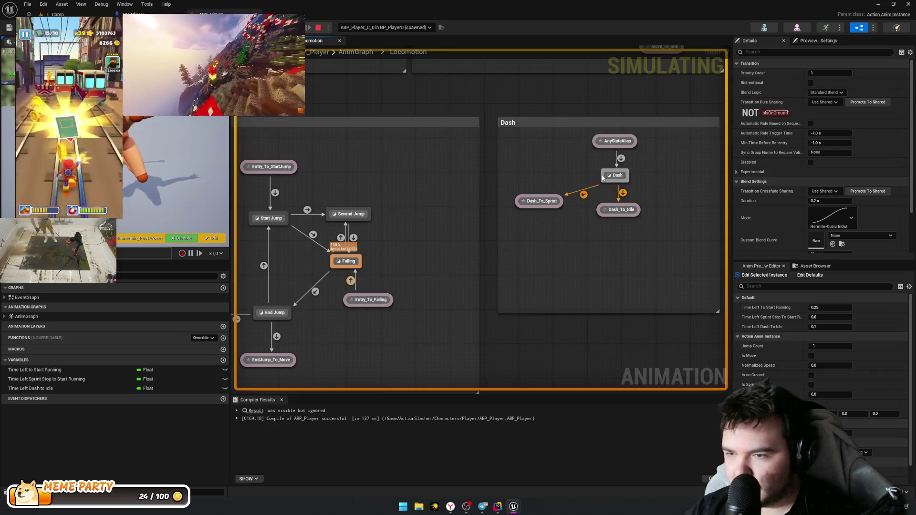
{"action": "left_click", "coordinate": [620, 157]}
{"action": "mouse_move", "coordinate": [423, 165]}
{"action": "left_mouse_down"}
{"action": "mouse_move", "coordinate": [455, 317]}
{"action": "mouse_move", "coordinate": [354, 264]}
{"action": "left_mouse_up"}
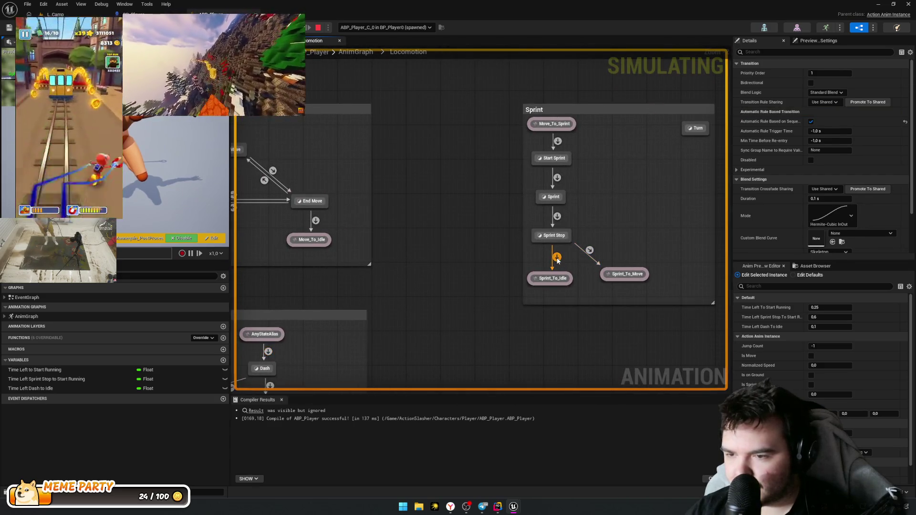
{"action": "left_click", "coordinate": [590, 251]}
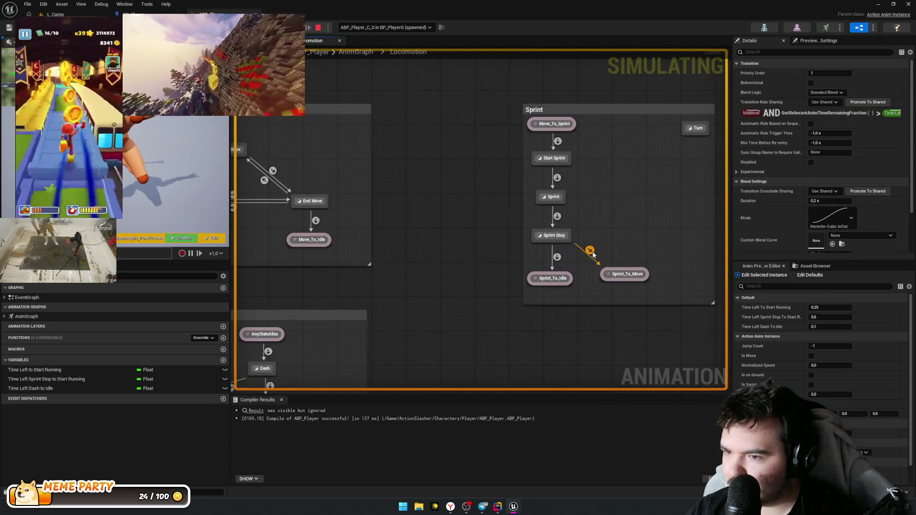
{"action": "left_click", "coordinate": [554, 262]}
Step: Select the transition into Falling and edit its priority order in Details
{"action": "mouse_move", "coordinate": [454, 274]}
{"action": "left_mouse_down"}
{"action": "mouse_move", "coordinate": [525, 276]}
{"action": "mouse_move", "coordinate": [585, 200]}
{"action": "mouse_move", "coordinate": [570, 162]}
{"action": "mouse_move", "coordinate": [494, 184]}
{"action": "mouse_move", "coordinate": [656, 247]}
{"action": "left_mouse_up"}
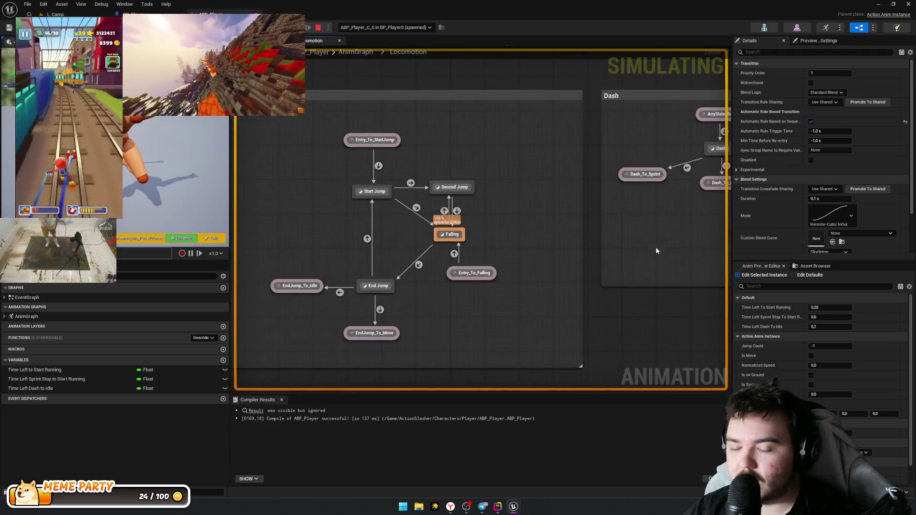
{"action": "left_click", "coordinate": [452, 256]}
{"action": "left_click_drag", "start_coordinate": [452, 47], "coordinate": [466, 190]}
{"action": "mouse_move", "coordinate": [360, 64]}
{"action": "left_mouse_down"}
{"action": "mouse_move", "coordinate": [362, 200]}
{"action": "mouse_move", "coordinate": [368, 9]}
{"action": "left_mouse_up"}
{"action": "mouse_move", "coordinate": [435, 204]}
{"action": "left_mouse_down"}
{"action": "mouse_move", "coordinate": [453, 224]}
{"action": "mouse_move", "coordinate": [491, 377]}
{"action": "mouse_move", "coordinate": [330, 157]}
{"action": "mouse_move", "coordinate": [406, 152]}
{"action": "left_mouse_up"}
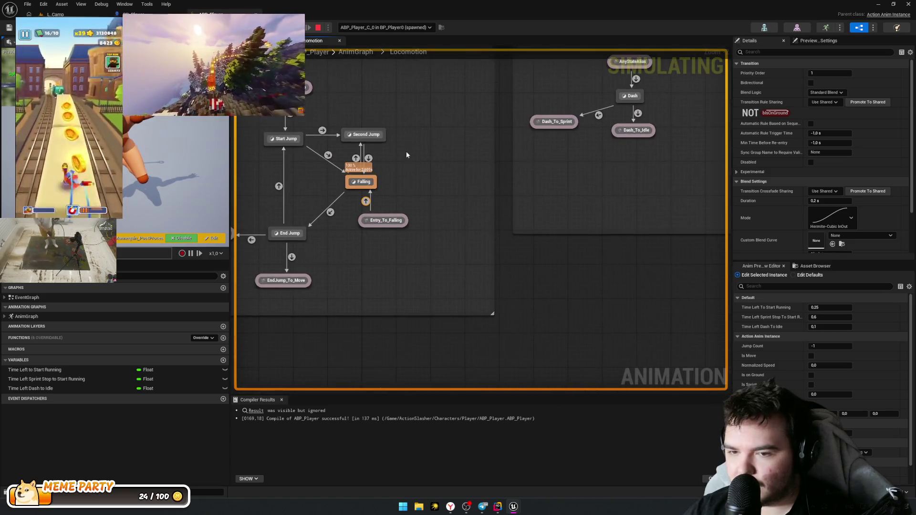
{"action": "left_click", "coordinate": [828, 73]}
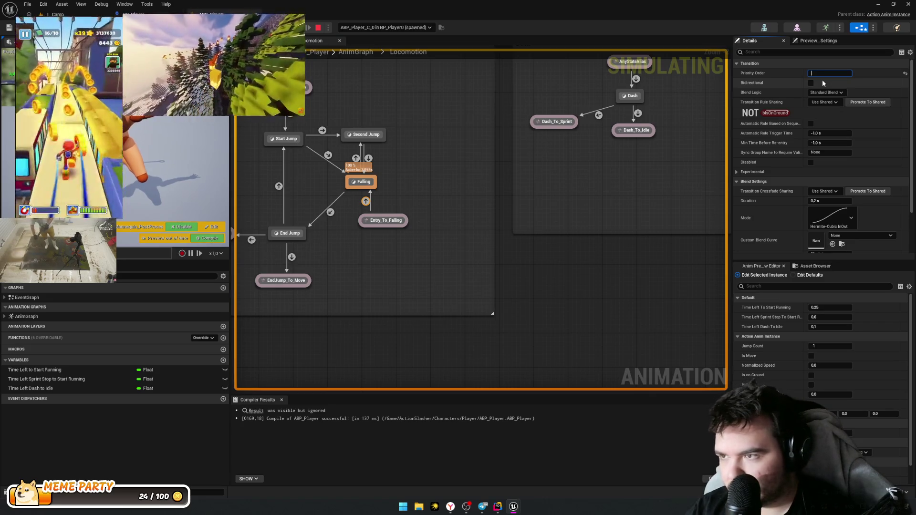
{"action": "type", "text": "10"}
Step: Commit Falling transition priority order 10, then stop simulating and run a quick play test
{"action": "mouse_move", "coordinate": [415, 75]}
{"action": "left_mouse_down"}
{"action": "mouse_move", "coordinate": [375, 137]}
{"action": "mouse_move", "coordinate": [475, 147]}
{"action": "left_mouse_up"}
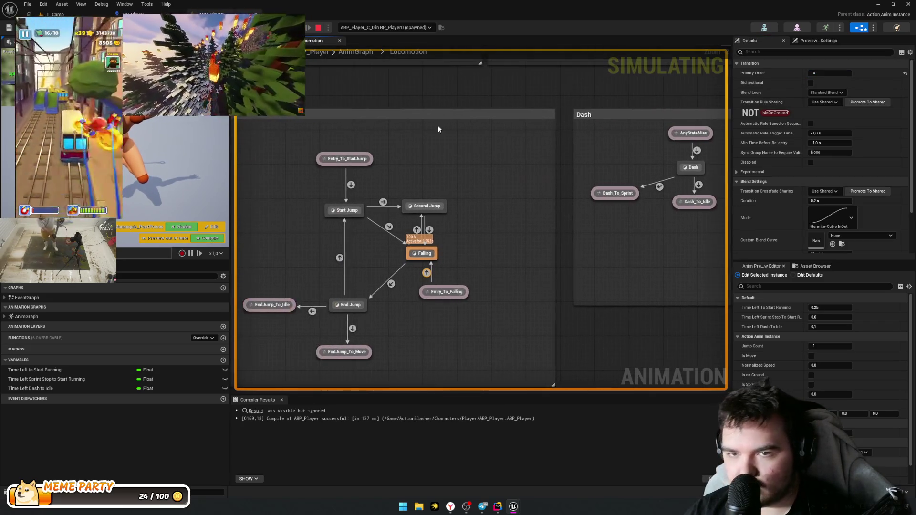
{"action": "left_click", "coordinate": [318, 28]}
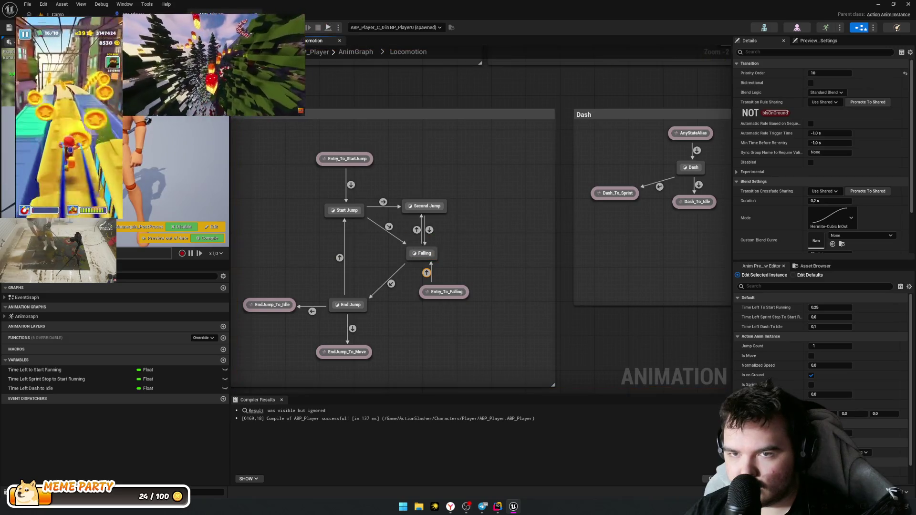
{"action": "key", "text": "alt+p"}
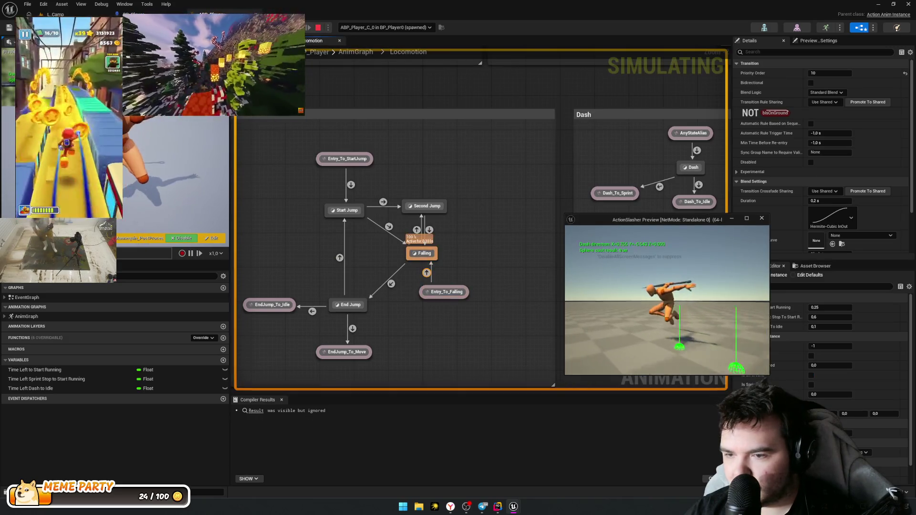
{"action": "key", "text": "Escape"}
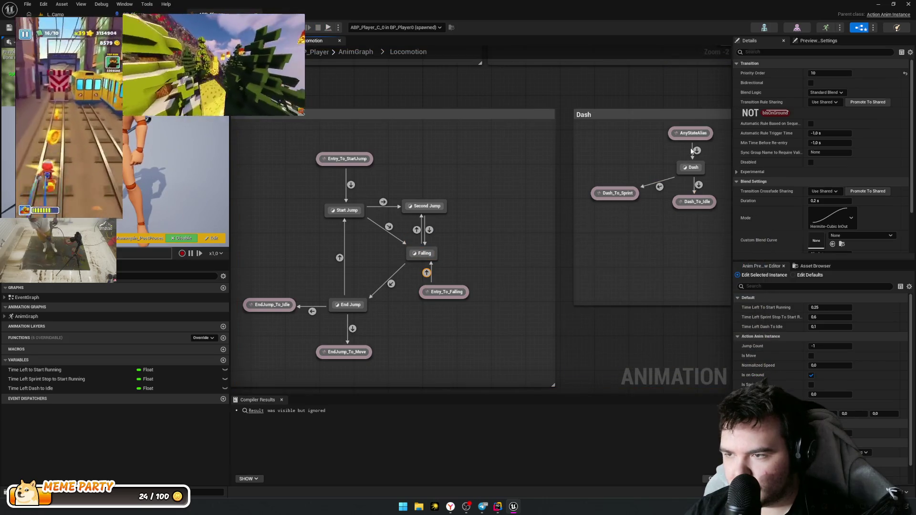
Step: Inspect the AnyStateAlias to Dash transition and which states AnyStateAlias covers
{"action": "left_click", "coordinate": [692, 151]}
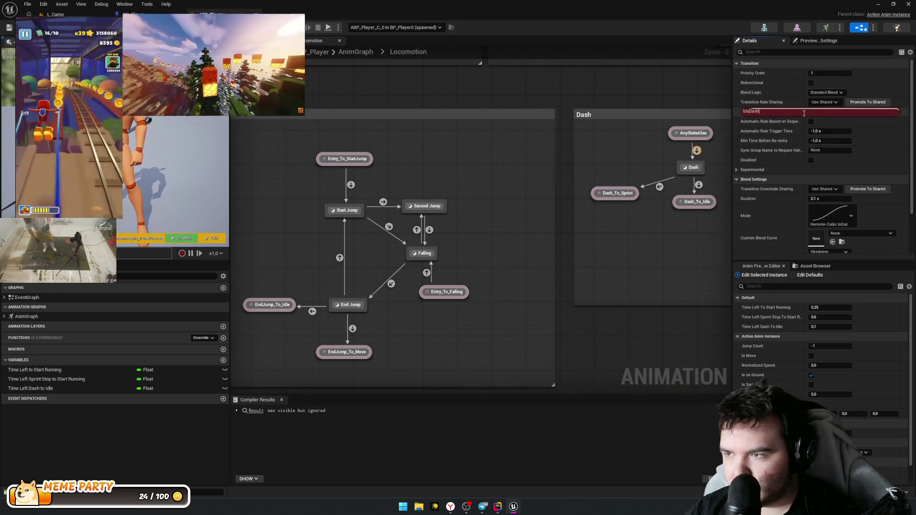
{"action": "mouse_move", "coordinate": [549, 265]}
{"action": "left_mouse_down"}
{"action": "mouse_move", "coordinate": [499, 258]}
{"action": "mouse_move", "coordinate": [507, 346]}
{"action": "left_mouse_up"}
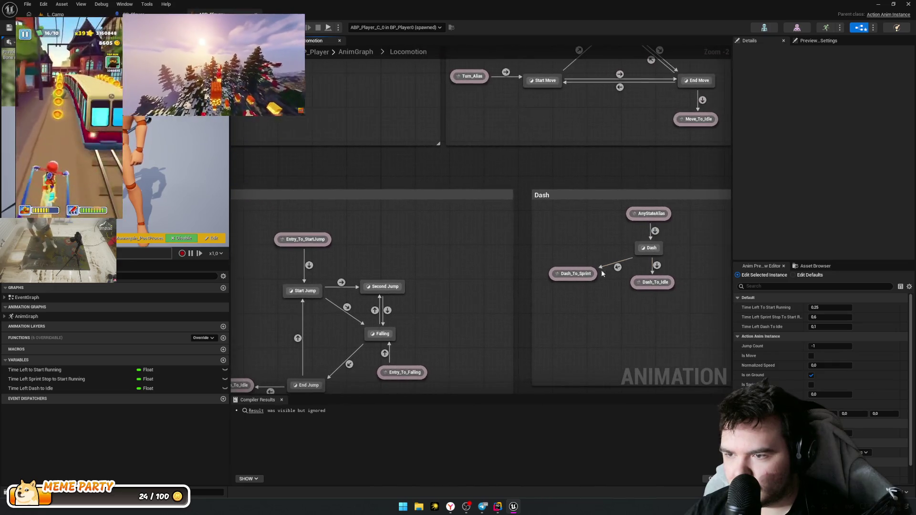
{"action": "left_click", "coordinate": [656, 216]}
{"action": "mouse_move", "coordinate": [657, 216]}
{"action": "left_mouse_down"}
{"action": "mouse_move", "coordinate": [585, 250]}
{"action": "mouse_move", "coordinate": [444, 164]}
{"action": "mouse_move", "coordinate": [446, 141]}
{"action": "mouse_move", "coordinate": [471, 130]}
{"action": "mouse_move", "coordinate": [410, 9]}
{"action": "left_mouse_up"}
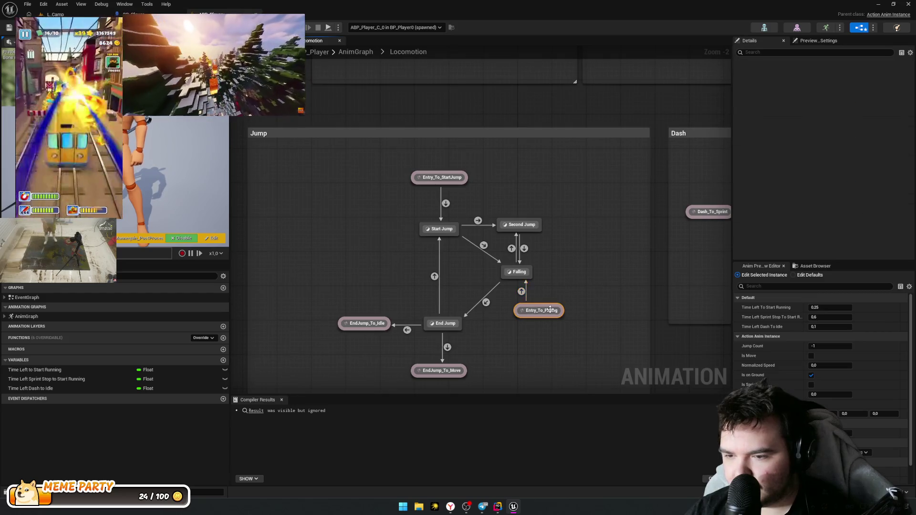
{"action": "mouse_move", "coordinate": [571, 298]}
{"action": "left_mouse_down"}
{"action": "mouse_move", "coordinate": [566, 178]}
{"action": "mouse_move", "coordinate": [587, 213]}
{"action": "mouse_move", "coordinate": [589, 265]}
{"action": "left_mouse_up"}
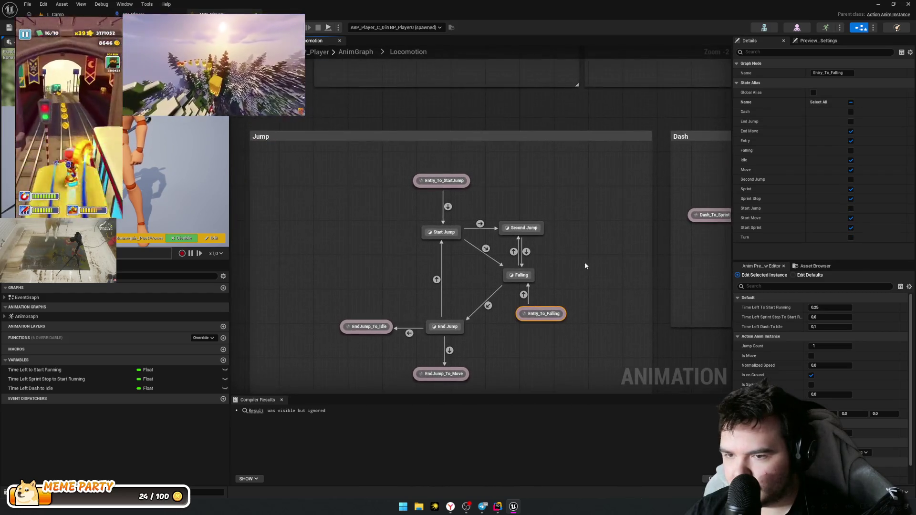
{"action": "left_click_drag", "start_coordinate": [448, 209], "coordinate": [439, 331]}
Step: Inspect the Entry nodes inside the Idle state machine
{"action": "left_click", "coordinate": [343, 155]}
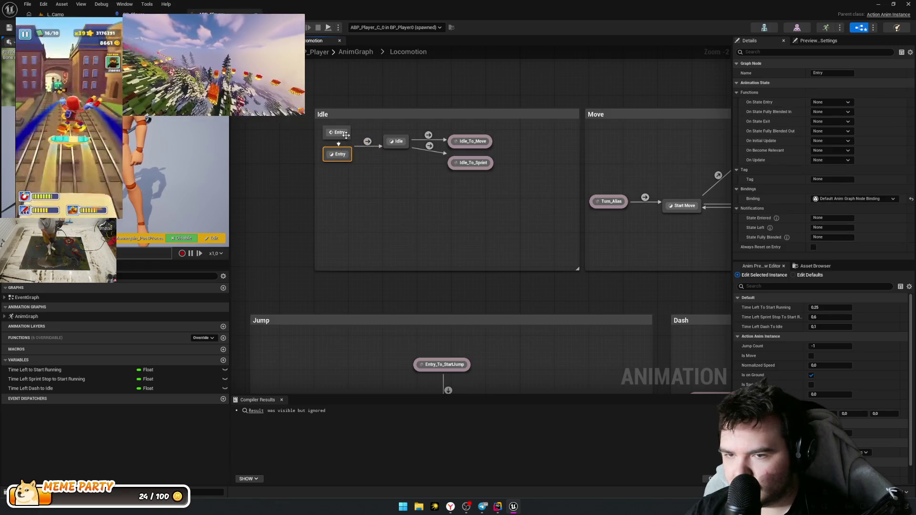
{"action": "left_click", "coordinate": [346, 135]}
{"action": "key", "text": "Home"}
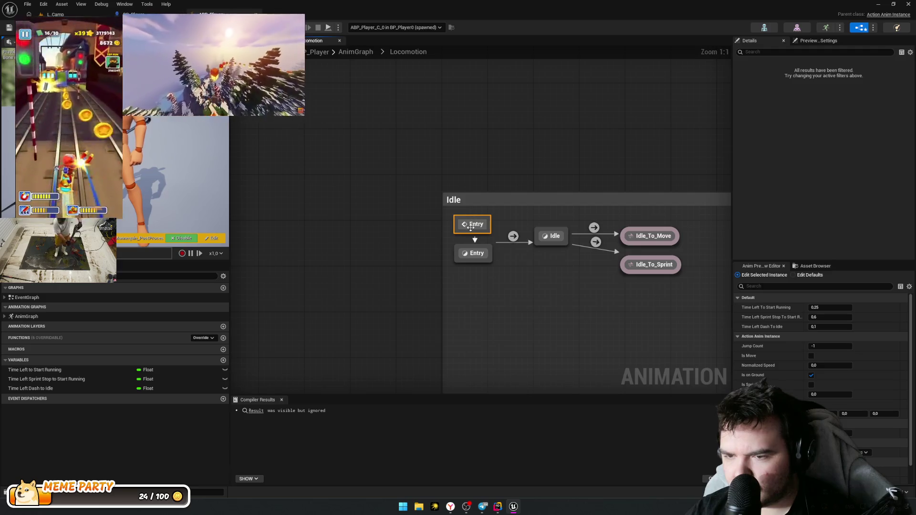
{"action": "left_click", "coordinate": [473, 258]}
{"action": "left_click", "coordinate": [474, 226]}
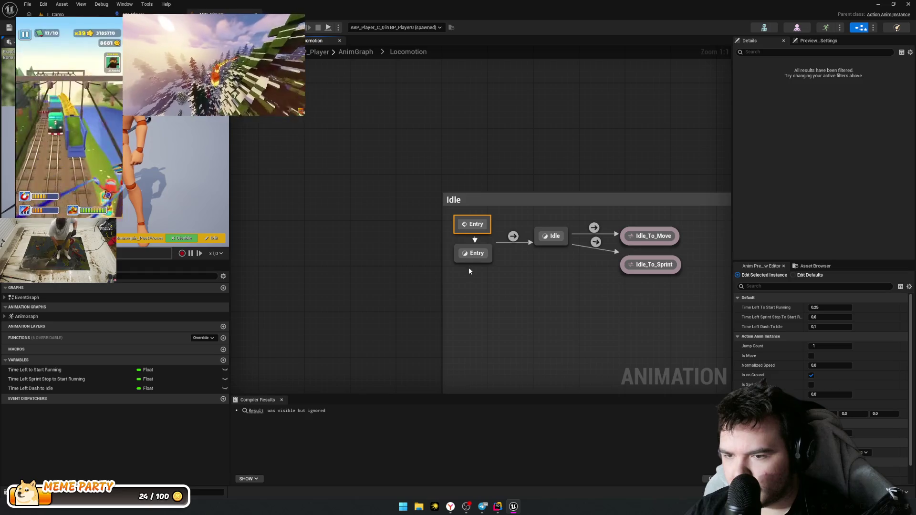
Step: Reselect the AnyStateAlias to Dash transition, then switch over to Google AI Studio
{"action": "right_click", "coordinate": [383, 198]}
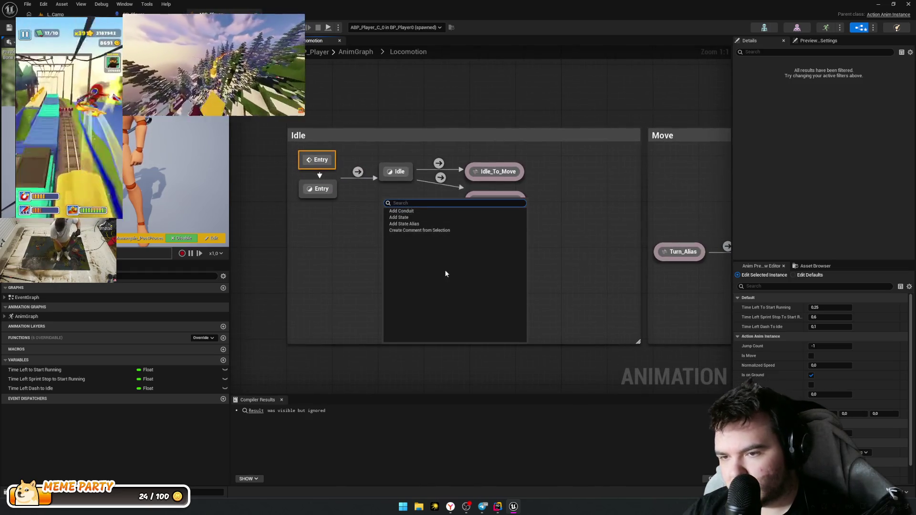
{"action": "left_click_drag", "start_coordinate": [431, 271], "coordinate": [258, 204]}
{"action": "scroll", "coordinate": [334, 215], "scroll_direction": "down", "scroll_amount": 3}
{"action": "scroll", "coordinate": [410, 222], "scroll_direction": "up", "scroll_amount": 3}
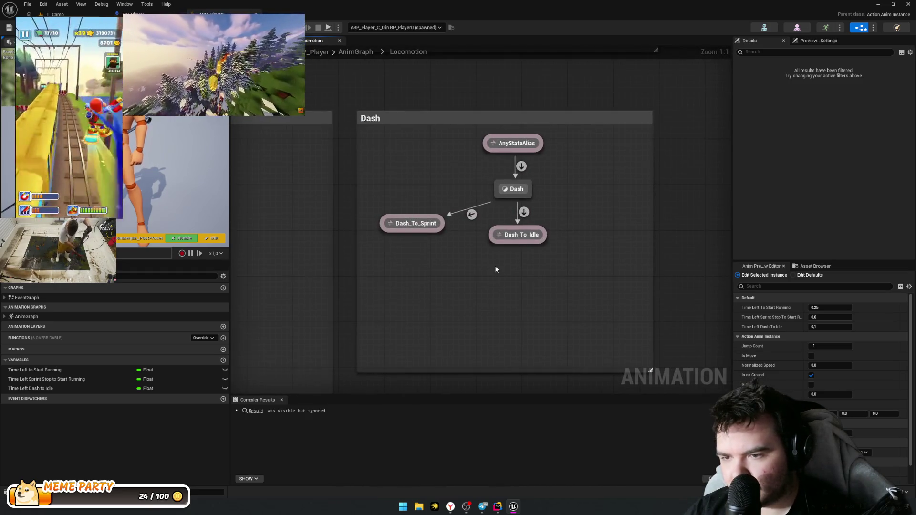
{"action": "left_click", "coordinate": [496, 245]}
{"action": "mouse_move", "coordinate": [423, 188]}
{"action": "left_mouse_down"}
{"action": "mouse_move", "coordinate": [501, 273]}
{"action": "mouse_move", "coordinate": [458, 219]}
{"action": "mouse_move", "coordinate": [440, 269]}
{"action": "left_mouse_up"}
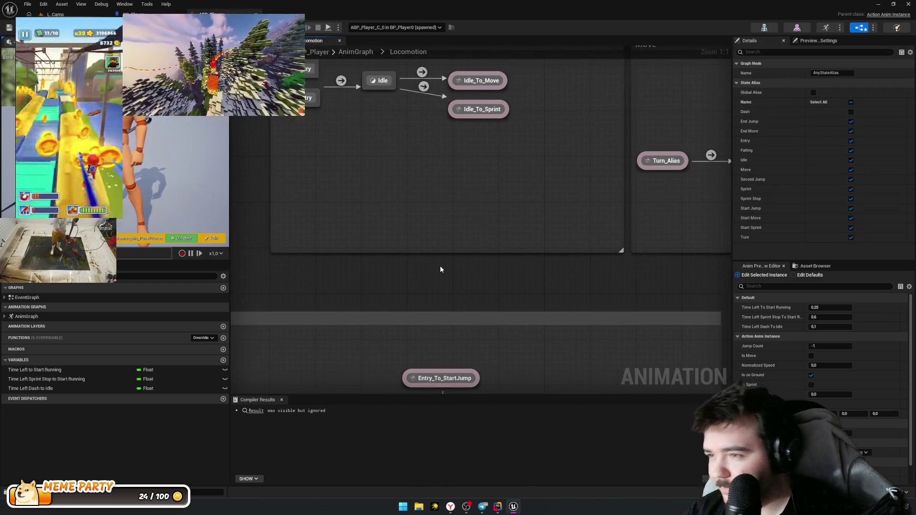
{"action": "scroll", "coordinate": [528, 218], "scroll_direction": "down", "scroll_amount": 2}
{"action": "scroll", "coordinate": [396, 225], "scroll_direction": "up", "scroll_amount": 2}
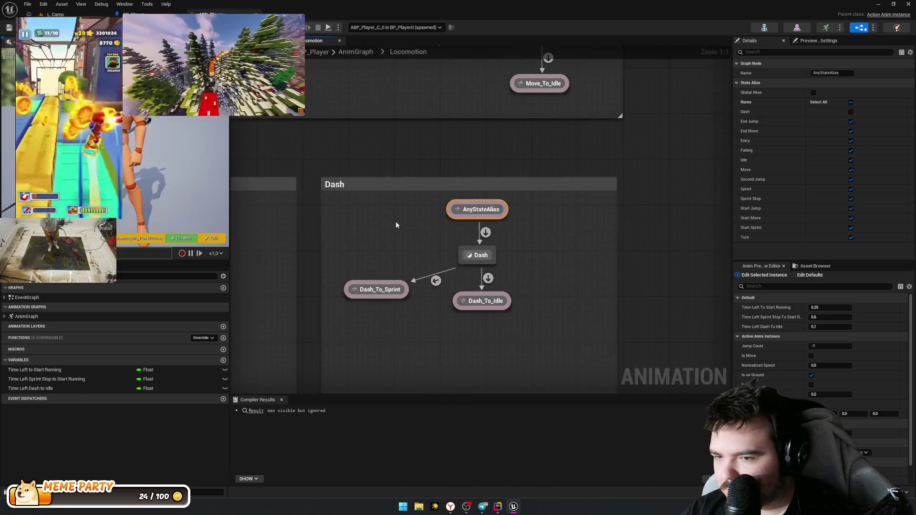
{"action": "left_click", "coordinate": [485, 233]}
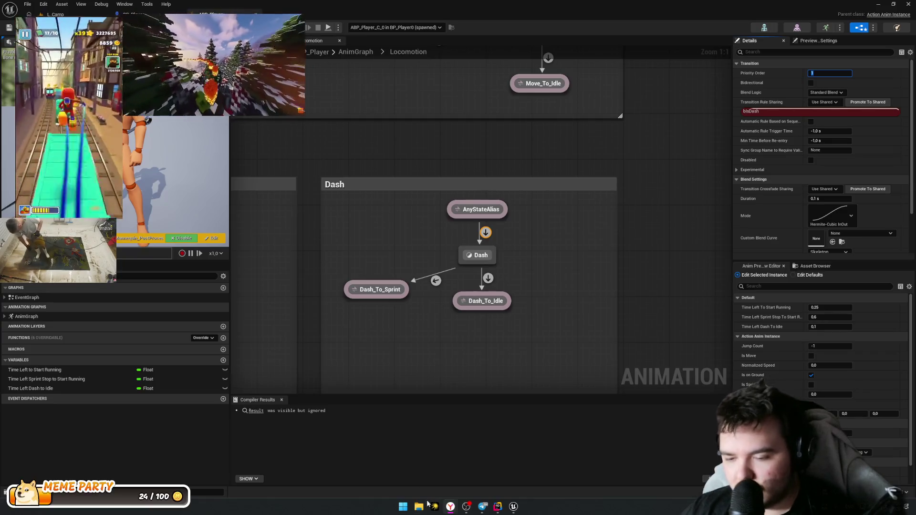
{"action": "mouse_move", "coordinate": [451, 505]}
{"action": "left_click", "coordinate": [467, 471]}
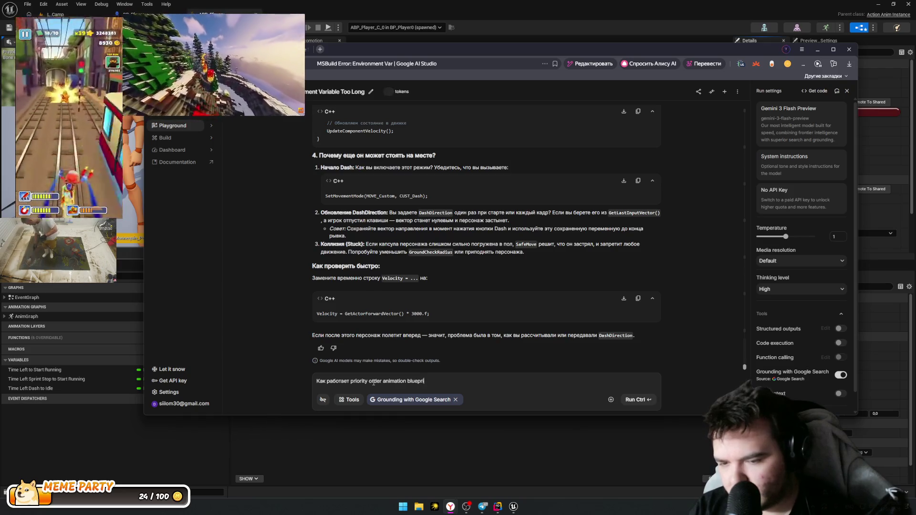
Step: Submit the question about how priority order works in animation blueprints
{"action": "key", "text": "ctrl+Return"}
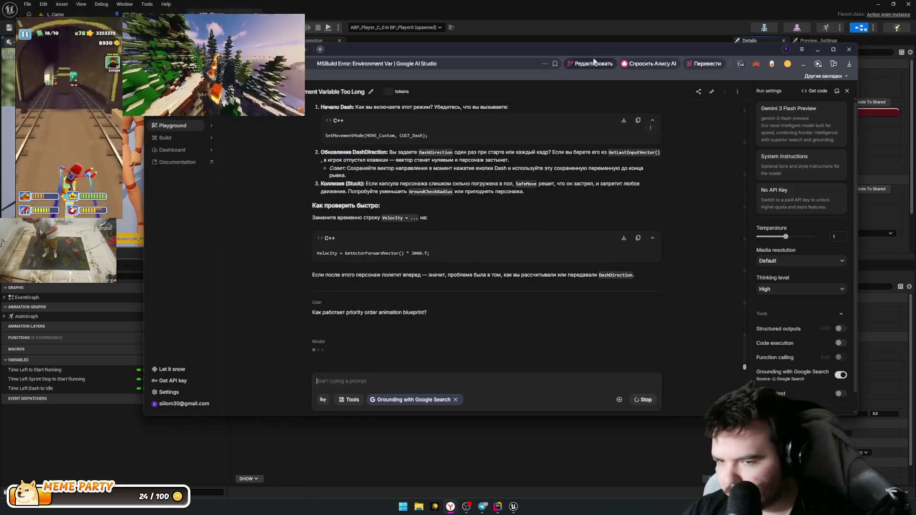
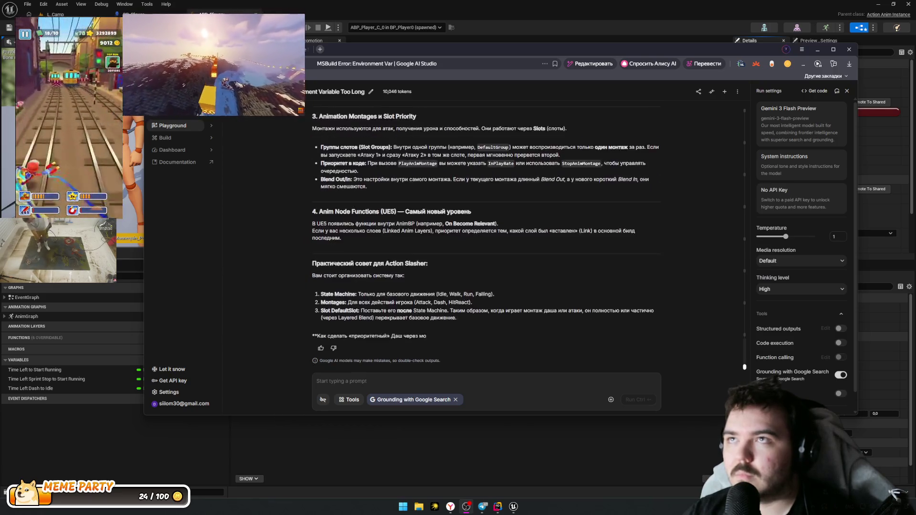
Step: Scroll the Gemini answer and highlight the passages on simultaneous transitions and Idle/Walk priority
{"action": "scroll", "coordinate": [375, 194], "scroll_direction": "up", "scroll_amount": 4}
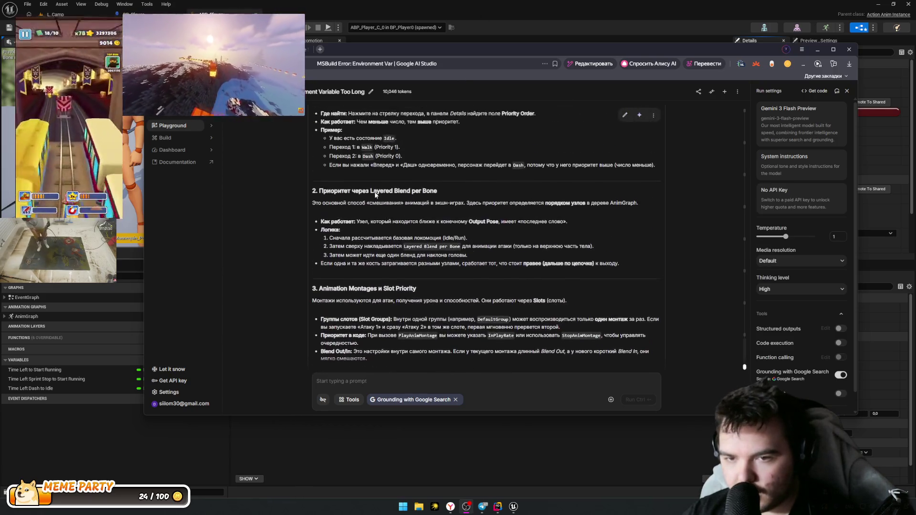
{"action": "scroll", "coordinate": [377, 196], "scroll_direction": "up", "scroll_amount": 3}
{"action": "left_click", "coordinate": [431, 246]}
{"action": "mouse_move", "coordinate": [368, 218]}
{"action": "left_mouse_down"}
{"action": "mouse_move", "coordinate": [533, 214]}
{"action": "mouse_move", "coordinate": [435, 221]}
{"action": "left_mouse_up"}
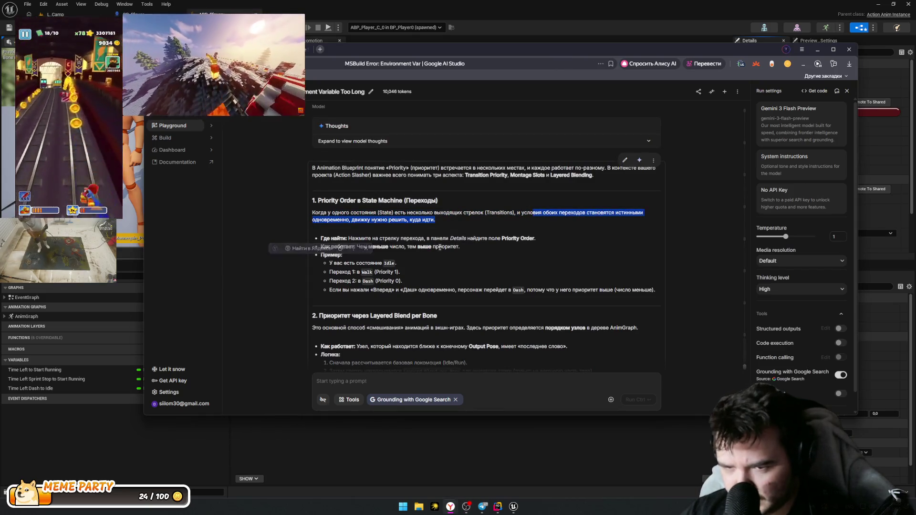
{"action": "left_click", "coordinate": [347, 228]}
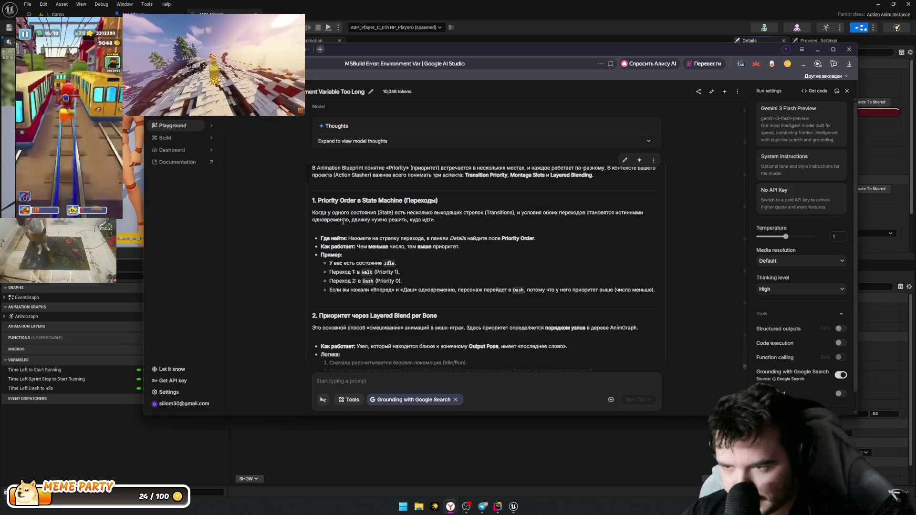
{"action": "left_click_drag", "start_coordinate": [385, 221], "coordinate": [435, 221]}
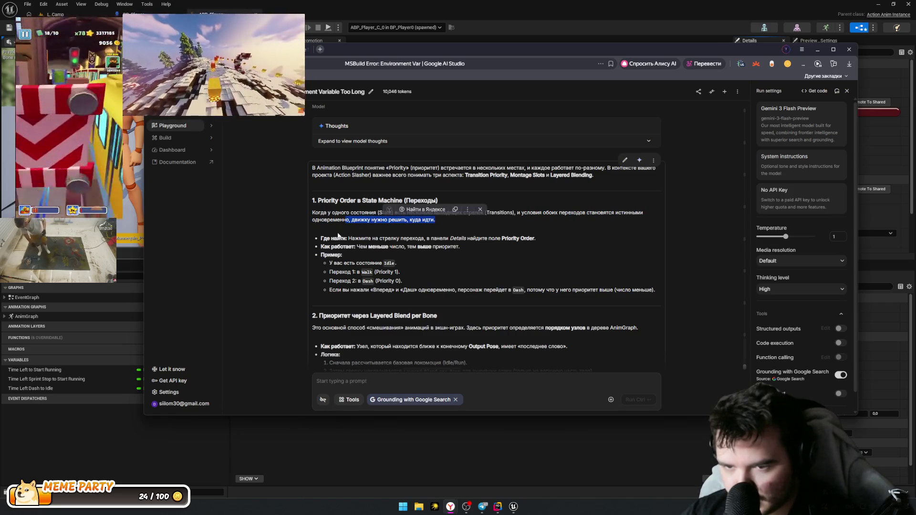
{"action": "left_click_drag", "start_coordinate": [347, 238], "coordinate": [372, 238]}
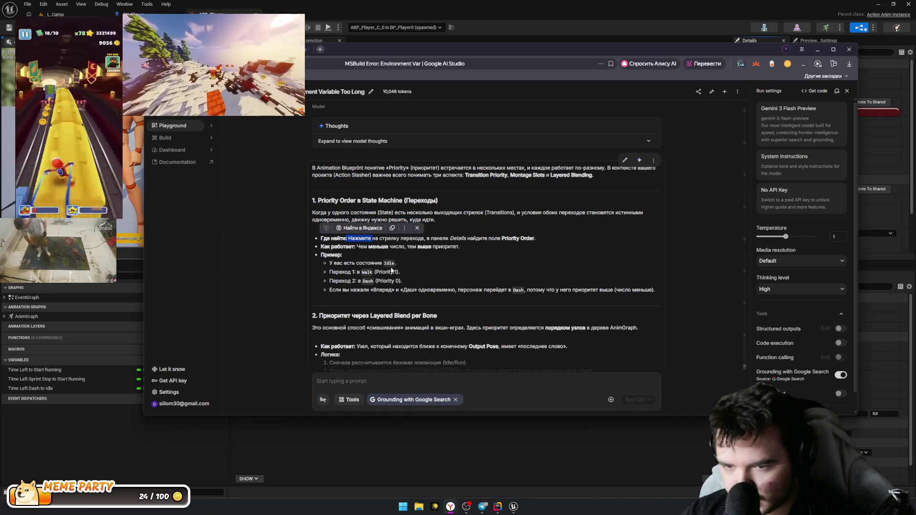
{"action": "left_click_drag", "start_coordinate": [389, 270], "coordinate": [384, 264]}
{"action": "left_click", "coordinate": [406, 287]}
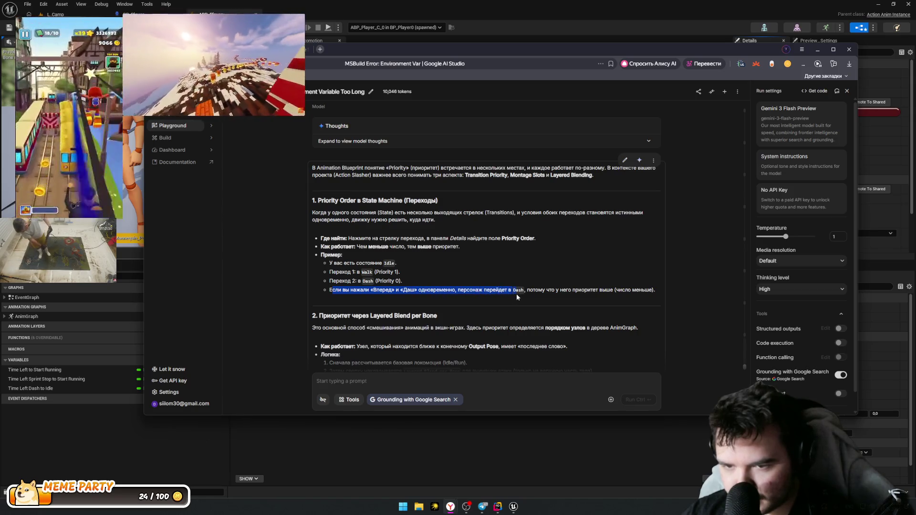
Step: Copy the forward-plus-dash priority example, then minimize the browser
{"action": "left_click_drag", "start_coordinate": [516, 294], "coordinate": [616, 299]}
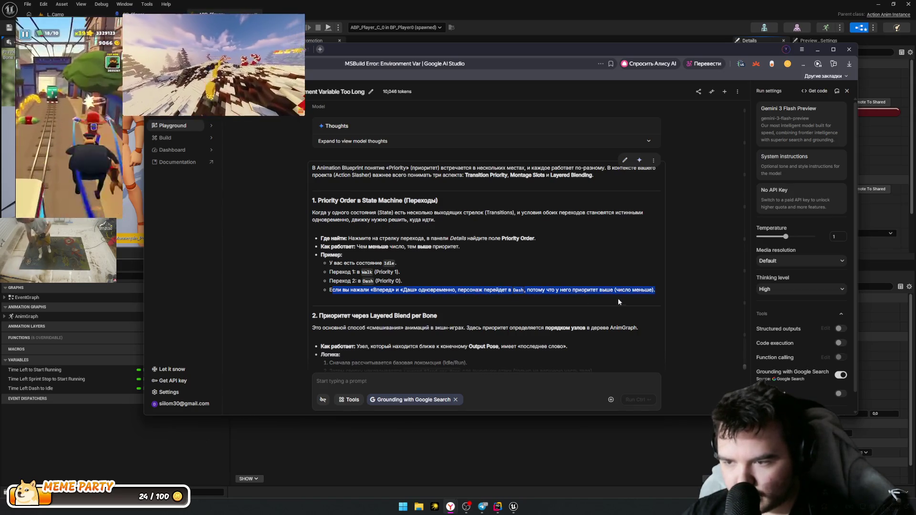
{"action": "key", "text": "ctrl+c"}
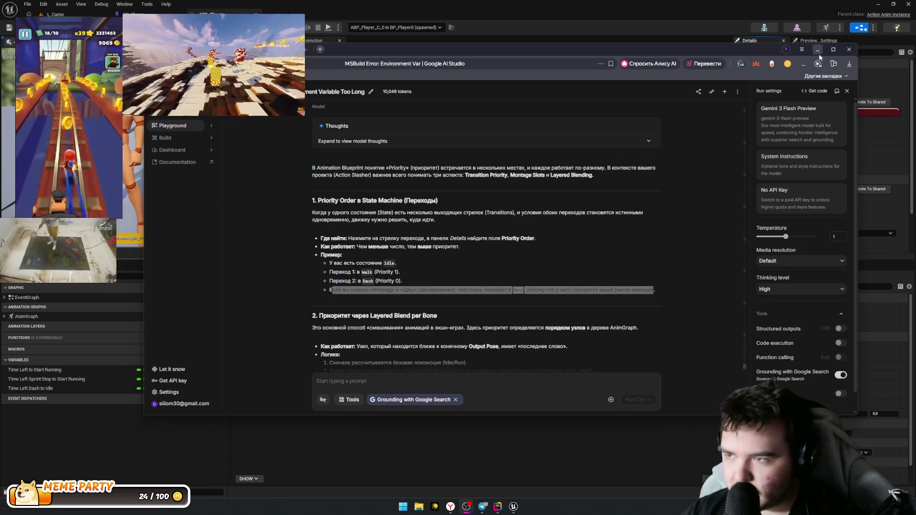
{"action": "left_click", "coordinate": [818, 50]}
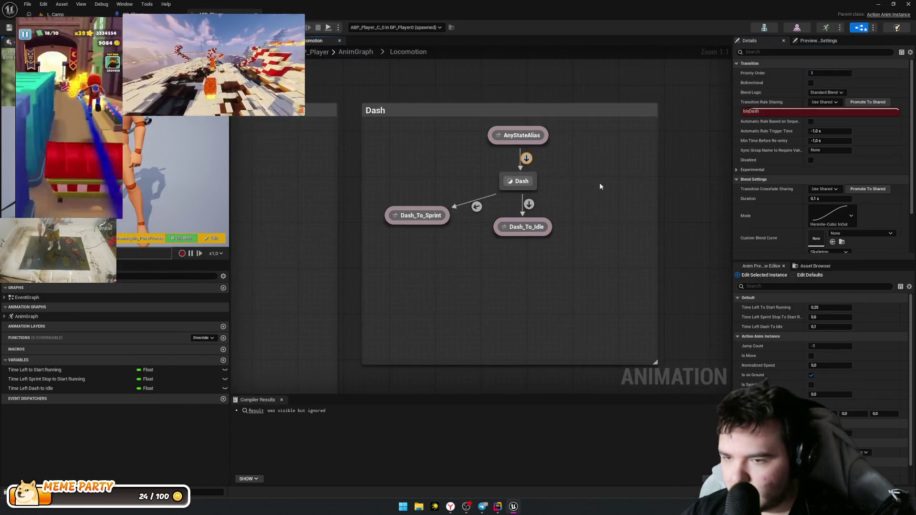
Step: In the Entry_To_Falling rule, add Get Is Dash → NOT and AND it with NOT Is On Ground
{"action": "scroll", "coordinate": [639, 186], "scroll_direction": "down", "scroll_amount": 3}
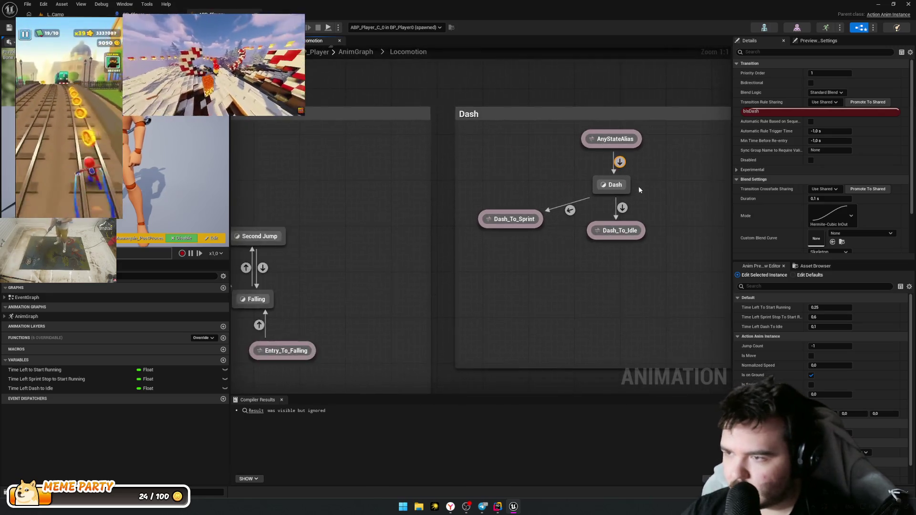
{"action": "scroll", "coordinate": [744, 133], "scroll_direction": "down", "scroll_amount": 1}
{"action": "scroll", "coordinate": [788, 190], "scroll_direction": "up", "scroll_amount": 1}
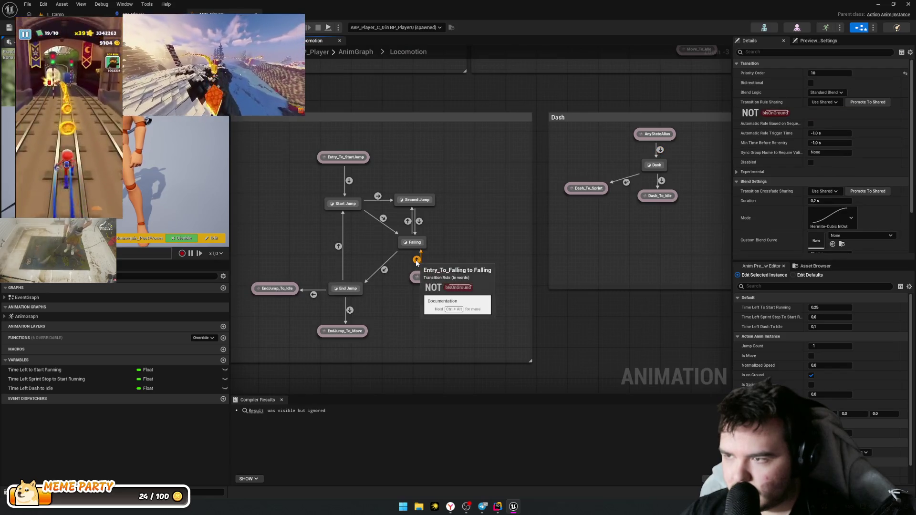
{"action": "double_click", "coordinate": [417, 260]}
{"action": "left_click_drag", "start_coordinate": [411, 233], "coordinate": [354, 215]}
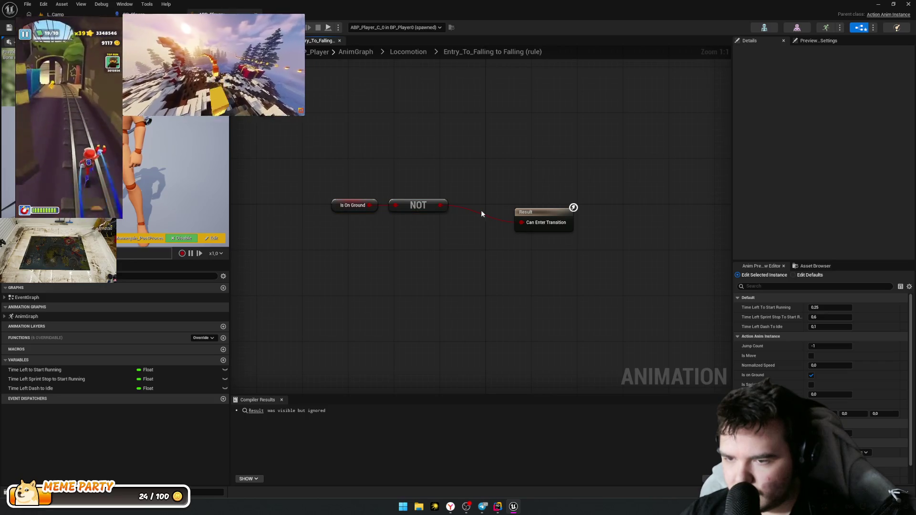
{"action": "right_click", "coordinate": [354, 231]}
{"action": "type", "text": "get is dash"}
{"action": "key", "text": "Return"}
{"action": "mouse_move", "coordinate": [388, 233]}
{"action": "left_mouse_down"}
{"action": "mouse_move", "coordinate": [483, 245]}
{"action": "mouse_move", "coordinate": [486, 213]}
{"action": "mouse_move", "coordinate": [492, 218]}
{"action": "left_mouse_up"}
{"action": "left_click", "coordinate": [421, 240]}
{"action": "type", "text": "and"}
{"action": "key", "text": "Return"}
Step: Tidy the rule graph layout: align Is On Ground, Is Dash, NOT, AND and Result nodes
{"action": "mouse_move", "coordinate": [558, 212]}
{"action": "left_mouse_down"}
{"action": "mouse_move", "coordinate": [640, 210]}
{"action": "mouse_move", "coordinate": [597, 219]}
{"action": "left_mouse_up"}
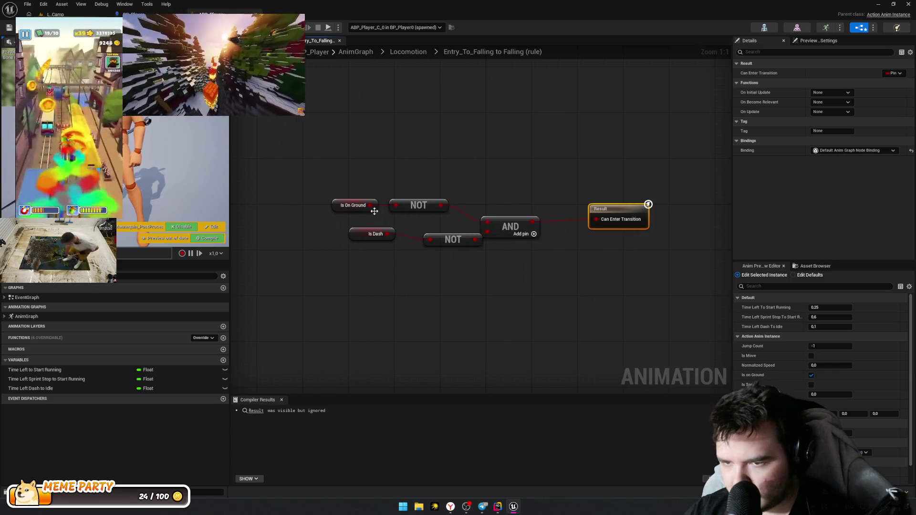
{"action": "left_click_drag", "start_coordinate": [452, 212], "coordinate": [343, 196]}
{"action": "mouse_move", "coordinate": [418, 205]}
{"action": "left_mouse_down"}
{"action": "mouse_move", "coordinate": [458, 199]}
{"action": "mouse_move", "coordinate": [436, 200]}
{"action": "left_mouse_up"}
{"action": "mouse_move", "coordinate": [354, 267]}
{"action": "left_mouse_down"}
{"action": "mouse_move", "coordinate": [472, 231]}
{"action": "mouse_move", "coordinate": [435, 248]}
{"action": "left_mouse_up"}
{"action": "left_click", "coordinate": [382, 275]}
{"action": "mouse_move", "coordinate": [349, 239]}
{"action": "left_mouse_down"}
{"action": "mouse_move", "coordinate": [343, 249]}
{"action": "mouse_move", "coordinate": [362, 244]}
{"action": "left_mouse_up"}
{"action": "left_click", "coordinate": [524, 229]}
{"action": "left_click_drag", "start_coordinate": [525, 229], "coordinate": [530, 223]}
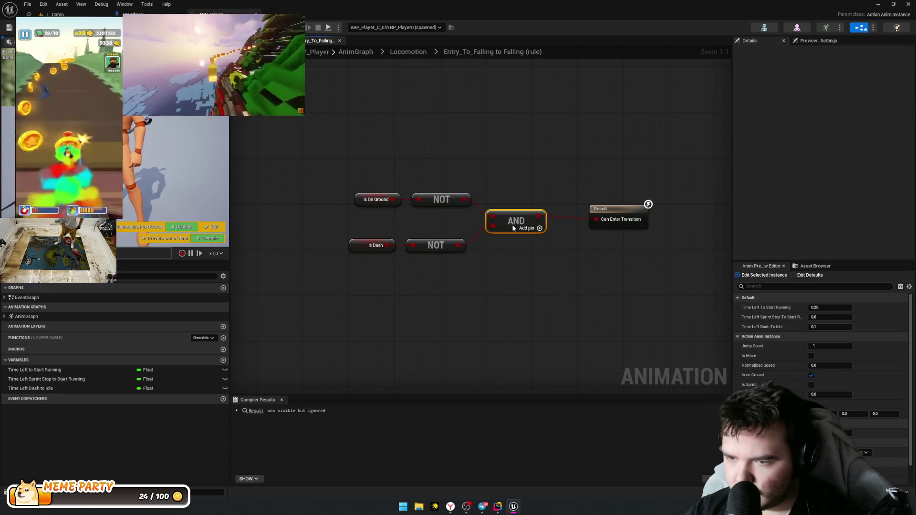
{"action": "left_click", "coordinate": [567, 244]}
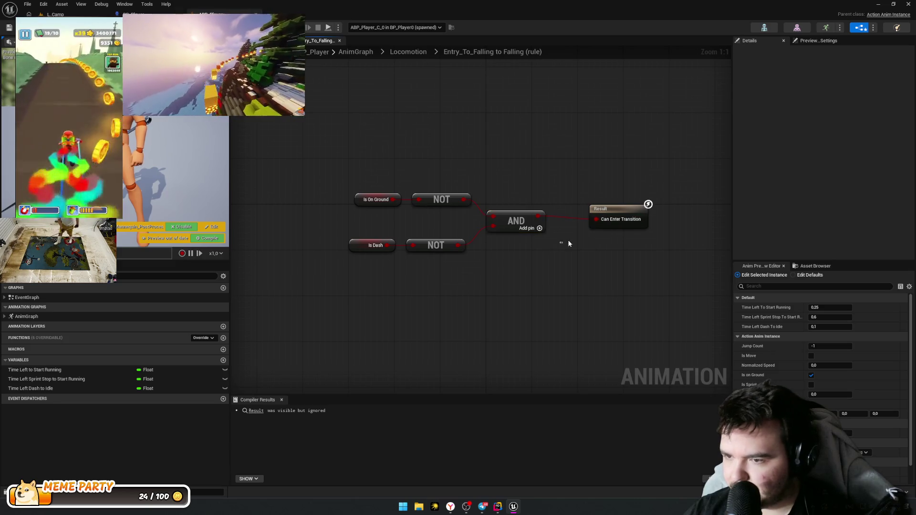
{"action": "left_click", "coordinate": [609, 205]}
{"action": "left_click_drag", "start_coordinate": [609, 205], "coordinate": [580, 202]}
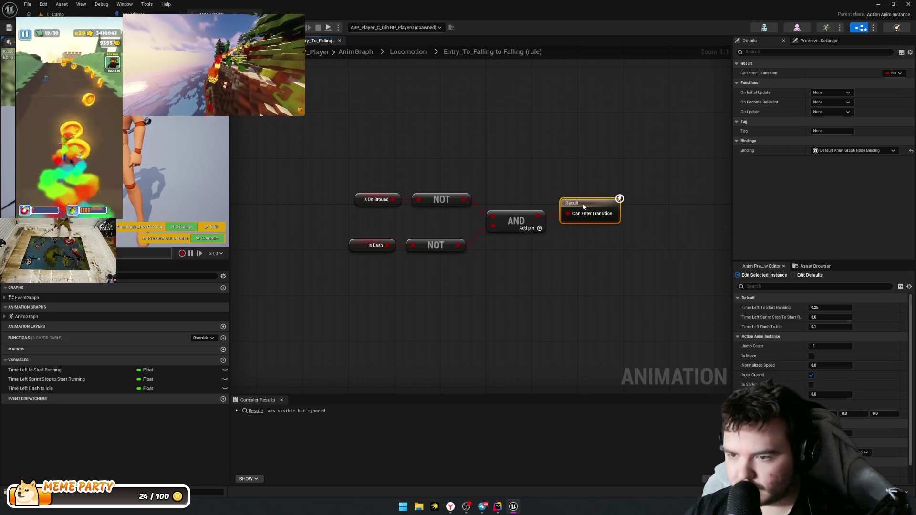
{"action": "right_click", "coordinate": [567, 280]}
{"action": "key", "text": "Escape"}
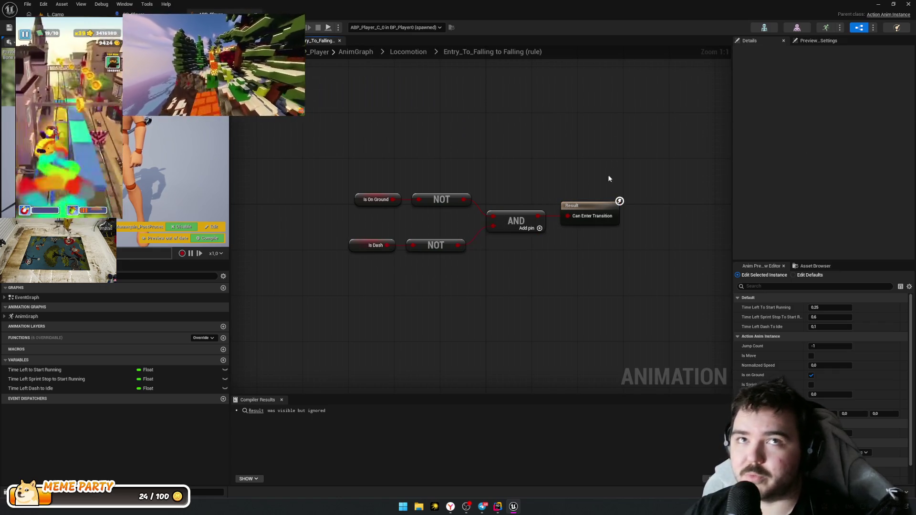
Step: Compile ABP_Player, run a quick play test, and show the L_Camp level
{"action": "left_click", "coordinate": [206, 238]}
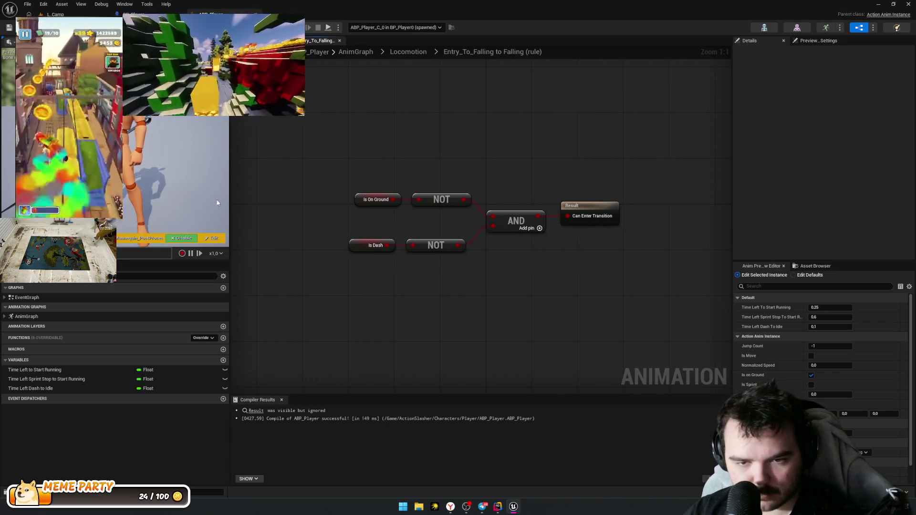
{"action": "key", "text": "alt+p"}
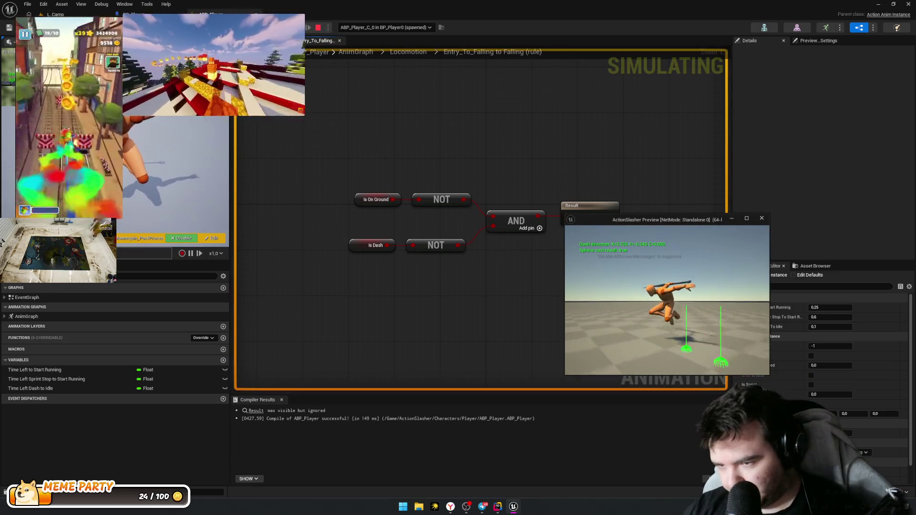
{"action": "key", "text": "Escape"}
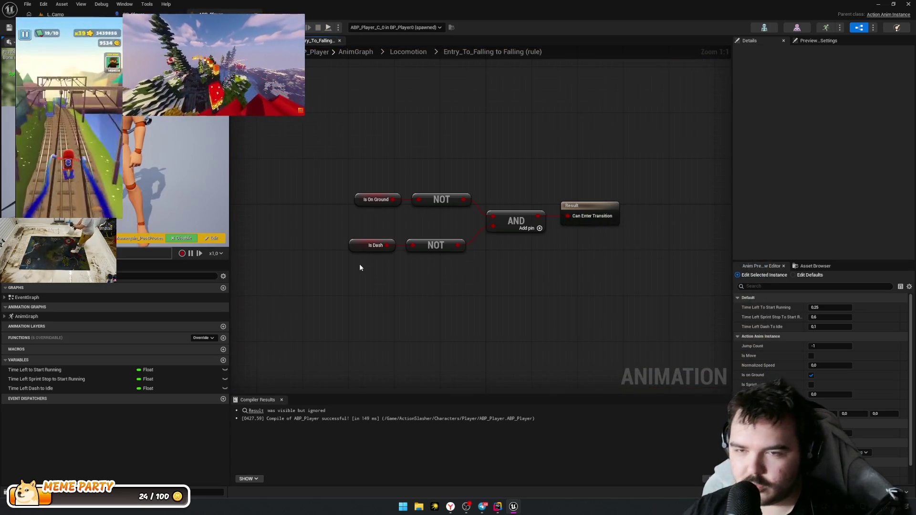
{"action": "left_click", "coordinate": [55, 14]}
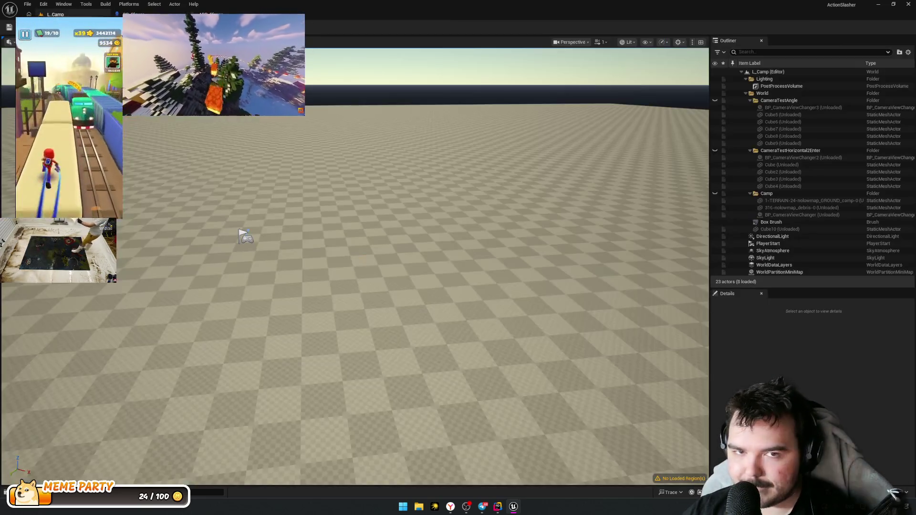
Step: Glance back at the AI Studio answer and minimize the browser again
{"action": "key", "text": "alt+Tab"}
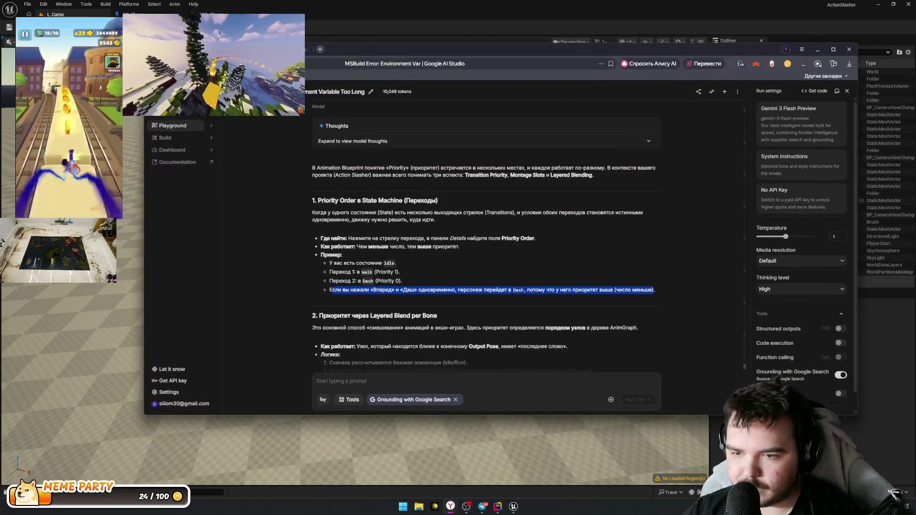
{"action": "scroll", "coordinate": [553, 316], "scroll_direction": "down", "scroll_amount": 3}
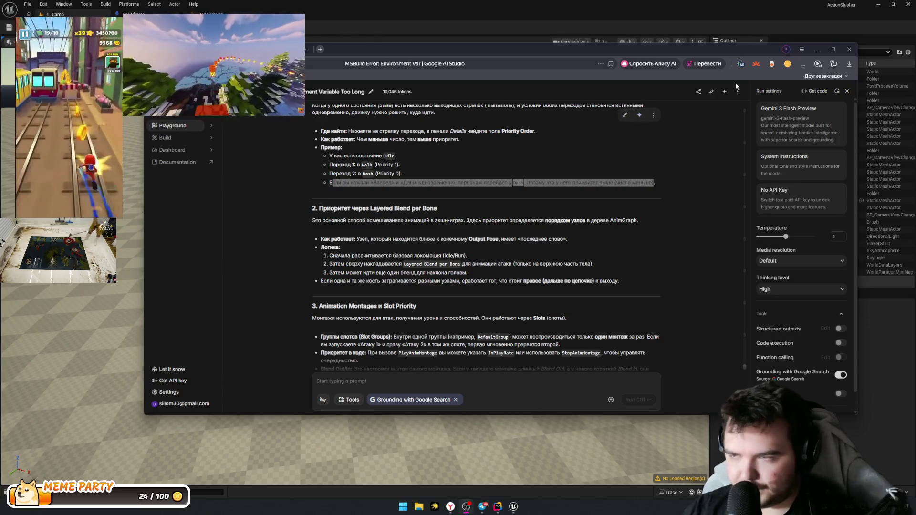
{"action": "left_click", "coordinate": [818, 49]}
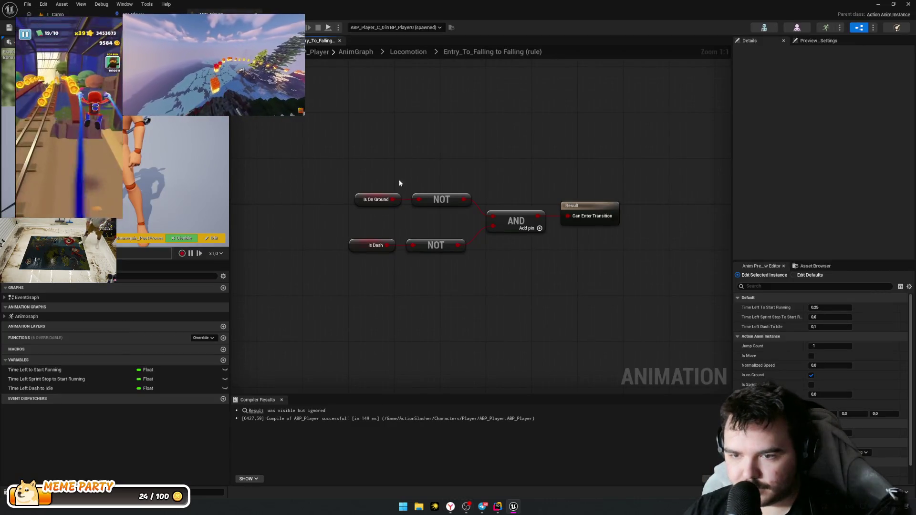
Step: Inspect the Entry_To_Falling transition and the Dash state, then bring up Rider
{"action": "left_click", "coordinate": [416, 260]}
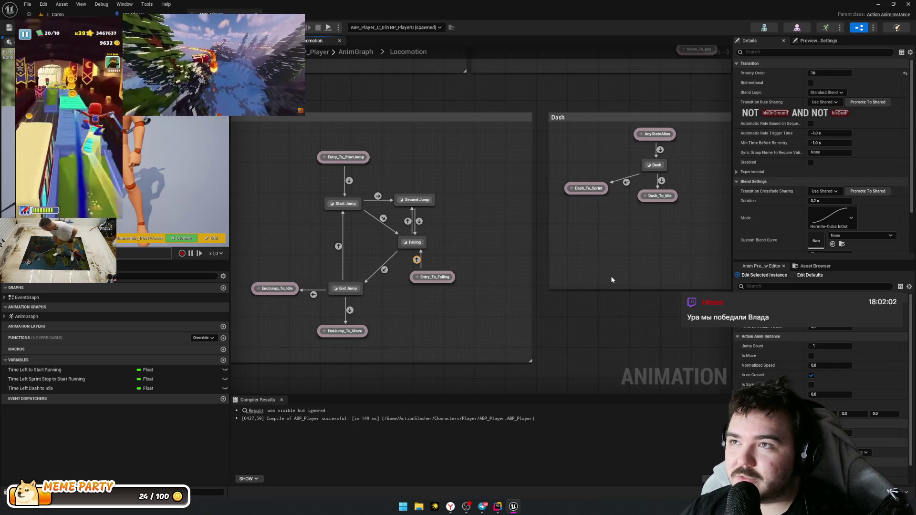
{"action": "left_click", "coordinate": [599, 295]}
{"action": "left_click_drag", "start_coordinate": [596, 307], "coordinate": [527, 336]}
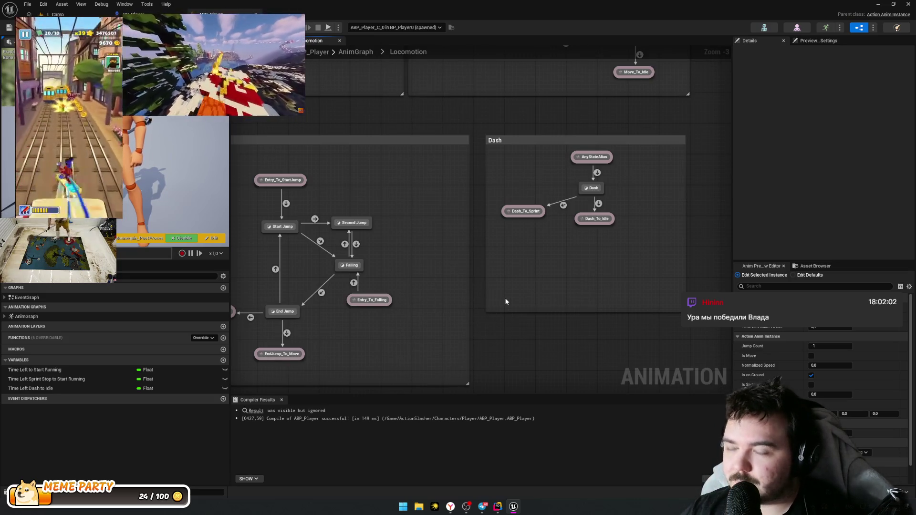
{"action": "left_click_drag", "start_coordinate": [467, 307], "coordinate": [496, 279]}
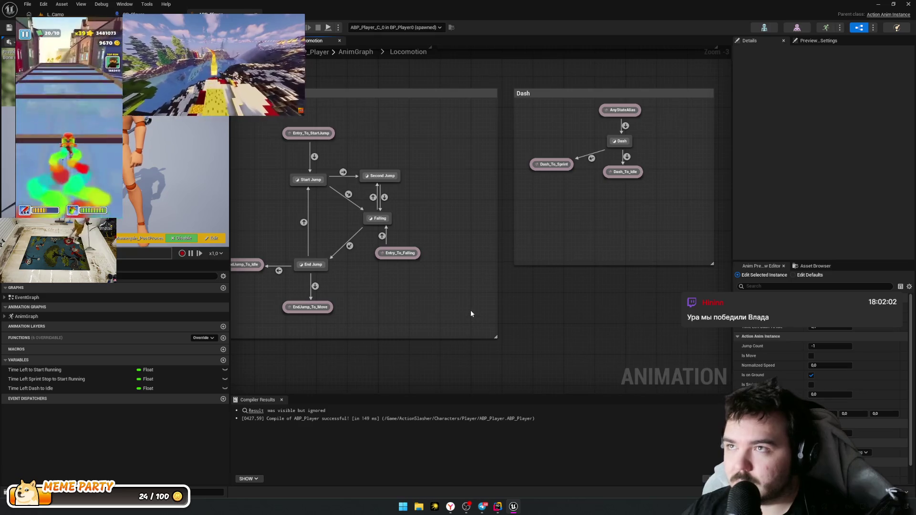
{"action": "left_click", "coordinate": [497, 507]}
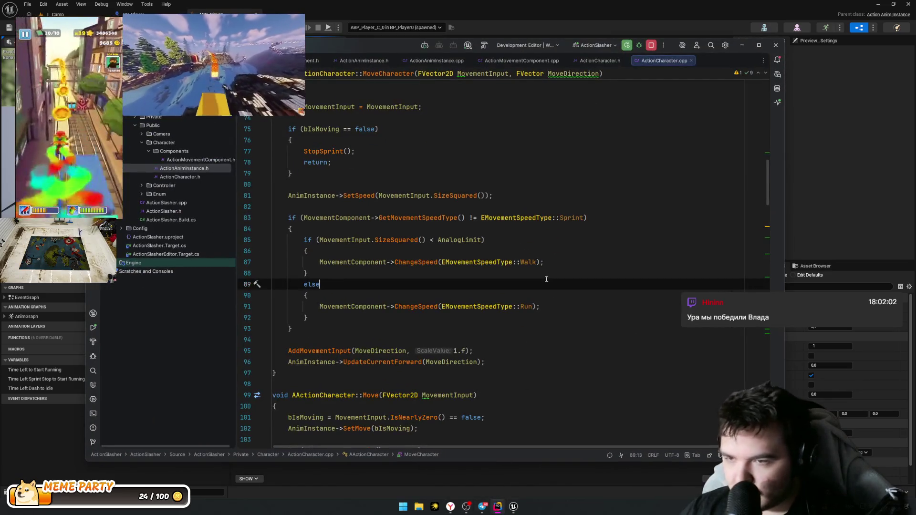
Step: Review ActionCharacter.cpp and the ActionCharacter.h header, then bring up ActionMovementComponent.cpp
{"action": "scroll", "coordinate": [561, 221], "scroll_direction": "up", "scroll_amount": 2}
{"action": "left_click", "coordinate": [472, 305]}
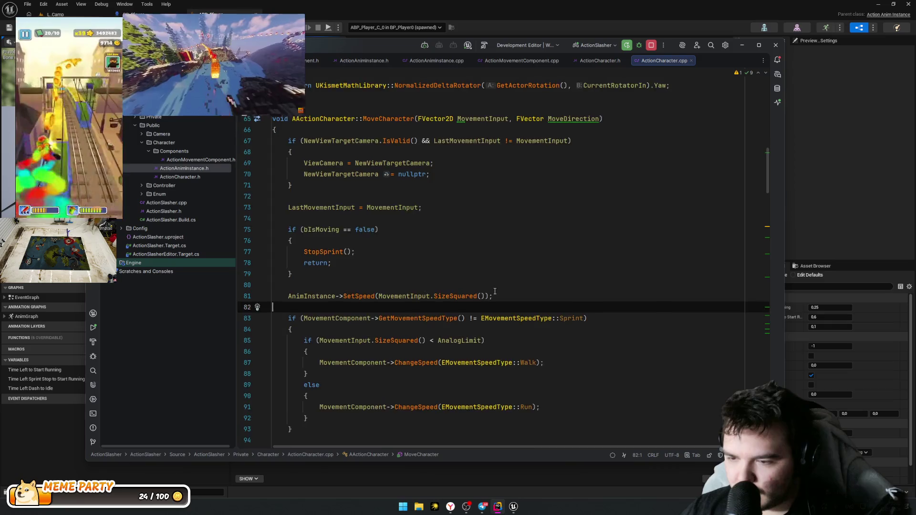
{"action": "scroll", "coordinate": [473, 231], "scroll_direction": "up", "scroll_amount": 1}
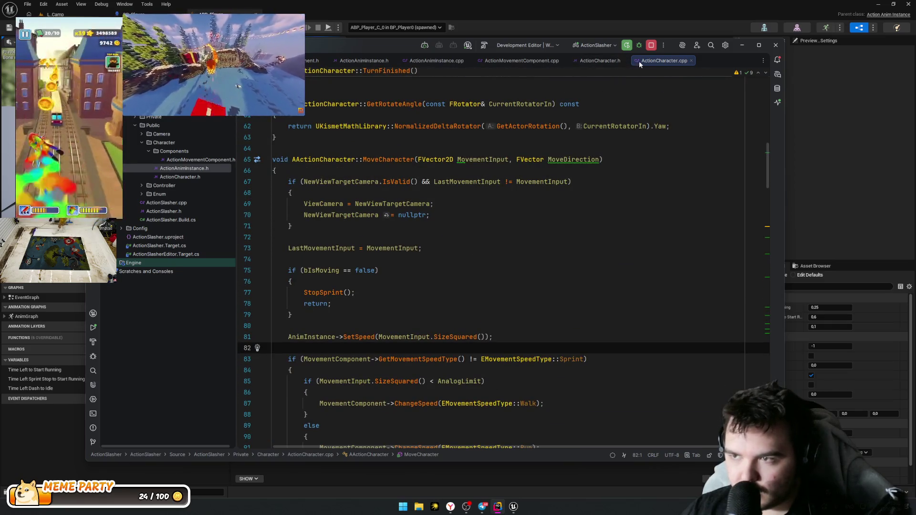
{"action": "left_click", "coordinate": [605, 61]}
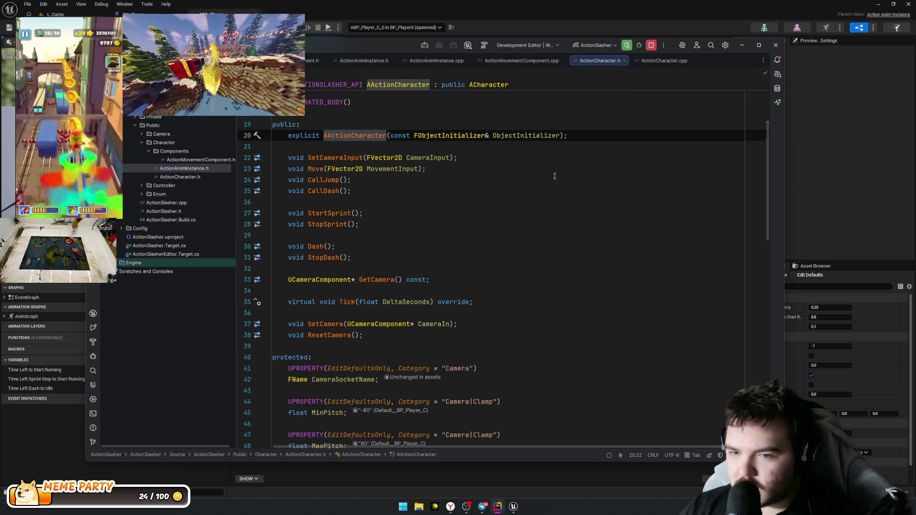
{"action": "left_click", "coordinate": [494, 169]}
{"action": "scroll", "coordinate": [539, 191], "scroll_direction": "down", "scroll_amount": 3}
{"action": "scroll", "coordinate": [539, 191], "scroll_direction": "down", "scroll_amount": 2}
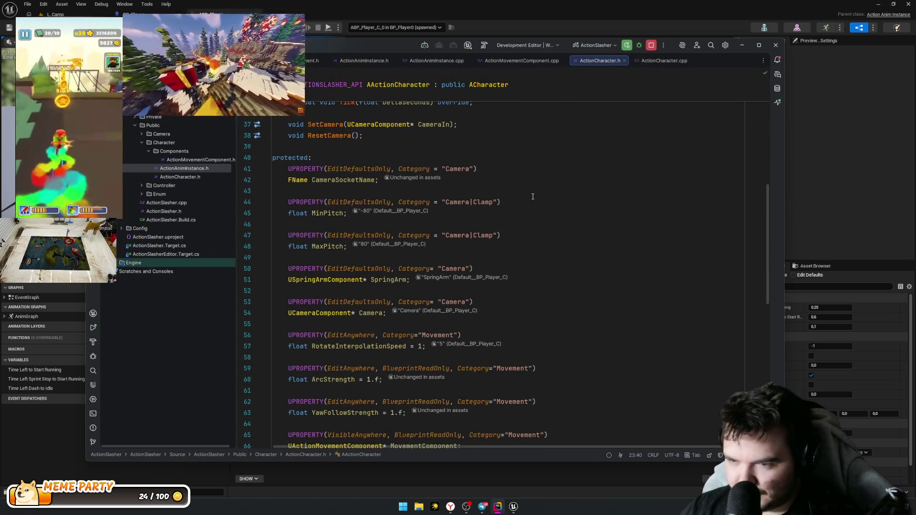
{"action": "scroll", "coordinate": [516, 201], "scroll_direction": "up", "scroll_amount": 4}
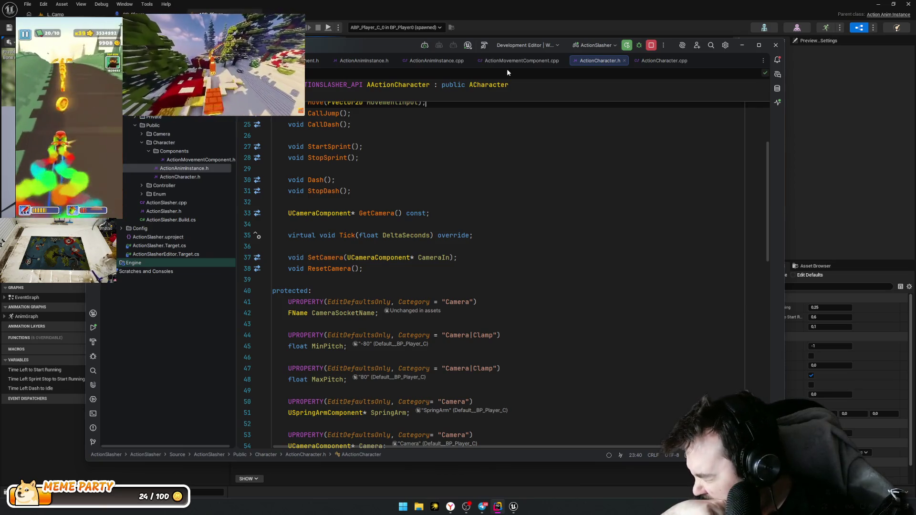
{"action": "left_click", "coordinate": [508, 65]}
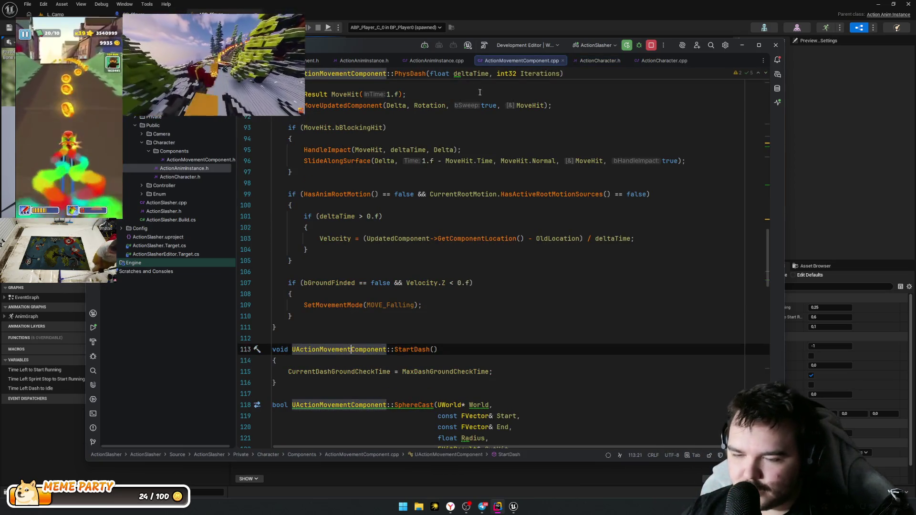
Step: Review the velocity line, StartDash's MaxDashGroundCheckTime and HasActiveRootMotionSources, then return to AI Studio
{"action": "left_click", "coordinate": [477, 239]}
{"action": "scroll", "coordinate": [472, 239], "scroll_direction": "down", "scroll_amount": 4}
{"action": "left_click", "coordinate": [473, 238]}
{"action": "scroll", "coordinate": [477, 248], "scroll_direction": "up", "scroll_amount": 6}
{"action": "mouse_move", "coordinate": [500, 260]}
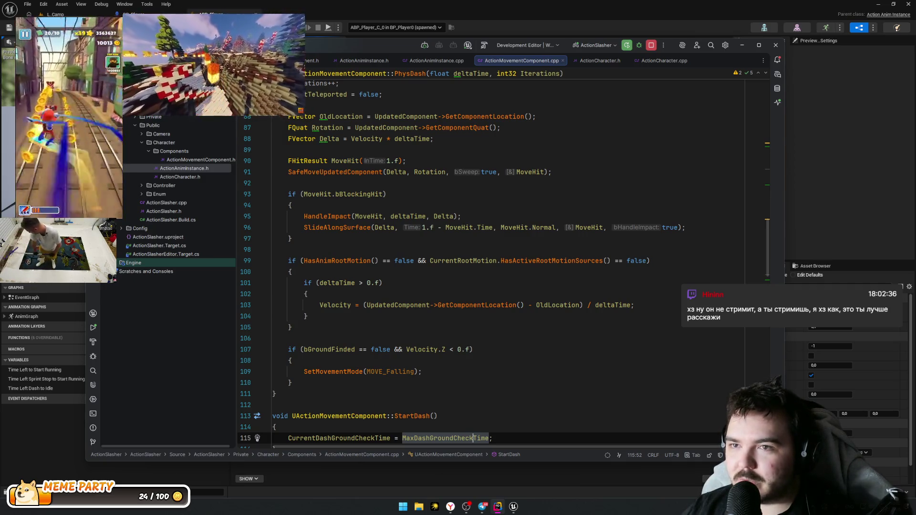
{"action": "key", "text": "alt+Tab"}
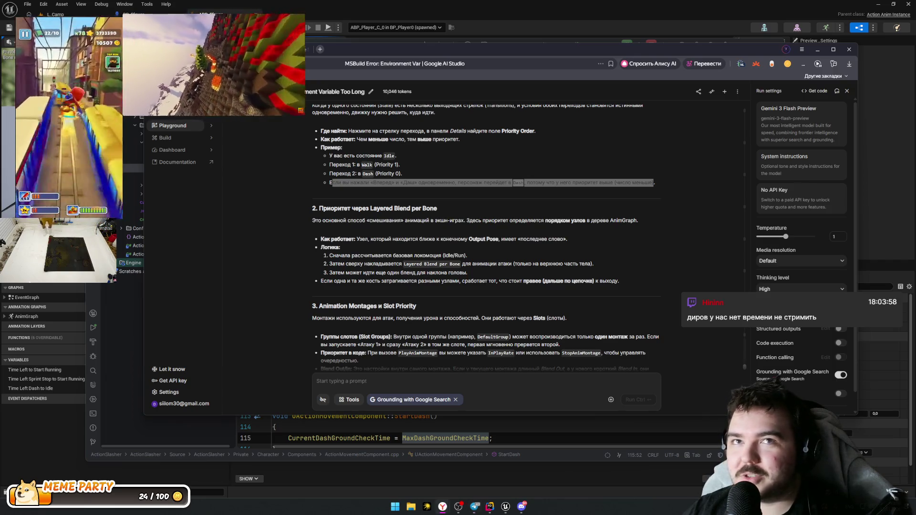
Step: Leave the AI Studio answer, review PhysDash in Rider, and move Rider aside to reach Unreal
{"action": "left_click", "coordinate": [580, 141]}
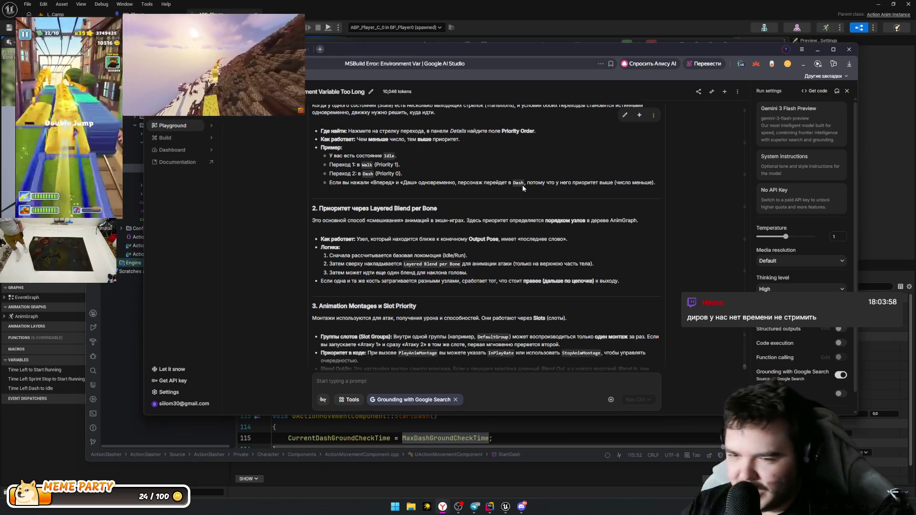
{"action": "key", "text": "alt+Tab"}
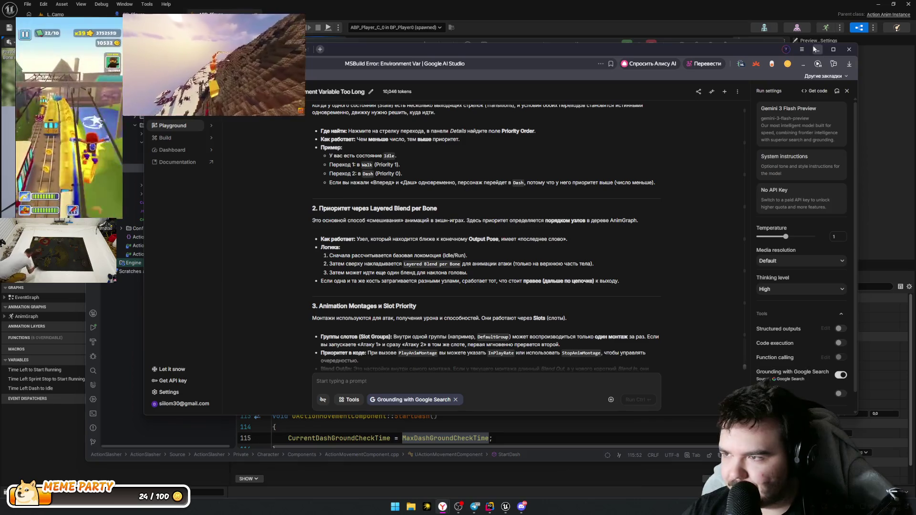
{"action": "key", "text": "alt+Tab"}
{"action": "left_click", "coordinate": [589, 187]}
{"action": "scroll", "coordinate": [589, 251], "scroll_direction": "down", "scroll_amount": 20}
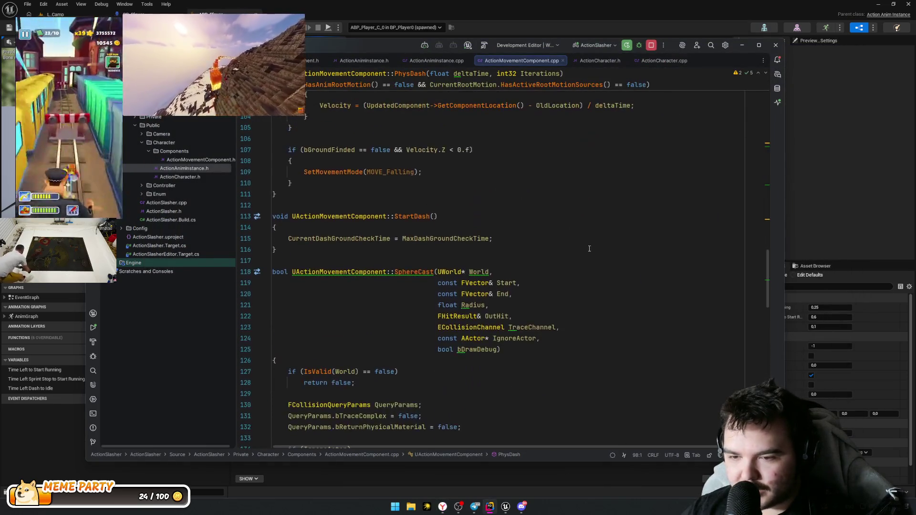
{"action": "scroll", "coordinate": [557, 239], "scroll_direction": "up", "scroll_amount": 20}
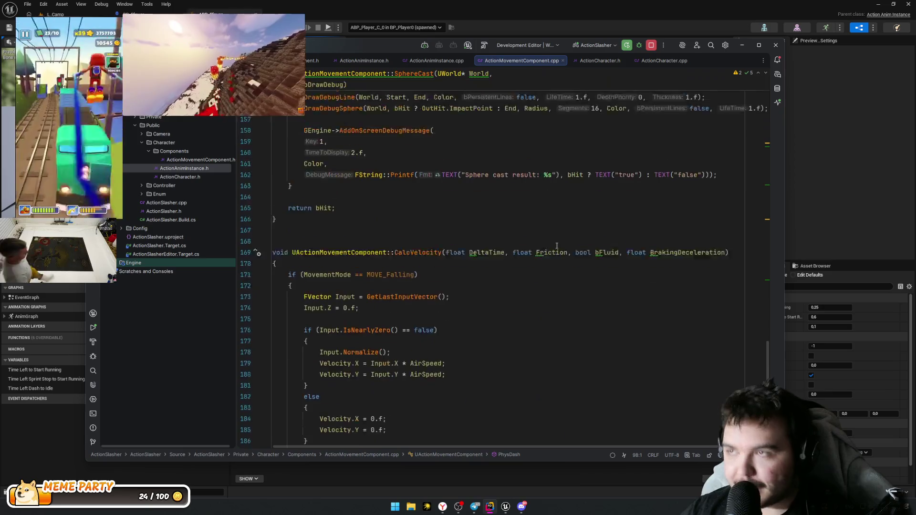
{"action": "mouse_move", "coordinate": [362, 40]}
{"action": "left_mouse_down"}
{"action": "mouse_move", "coordinate": [374, 142]}
{"action": "mouse_move", "coordinate": [512, 65]}
{"action": "mouse_move", "coordinate": [512, 81]}
{"action": "mouse_move", "coordinate": [414, 75]}
{"action": "left_mouse_up"}
{"action": "left_click", "coordinate": [485, 39]}
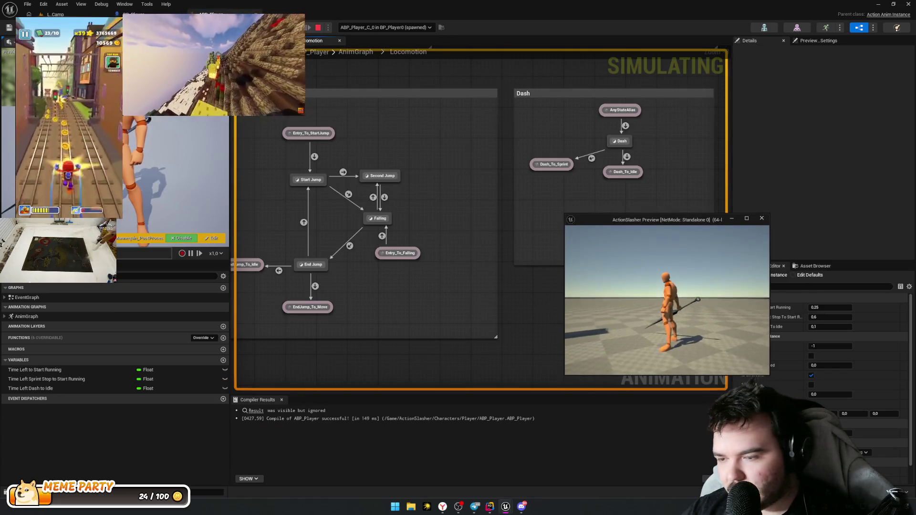
Step: Test jump and dash in the preview, then inspect the Entry_To_Falling transition
{"action": "key", "text": "space"}
{"action": "key", "text": "shift"}
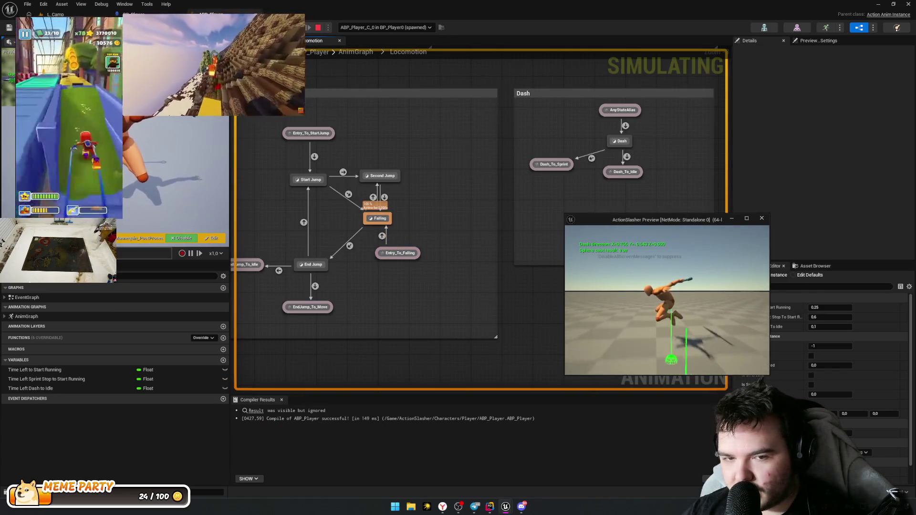
{"action": "key", "text": "Escape"}
{"action": "left_click", "coordinate": [442, 257]}
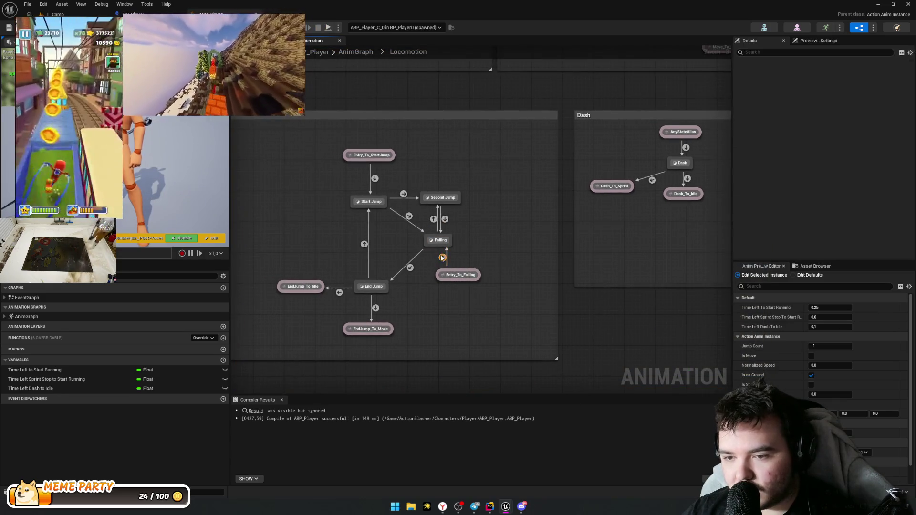
{"action": "left_click_drag", "start_coordinate": [451, 265], "coordinate": [505, 202]}
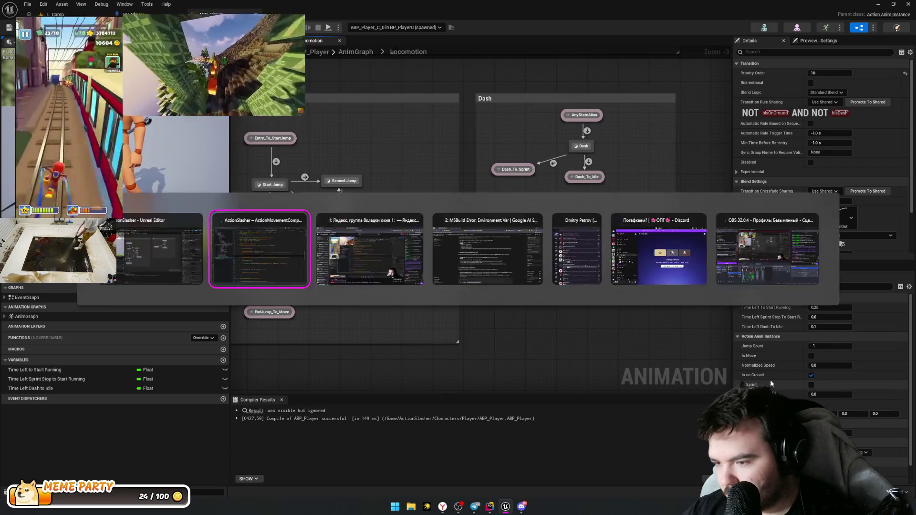
Step: Play again running forward with W and dashing with Shift, then return to Rider
{"action": "key", "text": "alt+p"}
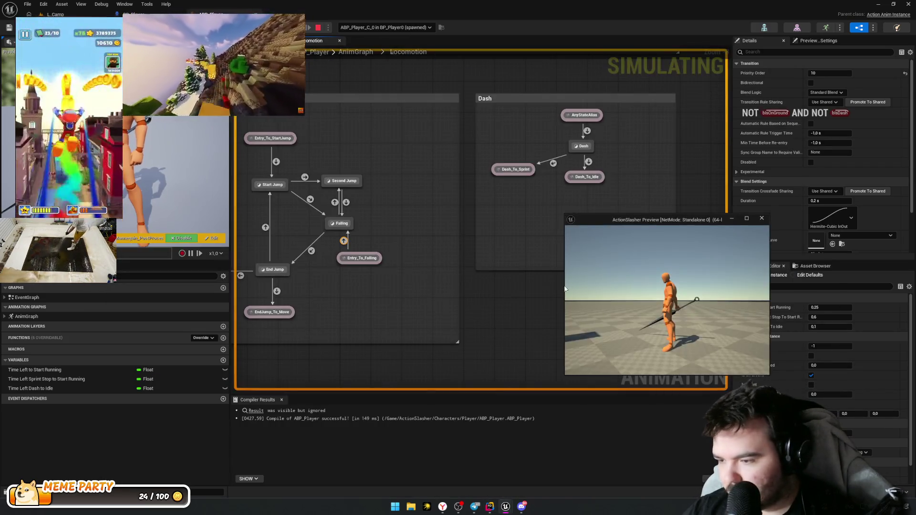
{"action": "key", "text": "w"}
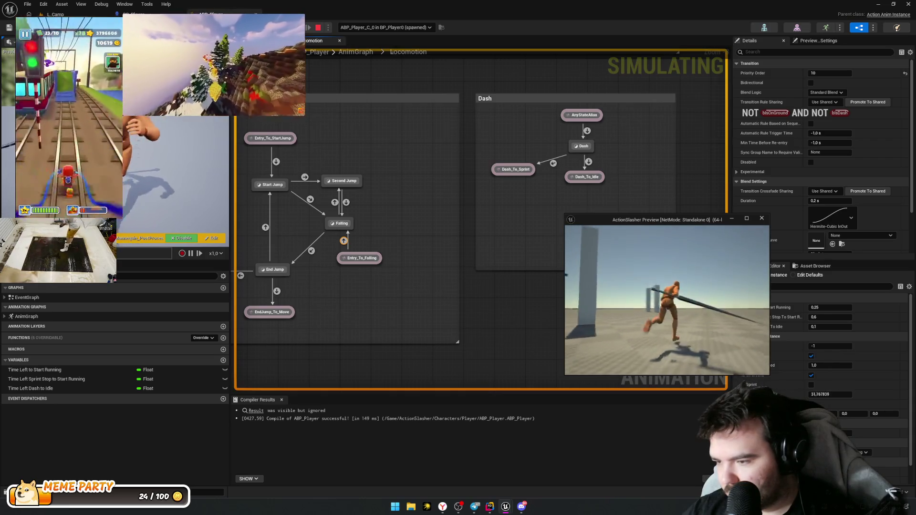
{"action": "key", "text": "shift"}
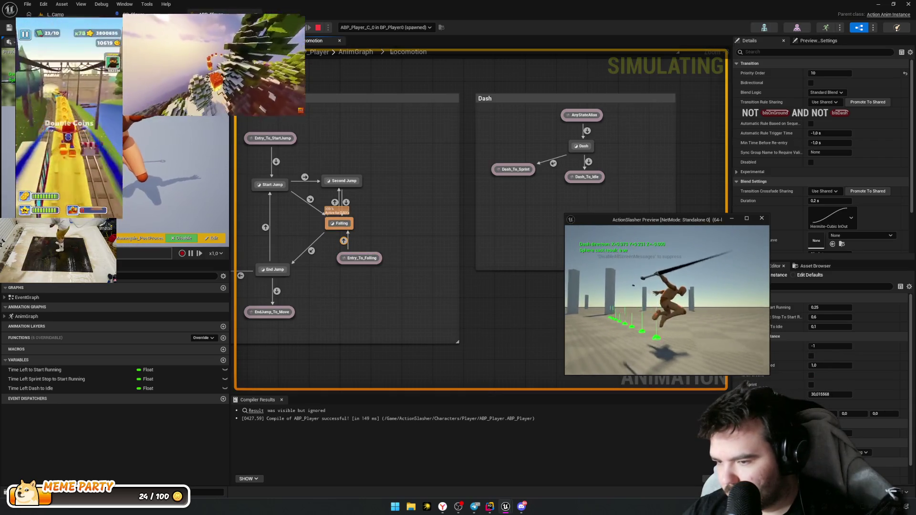
{"action": "key", "text": "Escape"}
{"action": "key", "text": "alt+Tab"}
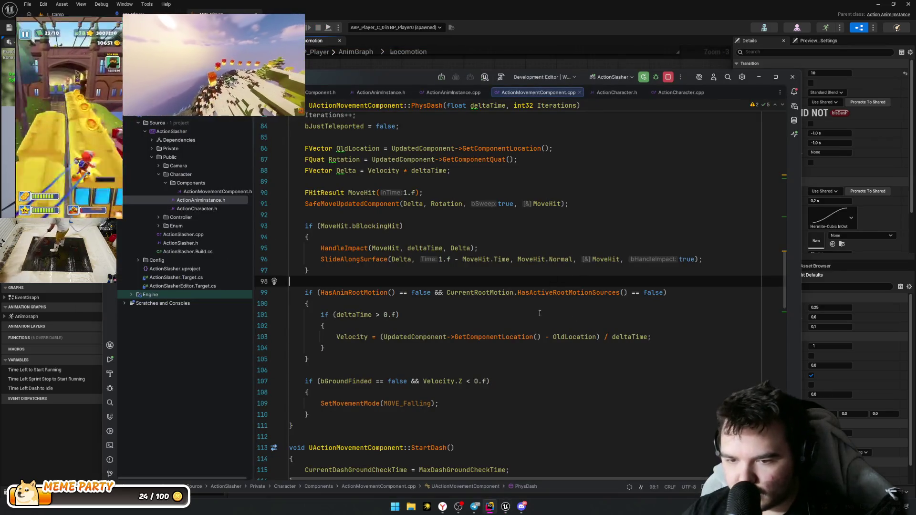
Step: Review ActionMovementComponent.cpp past StartDash, including the debug message key and display-time lines
{"action": "scroll", "coordinate": [540, 314], "scroll_direction": "down", "scroll_amount": 3}
{"action": "left_click", "coordinate": [529, 329]}
{"action": "scroll", "coordinate": [525, 310], "scroll_direction": "down", "scroll_amount": 8}
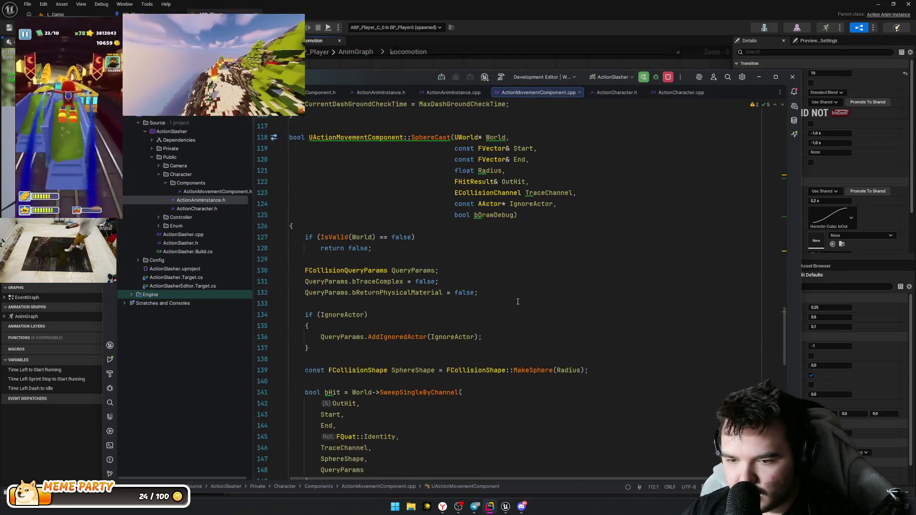
{"action": "scroll", "coordinate": [518, 301], "scroll_direction": "down", "scroll_amount": 10}
{"action": "left_click_drag", "start_coordinate": [384, 239], "coordinate": [389, 228]}
{"action": "scroll", "coordinate": [389, 199], "scroll_direction": "down", "scroll_amount": 1}
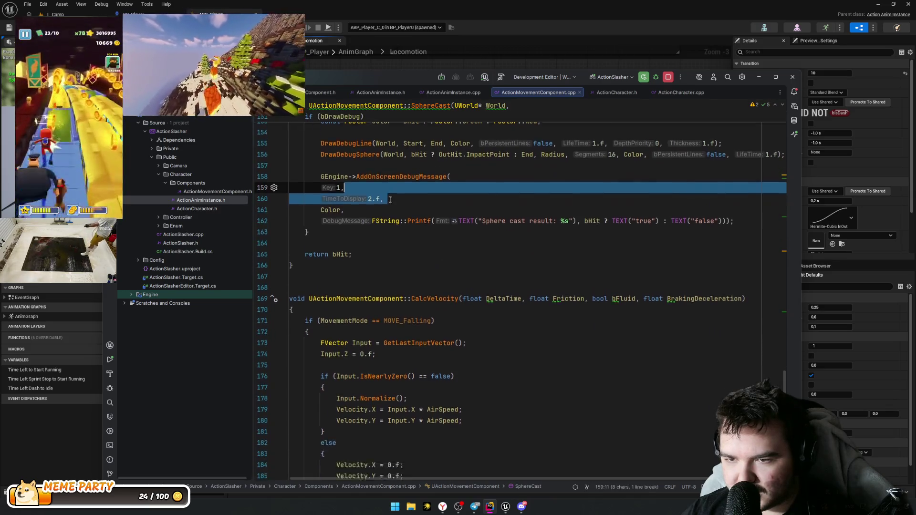
{"action": "scroll", "coordinate": [389, 200], "scroll_direction": "up", "scroll_amount": 20}
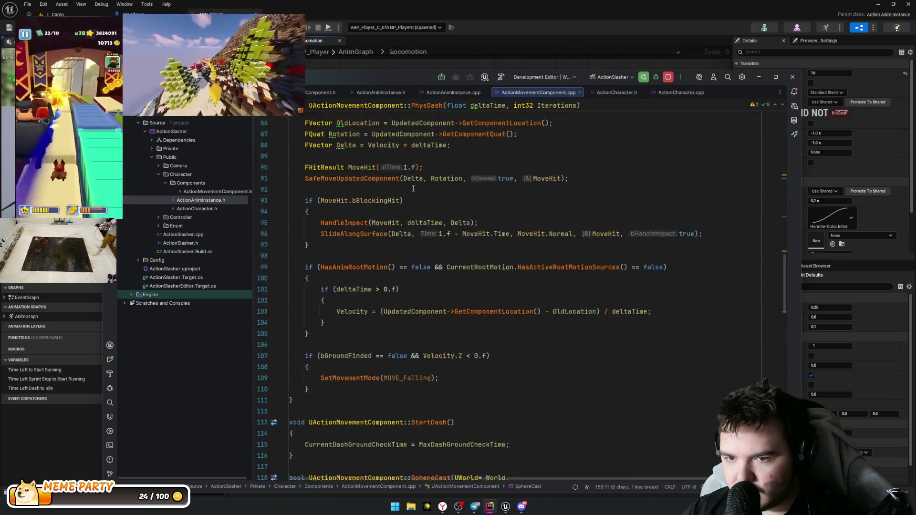
{"action": "scroll", "coordinate": [413, 187], "scroll_direction": "up", "scroll_amount": 20}
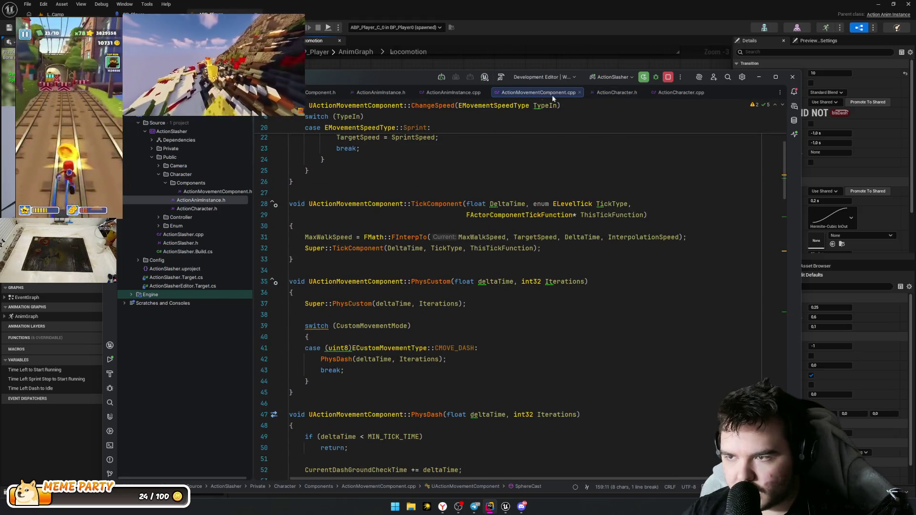
Step: Switch from ActionCharacter.h to ActionCharacter.cpp and locate CallJump and CallDash
{"action": "left_click", "coordinate": [616, 93]}
{"action": "key", "text": "alt+Right"}
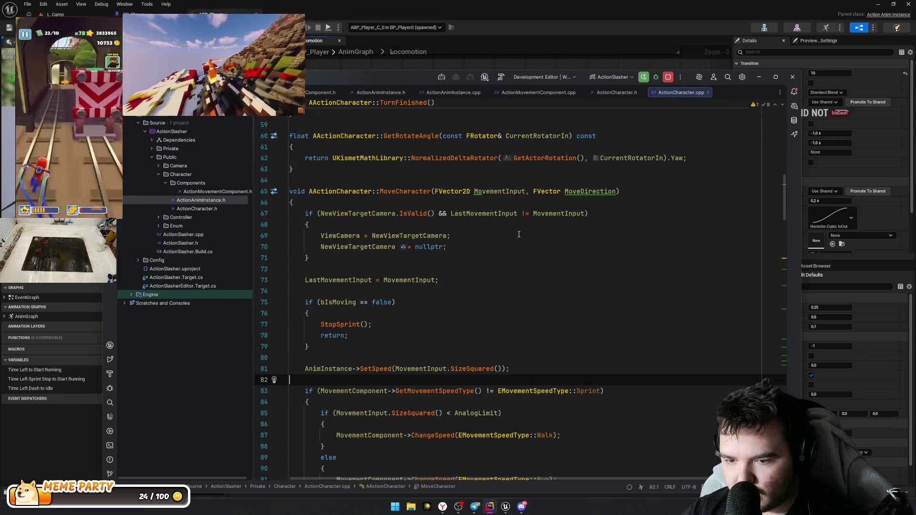
{"action": "scroll", "coordinate": [518, 235], "scroll_direction": "down", "scroll_amount": 16}
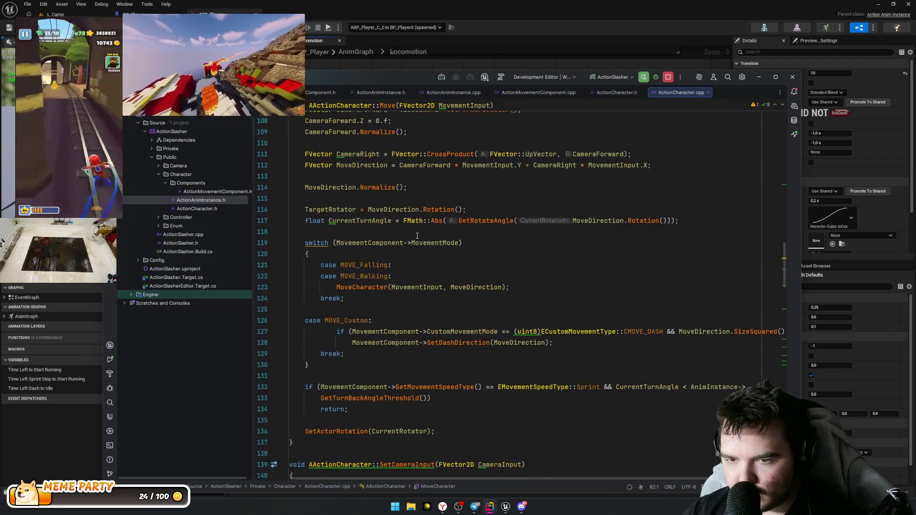
{"action": "scroll", "coordinate": [417, 236], "scroll_direction": "down", "scroll_amount": 5}
{"action": "scroll", "coordinate": [418, 242], "scroll_direction": "down", "scroll_amount": 10}
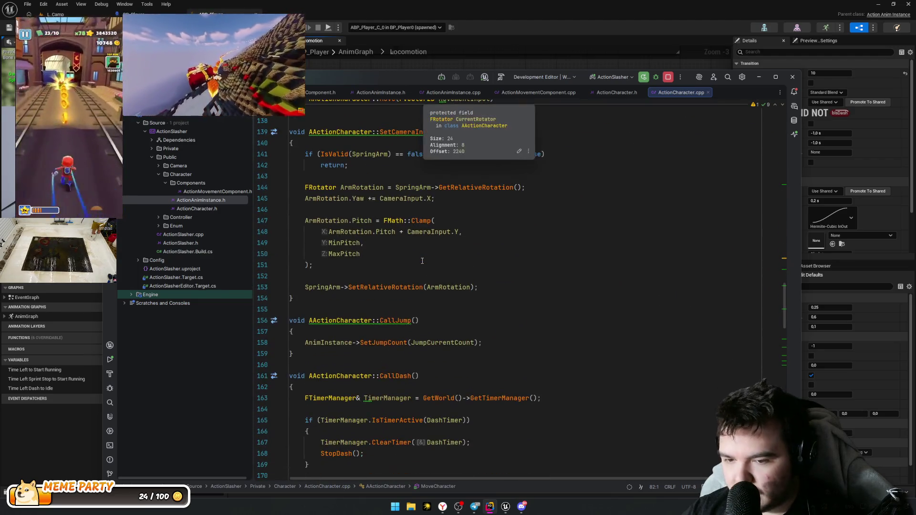
{"action": "double_click", "coordinate": [395, 154]}
{"action": "double_click", "coordinate": [395, 210]}
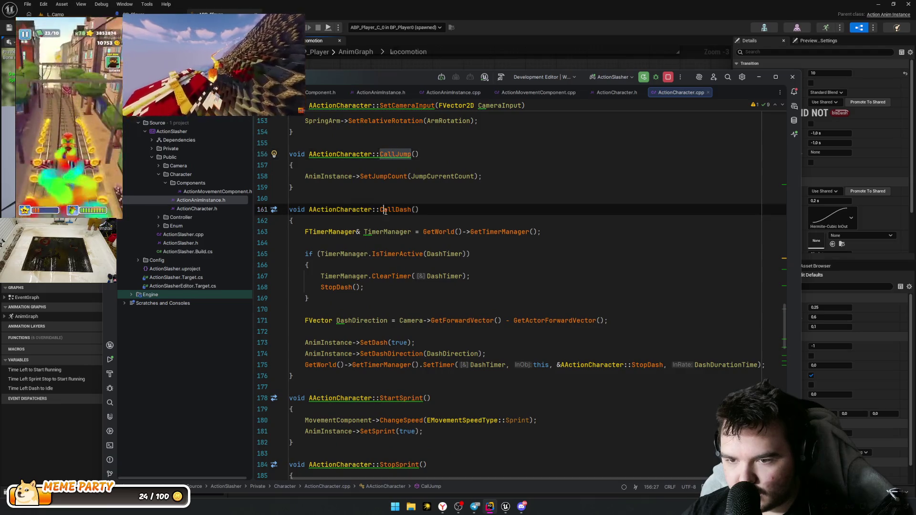
Step: Inspect CallDash's SetDash(true) line, then put the caret on CallJump
{"action": "scroll", "coordinate": [400, 271], "scroll_direction": "down", "scroll_amount": 3}
{"action": "left_click_drag", "start_coordinate": [414, 242], "coordinate": [289, 243]}
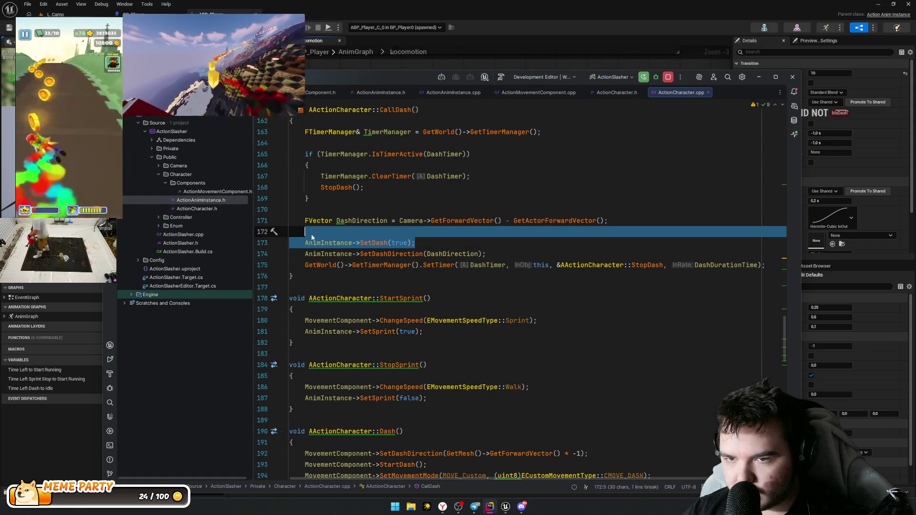
{"action": "scroll", "coordinate": [363, 214], "scroll_direction": "up", "scroll_amount": 2}
{"action": "double_click", "coordinate": [392, 177]}
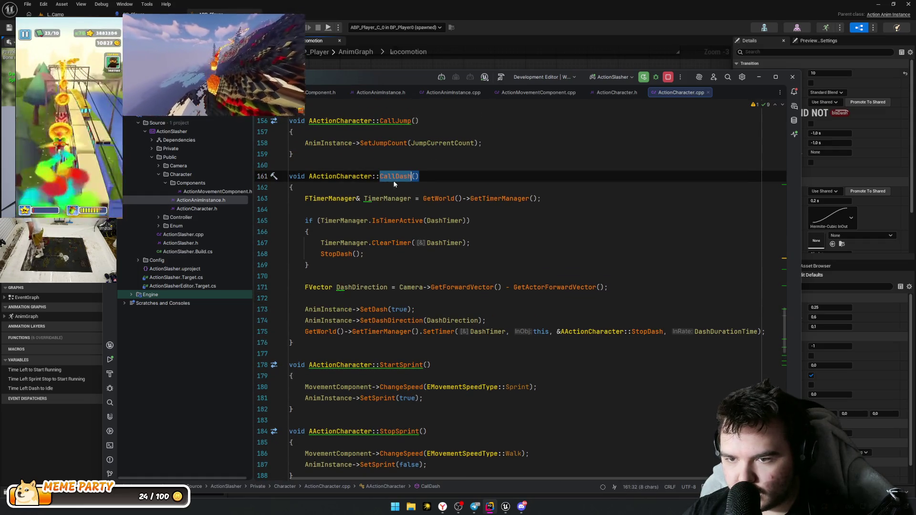
{"action": "key", "text": "Down"}
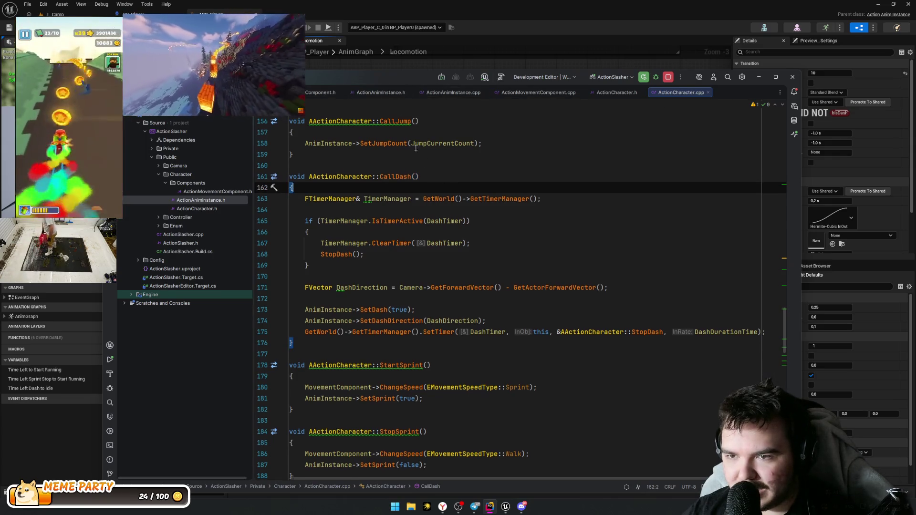
{"action": "scroll", "coordinate": [410, 315], "scroll_direction": "up", "scroll_amount": 5}
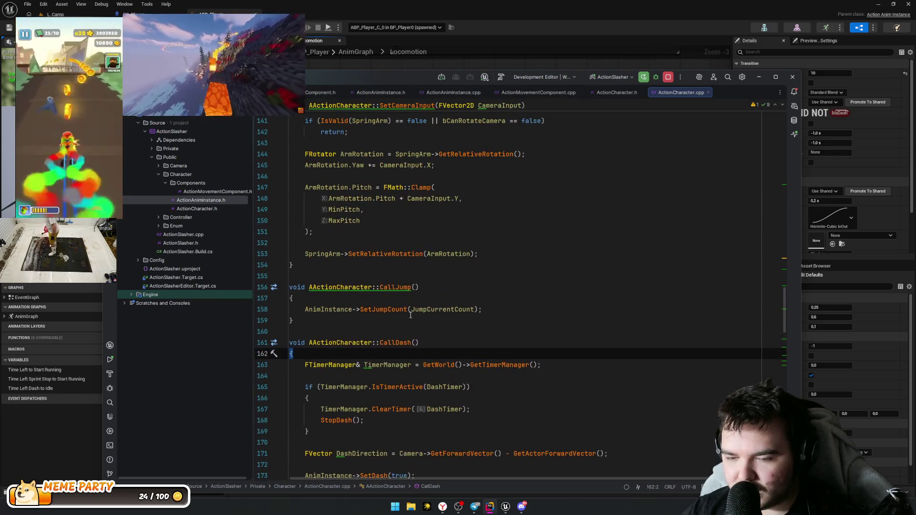
{"action": "left_click", "coordinate": [390, 286]}
Step: In ActionPlayerController.cpp, replace the Dash handler's Dash call with CallDash, then minimize Rider
{"action": "left_click", "coordinate": [390, 286], "text": "ctrl"}
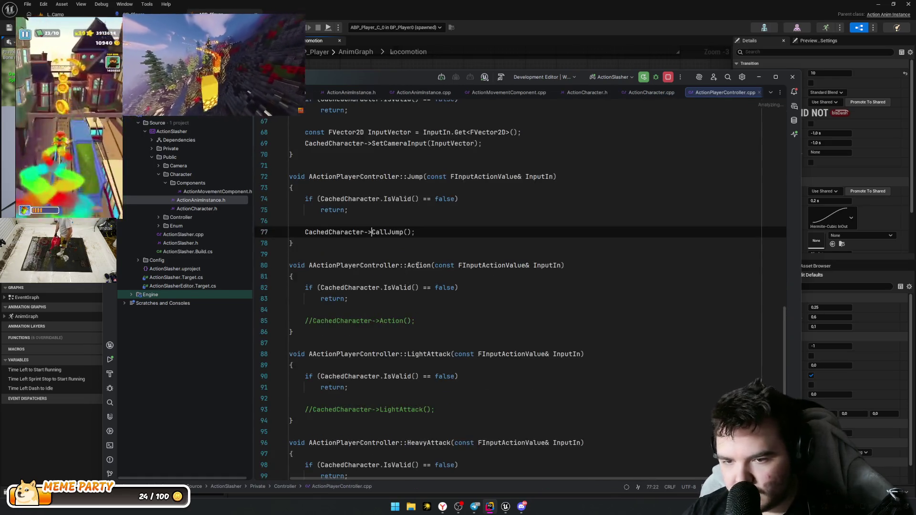
{"action": "scroll", "coordinate": [391, 209], "scroll_direction": "down", "scroll_amount": 4}
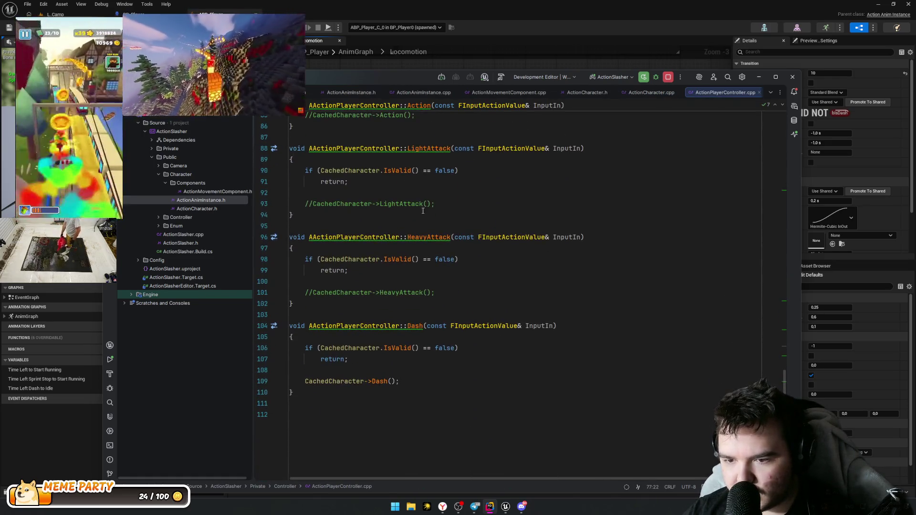
{"action": "double_click", "coordinate": [380, 381]}
{"action": "type", "text": "CallDash"}
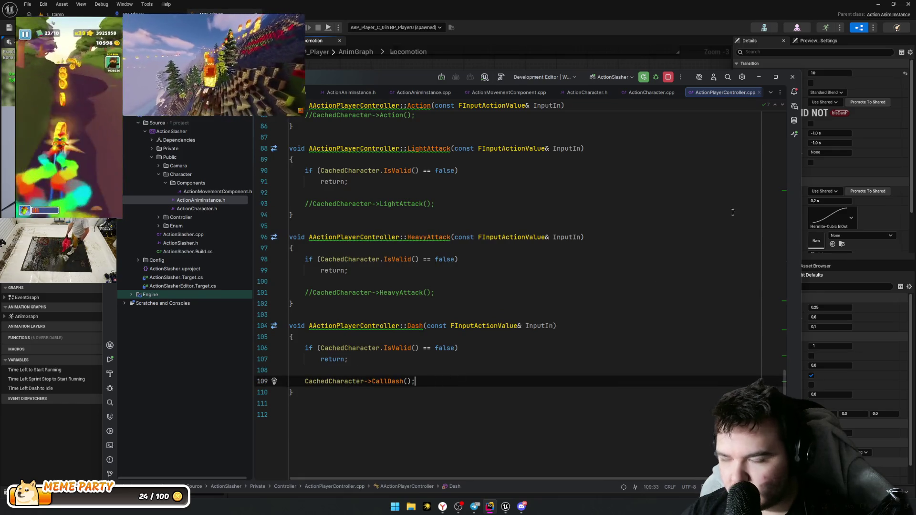
{"action": "left_click", "coordinate": [758, 78]}
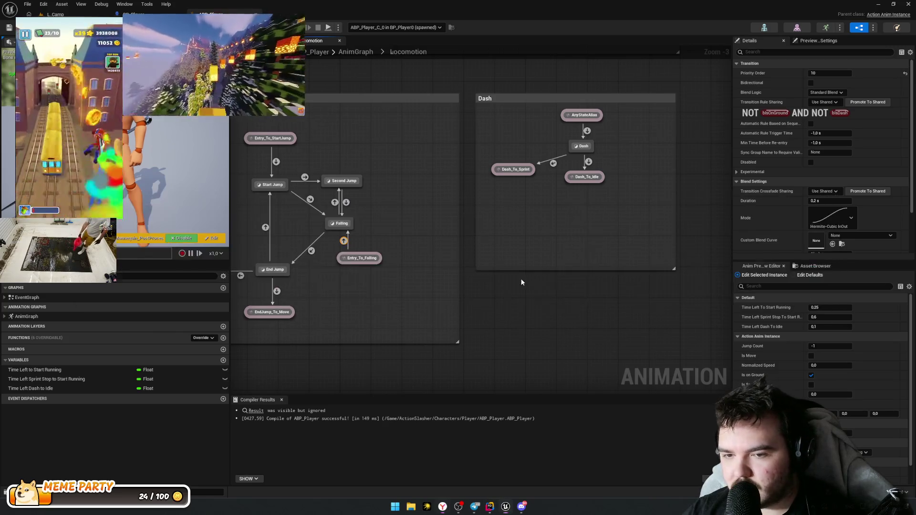
Step: Run Live Coding (Ctrl+Alt+F11) from Rider to patch the CallDash change into Unreal
{"action": "left_click", "coordinate": [478, 506]}
{"action": "key", "text": "ctrl+alt+F11"}
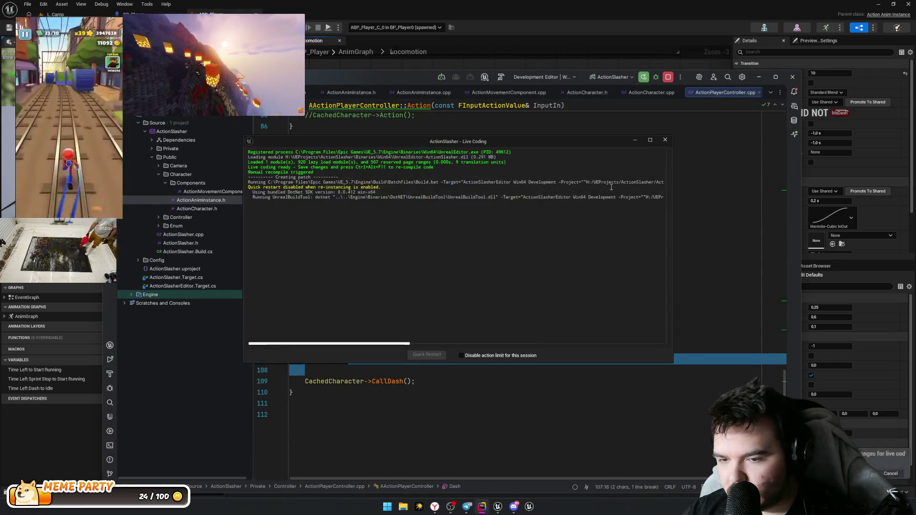
{"action": "left_click", "coordinate": [758, 77]}
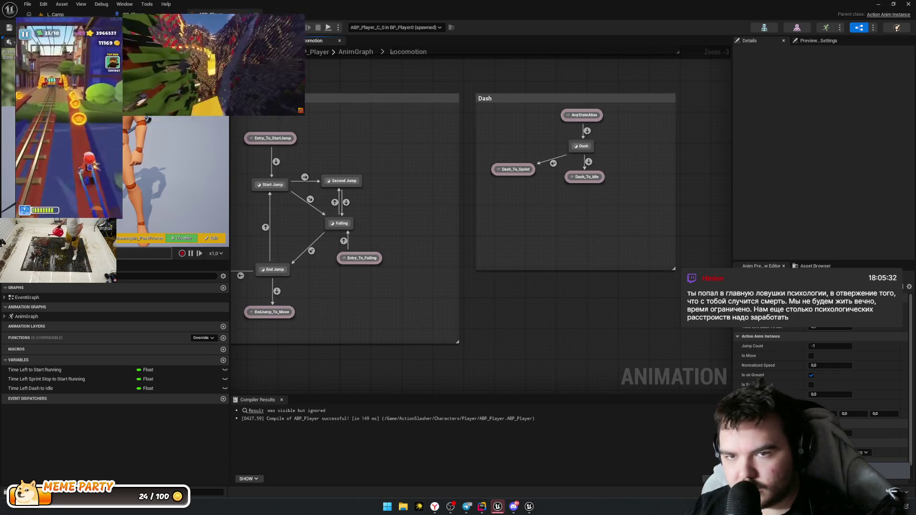
Step: Start simulating the game and dash in several directions, flowing a forward dash into sprint
{"action": "key", "text": "alt+p"}
{"action": "key", "text": "shift"}
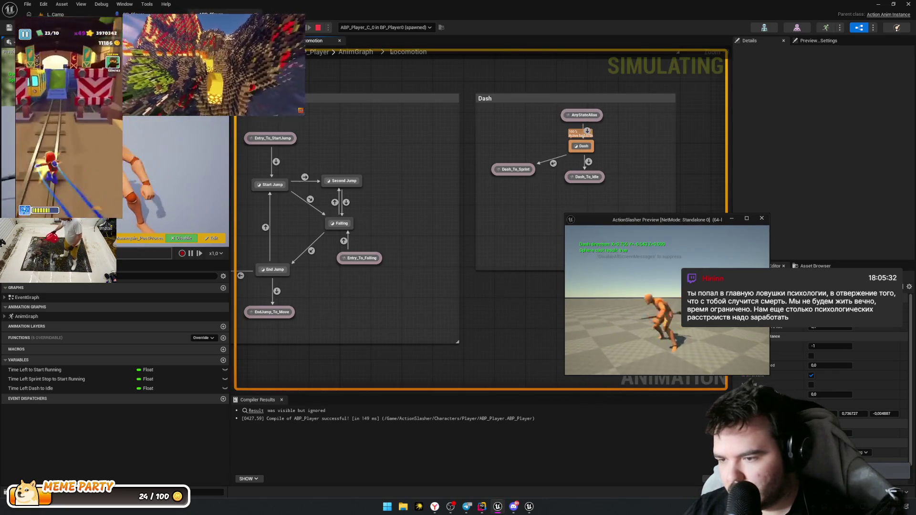
{"action": "key", "text": "shift"}
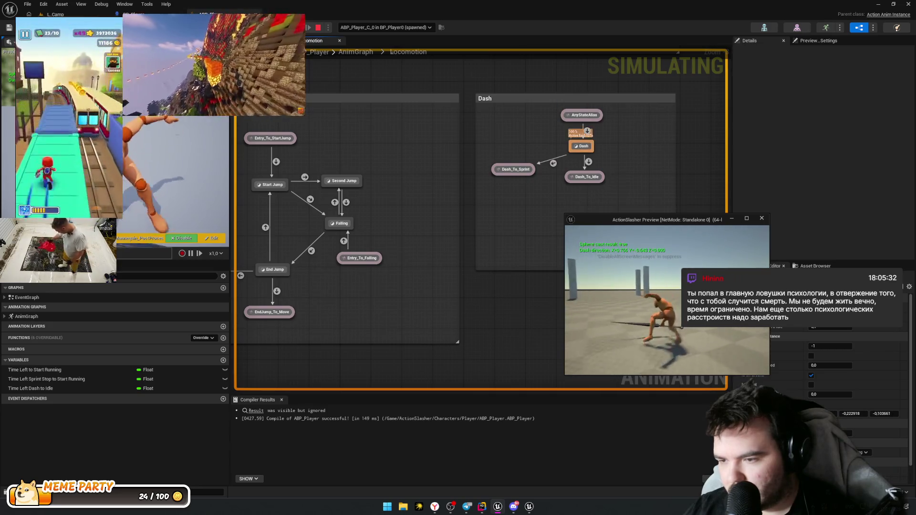
{"action": "key", "text": "shift"}
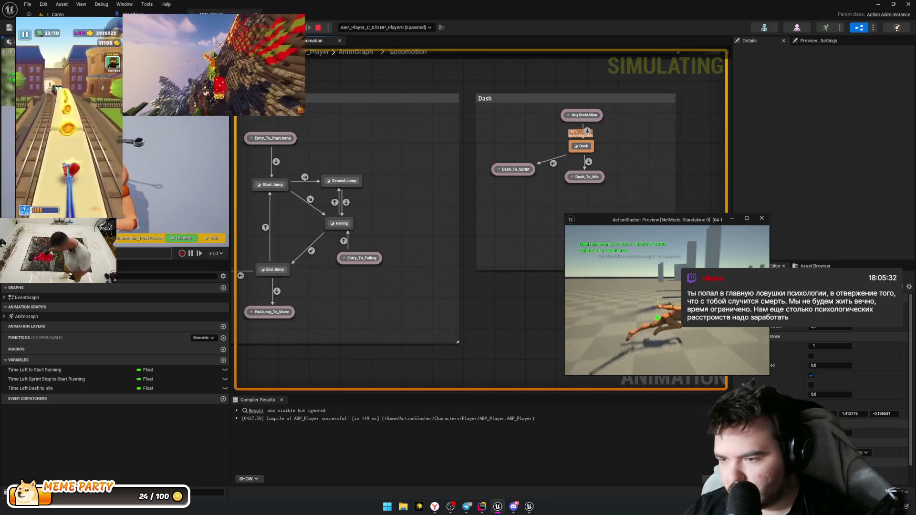
{"action": "key", "text": "shift"}
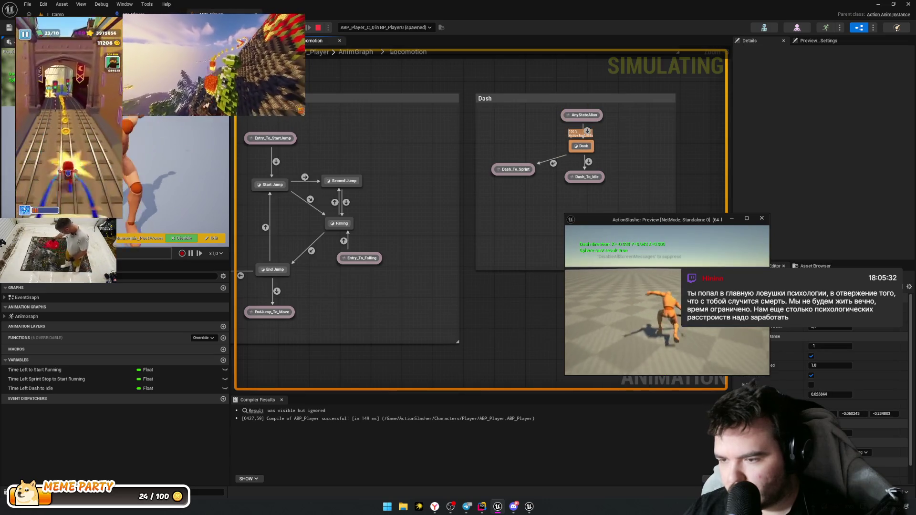
{"action": "key", "text": "shift"}
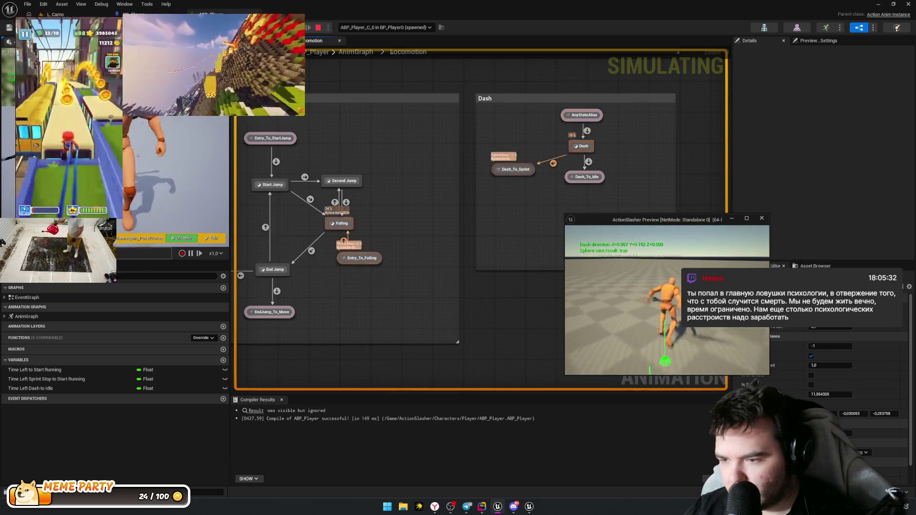
{"action": "key", "text": "shift"}
Step: Mix jumps with more dashes, including a mid-air dash, while watching the Dash states fire
{"action": "key", "text": "space"}
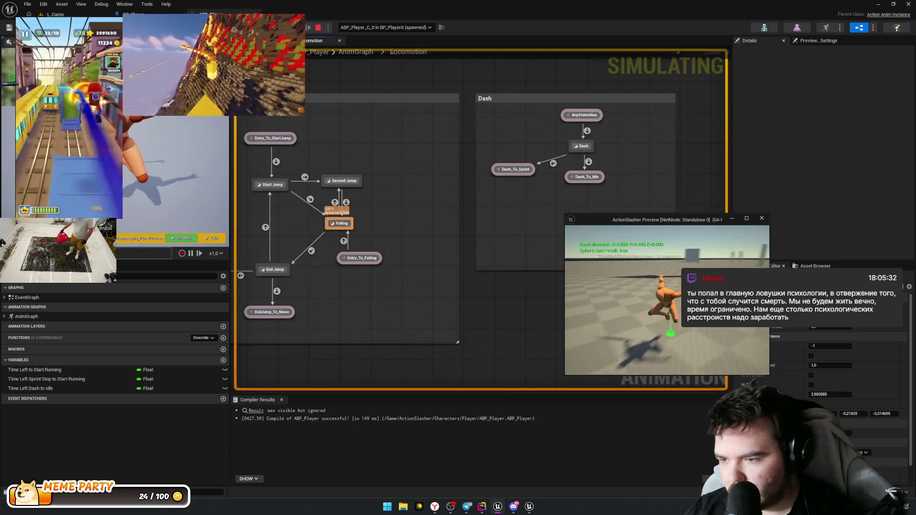
{"action": "key", "text": "shift"}
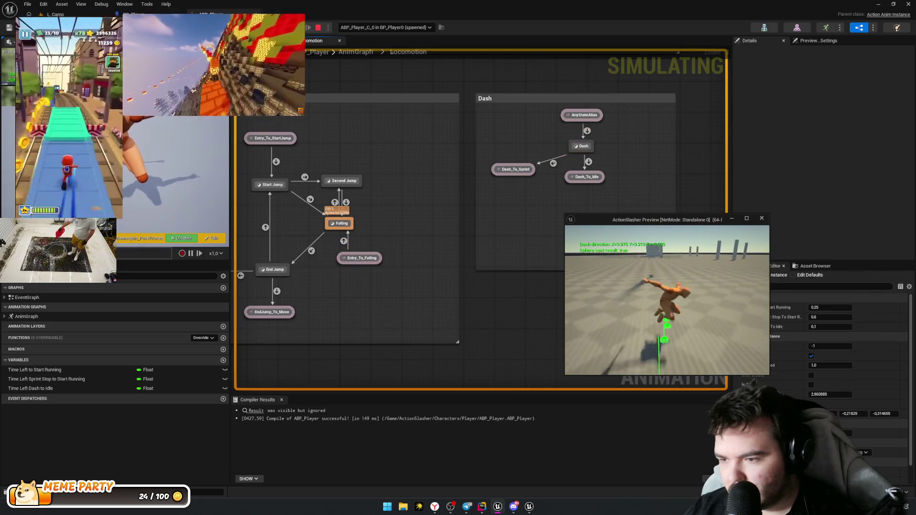
{"action": "key", "text": "shift"}
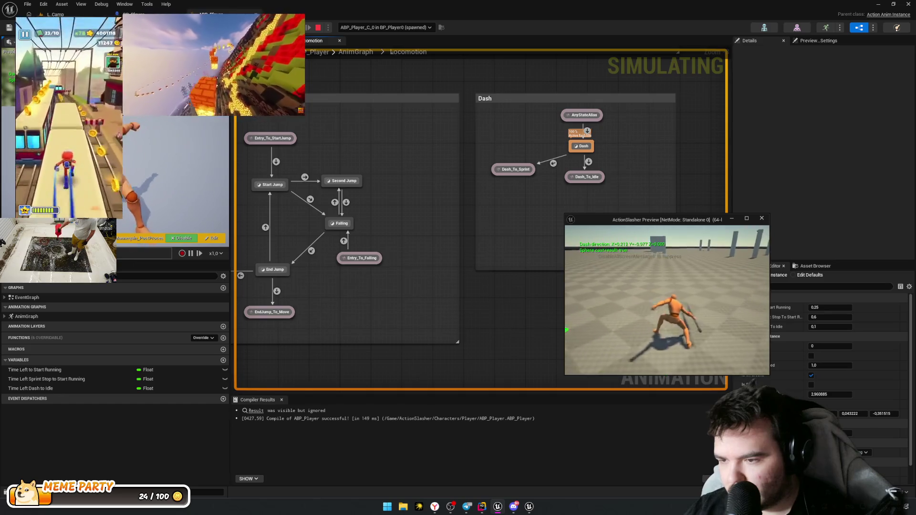
{"action": "key", "text": "space"}
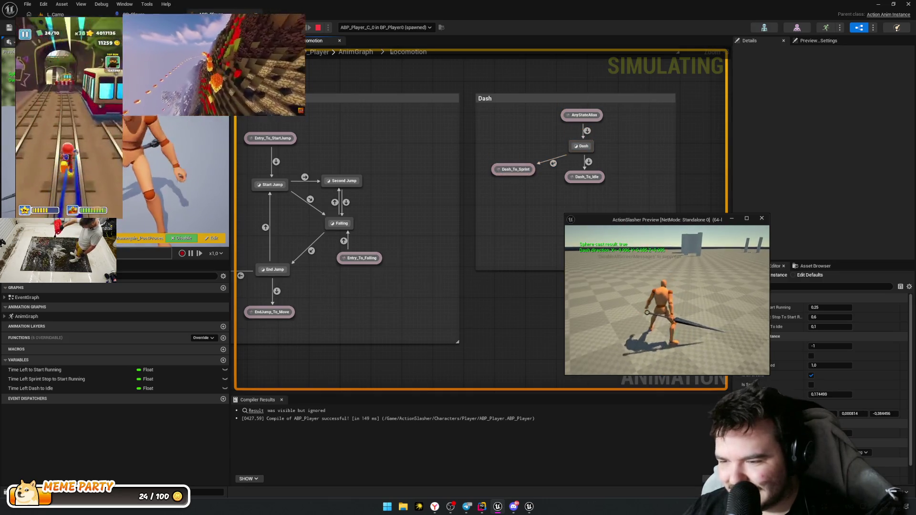
{"action": "key", "text": "shift"}
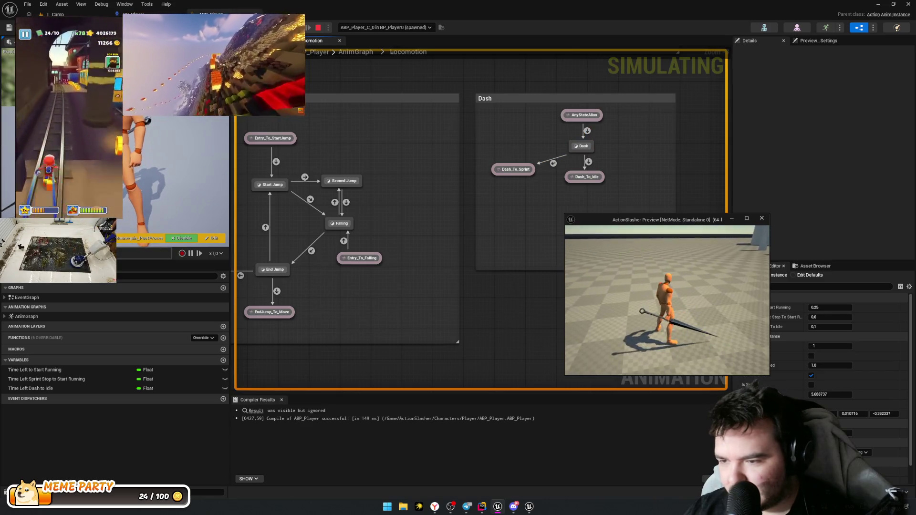
{"action": "key", "text": "shift"}
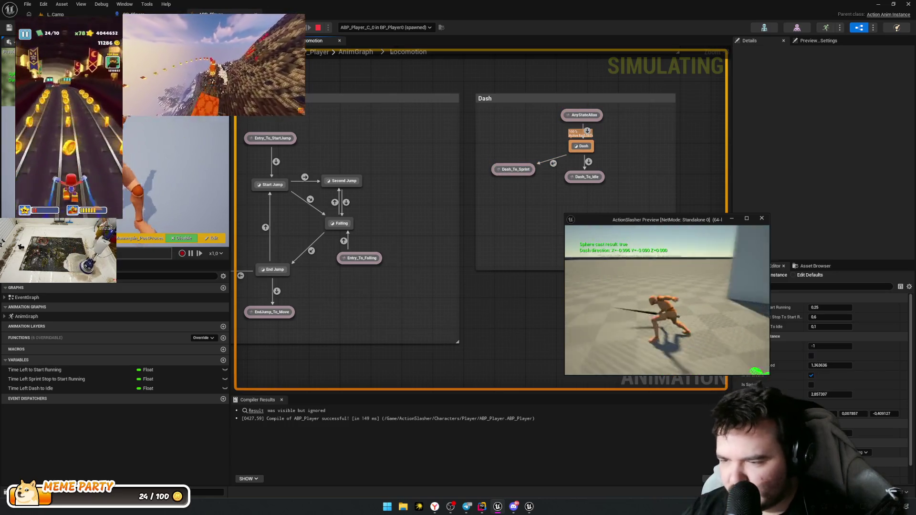
{"action": "key", "text": "shift"}
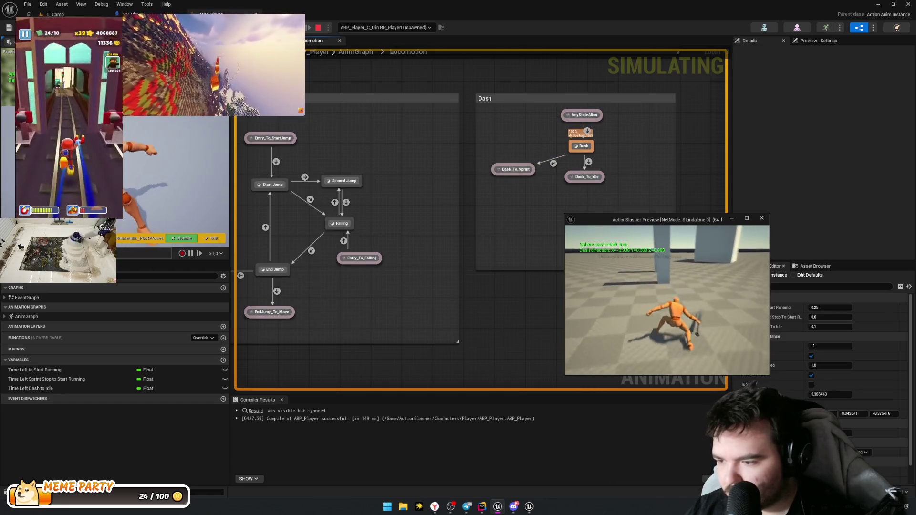
{"action": "key", "text": "space"}
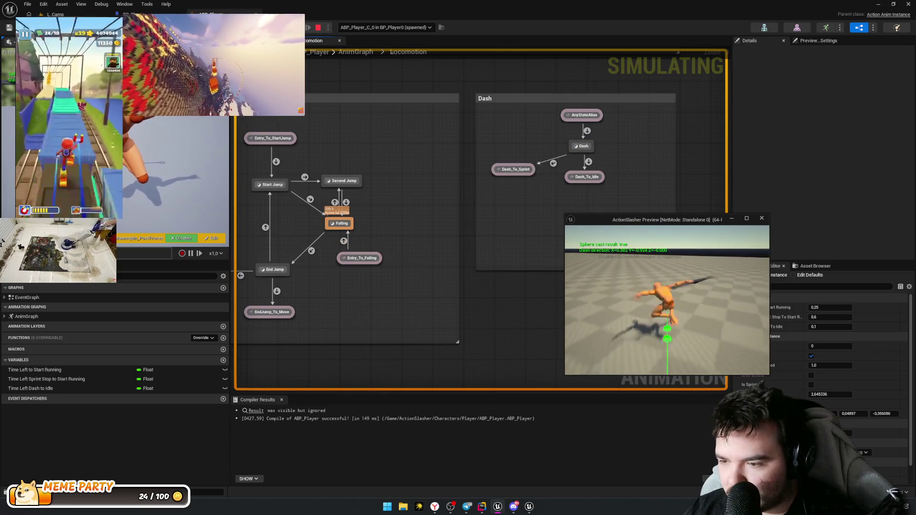
{"action": "key", "text": "shift"}
{"action": "key", "text": "space"}
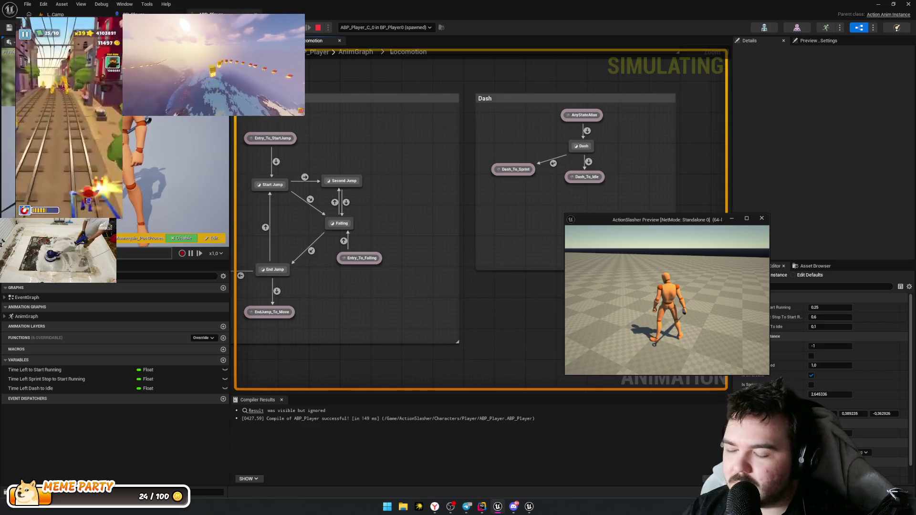
Step: Dash in eight more directions via the AnyStateAlias→Dash transition, then end the preview with Esc
{"action": "key", "text": "shift"}
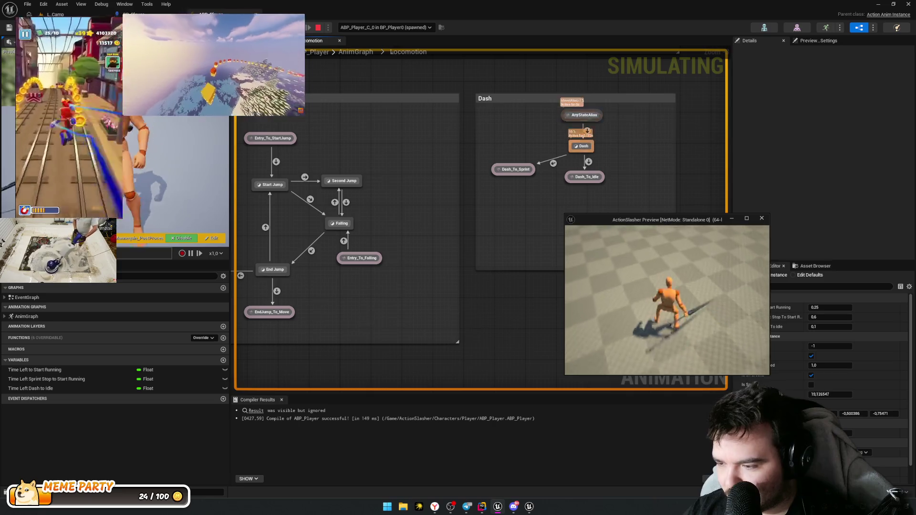
{"action": "key", "text": "shift"}
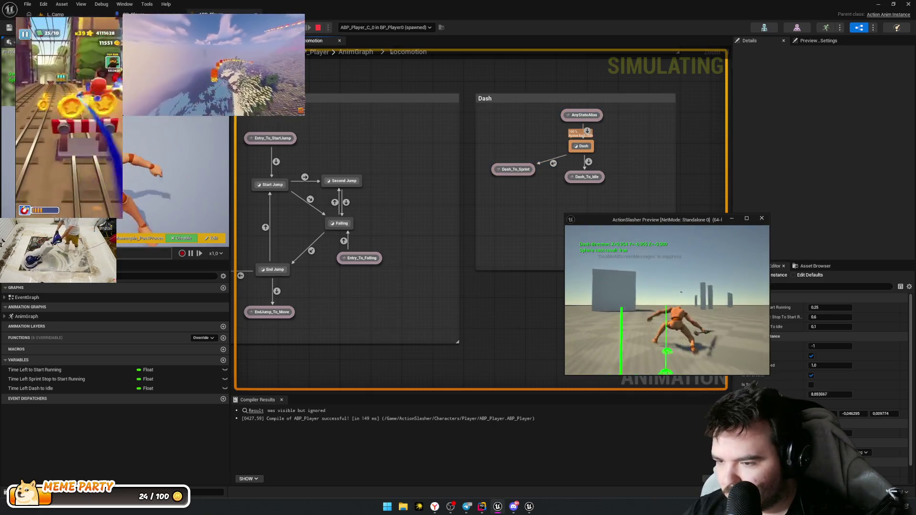
{"action": "key", "text": "shift"}
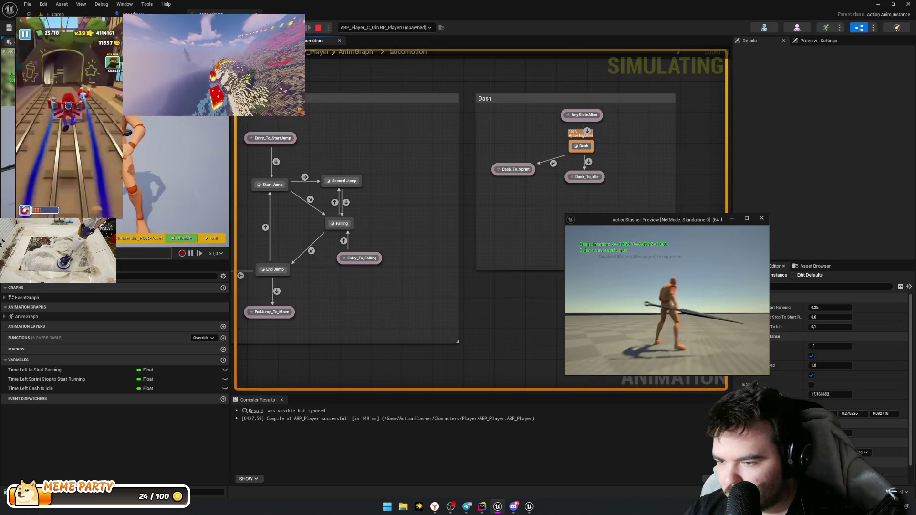
{"action": "key", "text": "shift"}
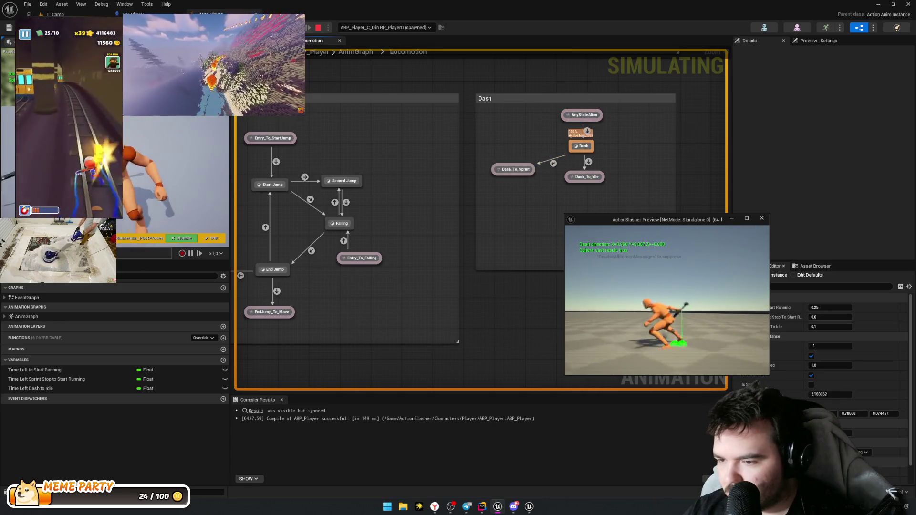
{"action": "key", "text": "shift"}
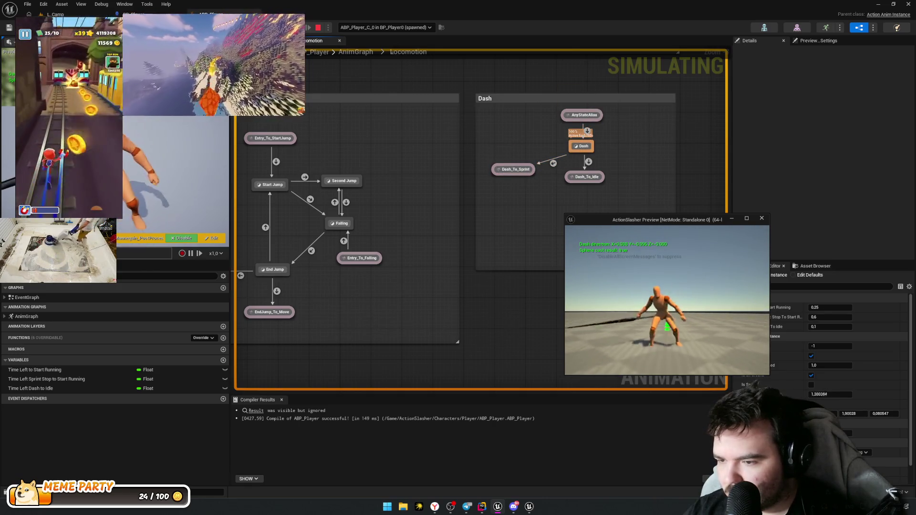
{"action": "key", "text": "shift"}
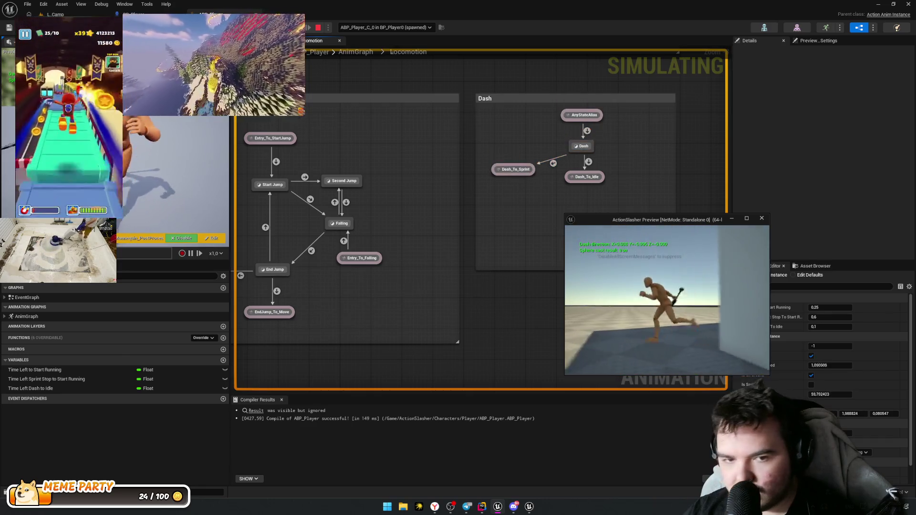
{"action": "key", "text": "shift"}
{"action": "key", "text": "shift"}
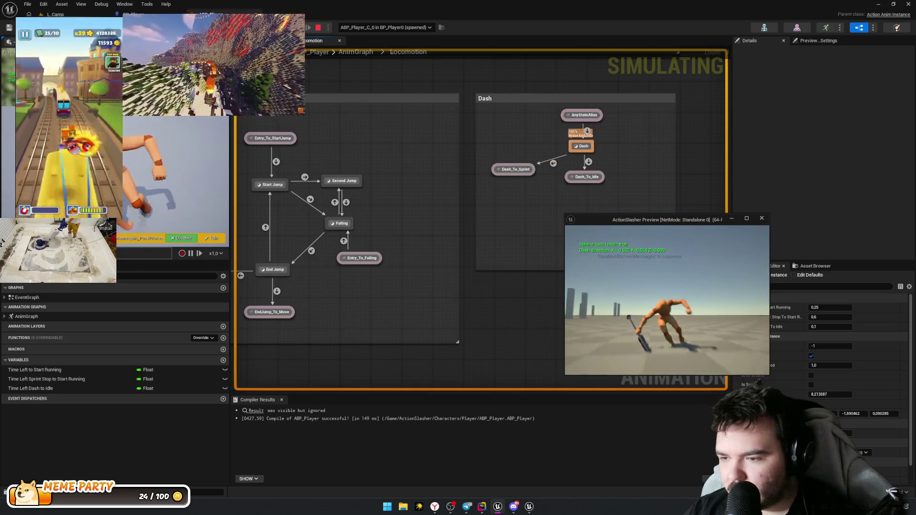
{"action": "key", "text": "shift"}
{"action": "key", "text": "shift"}
{"action": "key", "text": "Escape"}
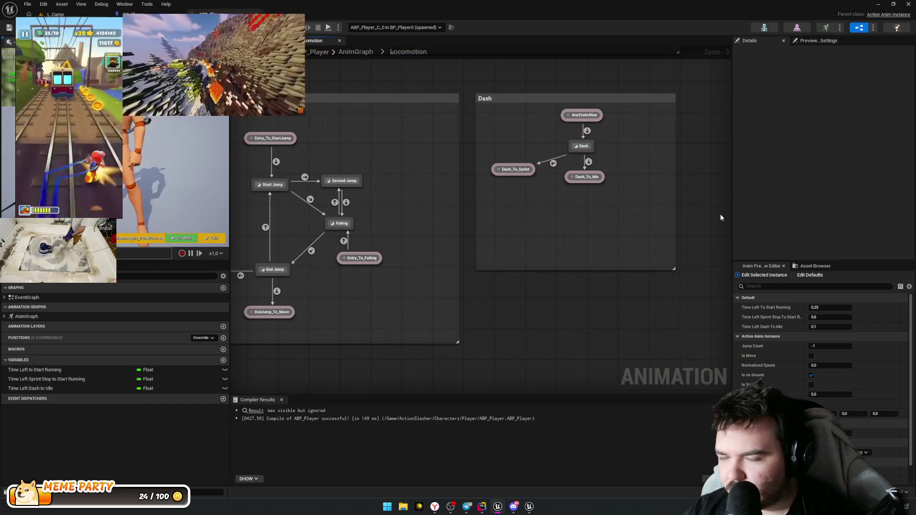
Step: Pan and zoom the Locomotion graph to see every state box, including the Sprint states
{"action": "mouse_move", "coordinate": [525, 229]}
{"action": "left_mouse_down"}
{"action": "mouse_move", "coordinate": [523, 283]}
{"action": "mouse_move", "coordinate": [393, 380]}
{"action": "mouse_move", "coordinate": [501, 323]}
{"action": "mouse_move", "coordinate": [282, 329]}
{"action": "left_mouse_up"}
{"action": "scroll", "coordinate": [623, 321], "scroll_direction": "down", "scroll_amount": 4}
{"action": "scroll", "coordinate": [622, 321], "scroll_direction": "up", "scroll_amount": 1}
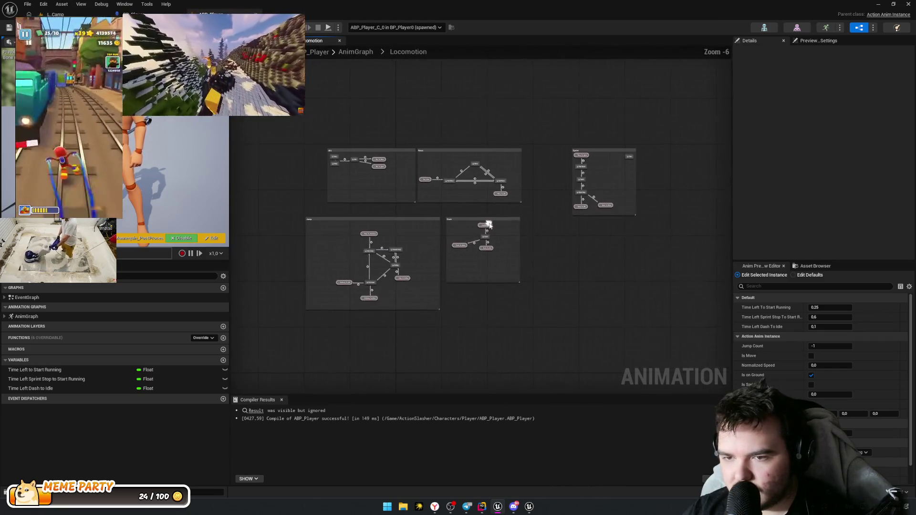
Step: Return to the Google AI Studio chat and scroll its Animation Montages advice
{"action": "key", "text": "alt+Tab"}
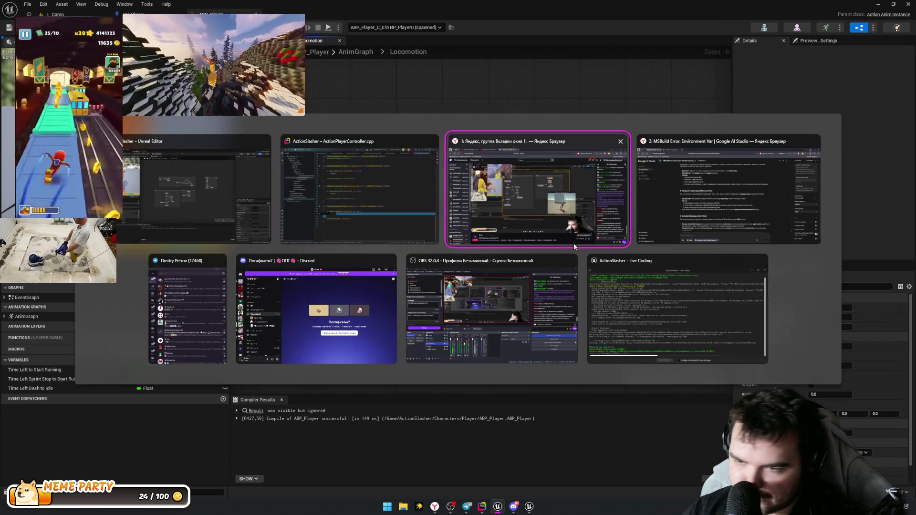
{"action": "key", "text": "alt+Tab"}
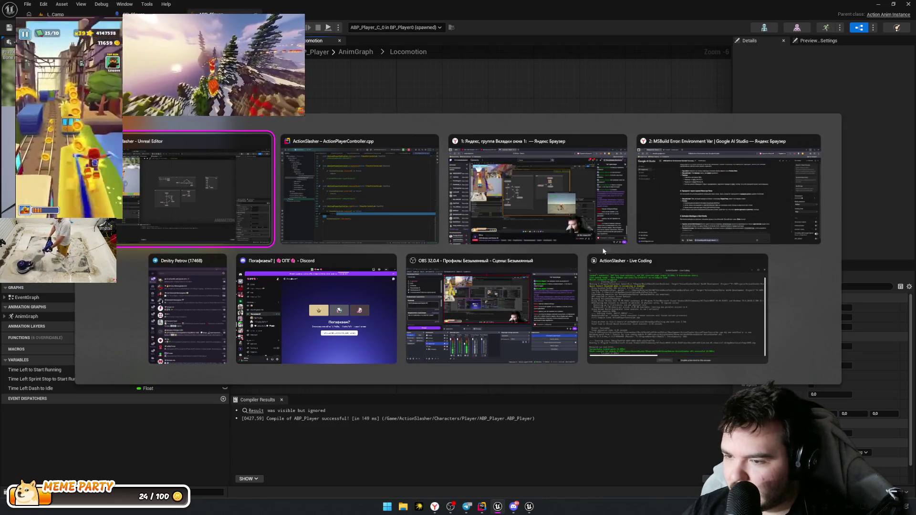
{"action": "left_click", "coordinate": [674, 220]}
{"action": "scroll", "coordinate": [458, 261], "scroll_direction": "down", "scroll_amount": 5}
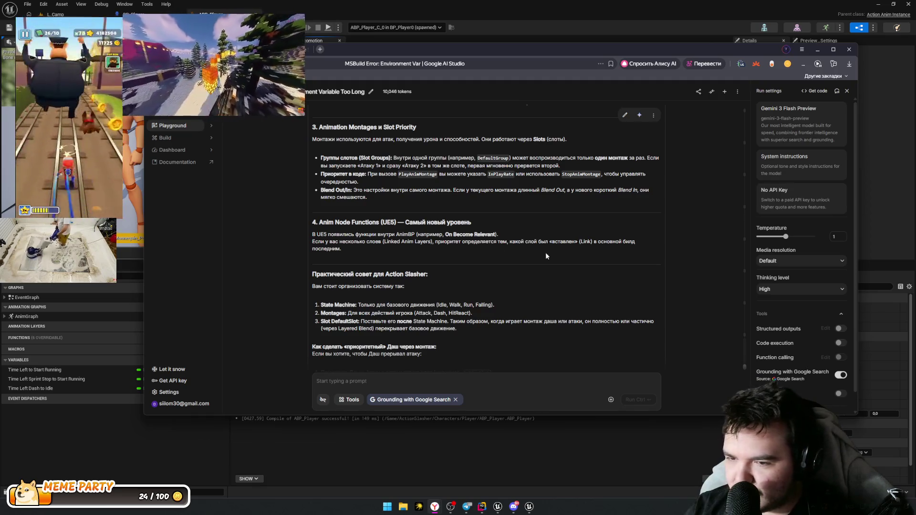
{"action": "scroll", "coordinate": [546, 257], "scroll_direction": "down", "scroll_amount": 3}
{"action": "scroll", "coordinate": [549, 224], "scroll_direction": "down", "scroll_amount": 1}
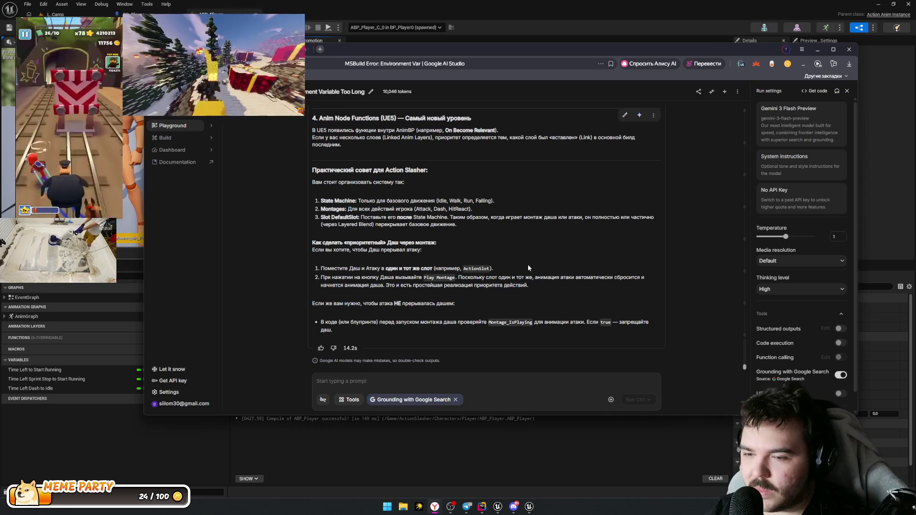
{"action": "scroll", "coordinate": [473, 264], "scroll_direction": "up", "scroll_amount": 1}
{"action": "scroll", "coordinate": [473, 263], "scroll_direction": "down", "scroll_amount": 1}
{"action": "left_click_drag", "start_coordinate": [340, 269], "coordinate": [499, 277]}
{"action": "left_click", "coordinate": [365, 266]}
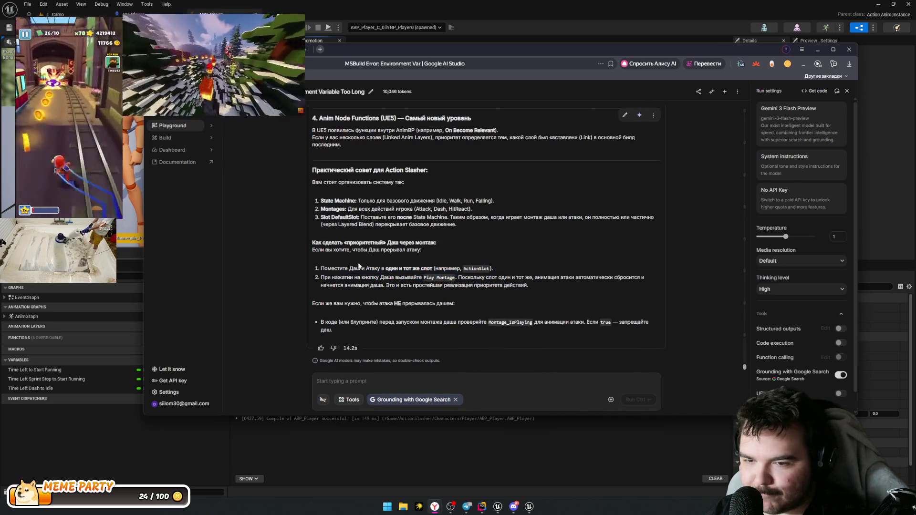
{"action": "mouse_move", "coordinate": [309, 246]}
{"action": "left_mouse_down"}
{"action": "mouse_move", "coordinate": [346, 128]}
{"action": "mouse_move", "coordinate": [325, 248]}
{"action": "left_mouse_up"}
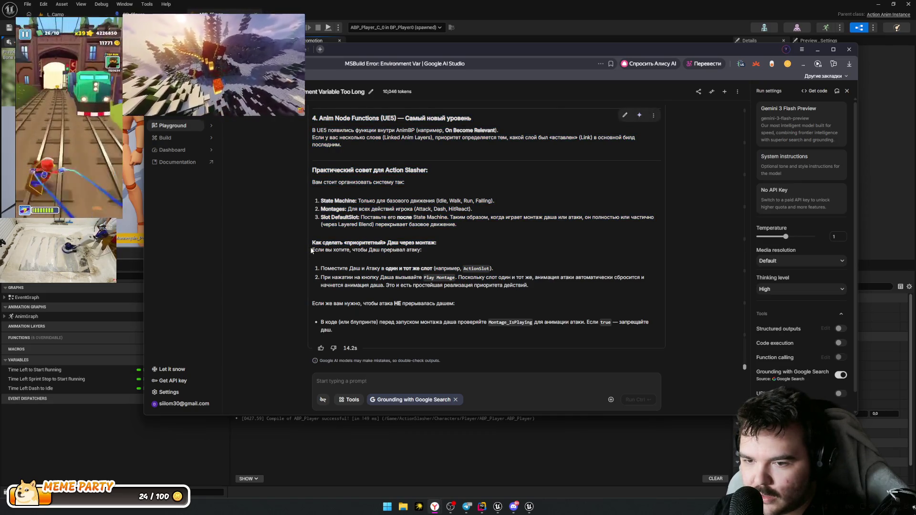
{"action": "scroll", "coordinate": [439, 252], "scroll_direction": "up", "scroll_amount": 2}
{"action": "scroll", "coordinate": [432, 253], "scroll_direction": "down", "scroll_amount": 1}
{"action": "scroll", "coordinate": [380, 244], "scroll_direction": "down", "scroll_amount": 1}
{"action": "left_click", "coordinate": [387, 216]}
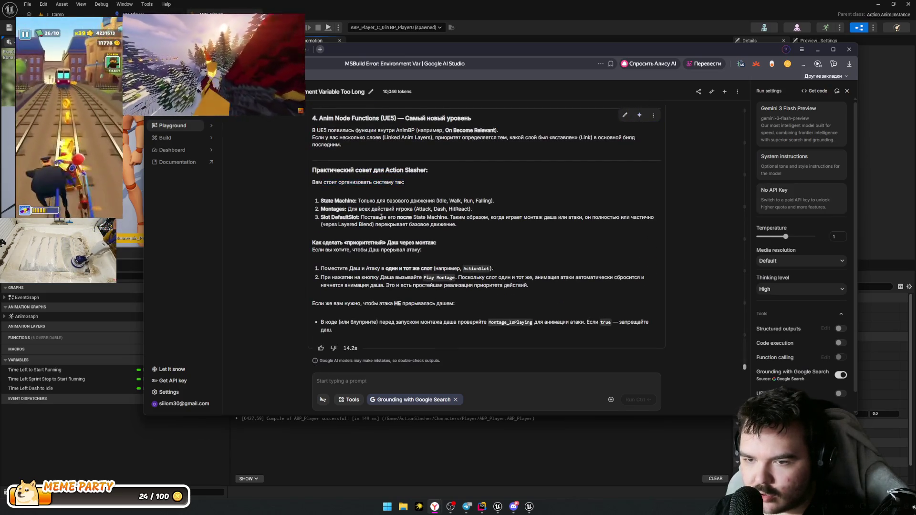
{"action": "left_click_drag", "start_coordinate": [373, 201], "coordinate": [491, 201]}
{"action": "mouse_move", "coordinate": [351, 209]}
{"action": "left_mouse_down"}
{"action": "mouse_move", "coordinate": [418, 209]}
{"action": "mouse_move", "coordinate": [320, 209]}
{"action": "mouse_move", "coordinate": [366, 209]}
{"action": "mouse_move", "coordinate": [353, 209]}
{"action": "left_mouse_up"}
{"action": "left_click", "coordinate": [464, 212]}
{"action": "left_click", "coordinate": [453, 225]}
{"action": "left_click_drag", "start_coordinate": [423, 209], "coordinate": [475, 209]}
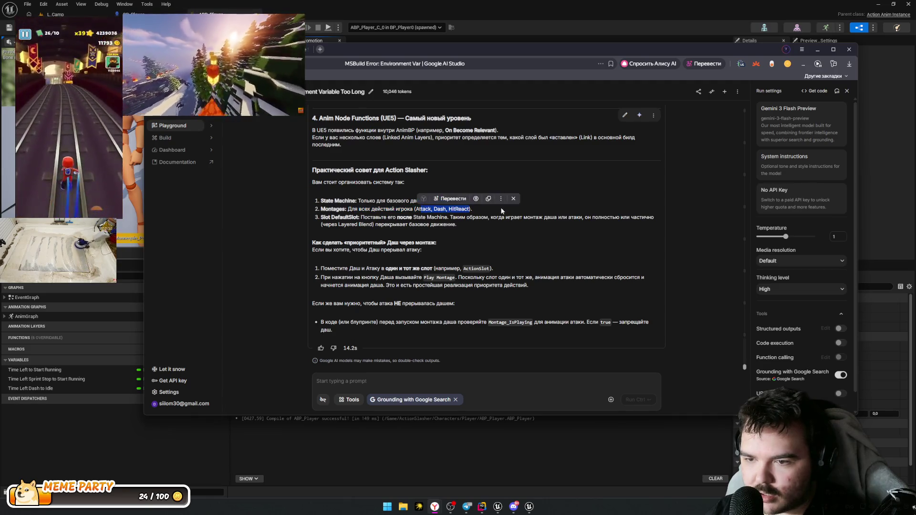
{"action": "left_click", "coordinate": [480, 213]}
{"action": "left_click_drag", "start_coordinate": [372, 217], "coordinate": [360, 217]}
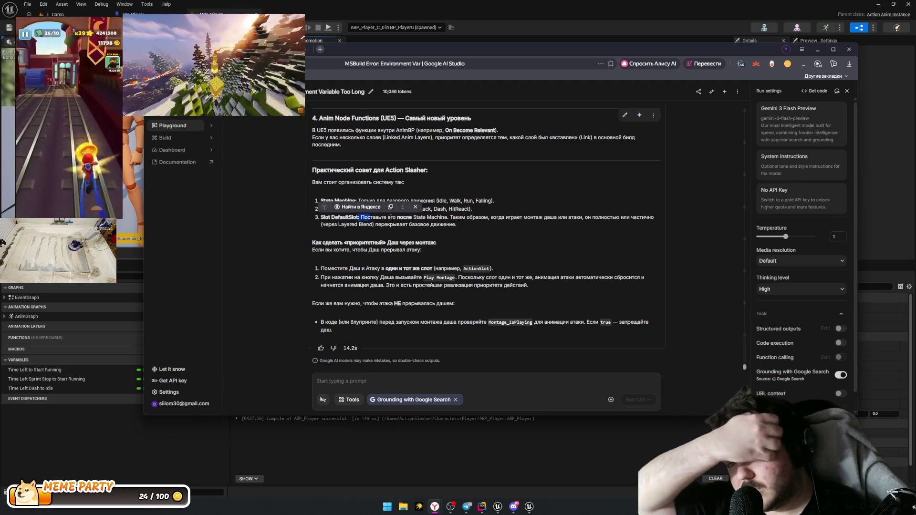
{"action": "left_click_drag", "start_coordinate": [450, 217], "coordinate": [529, 227]}
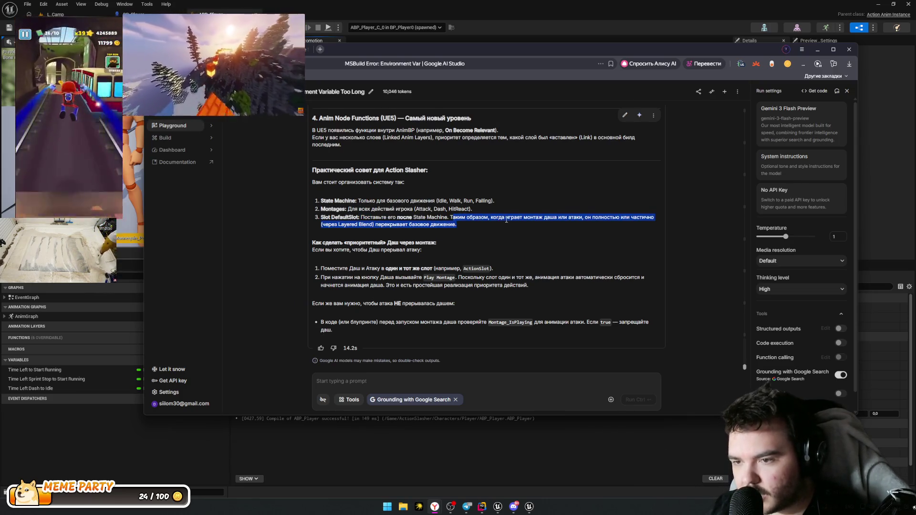
{"action": "mouse_move", "coordinate": [598, 218]}
{"action": "left_mouse_down"}
{"action": "mouse_move", "coordinate": [666, 222]}
{"action": "mouse_move", "coordinate": [458, 225]}
{"action": "left_mouse_up"}
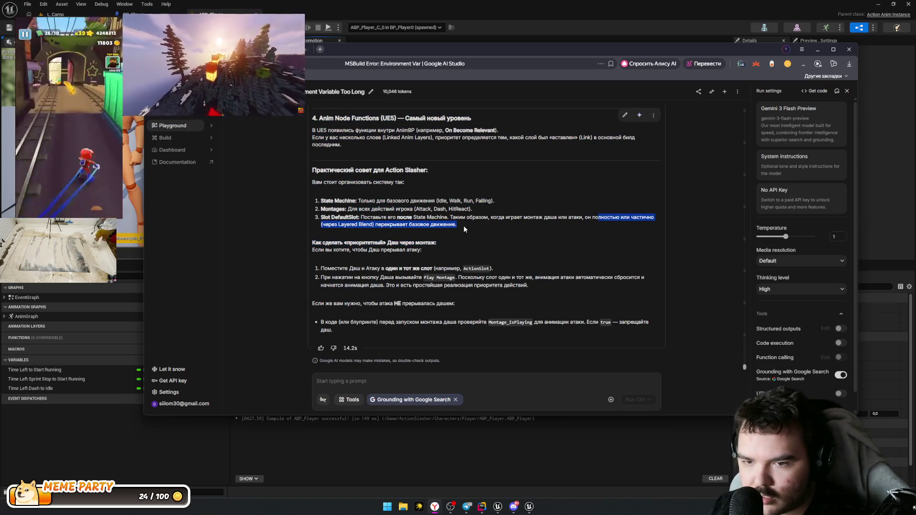
{"action": "left_click", "coordinate": [351, 230]}
{"action": "left_click_drag", "start_coordinate": [370, 224], "coordinate": [420, 224]}
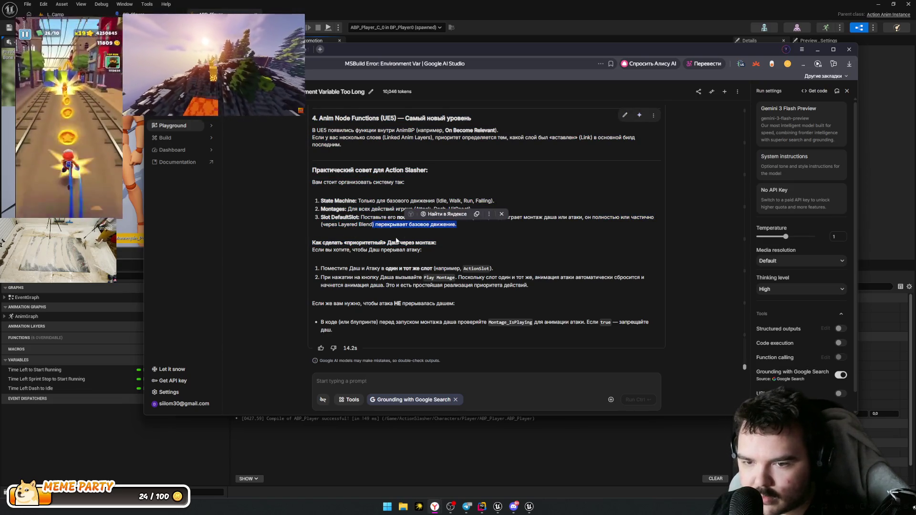
{"action": "left_click", "coordinate": [308, 253]}
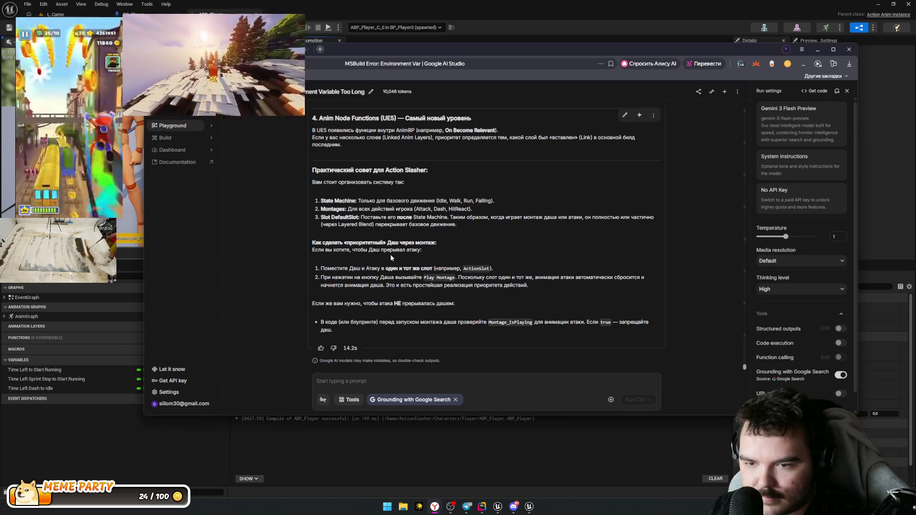
{"action": "mouse_move", "coordinate": [344, 130]}
{"action": "left_mouse_down"}
{"action": "mouse_move", "coordinate": [458, 225]}
{"action": "mouse_move", "coordinate": [422, 282]}
{"action": "left_mouse_up"}
{"action": "left_click", "coordinate": [488, 299]}
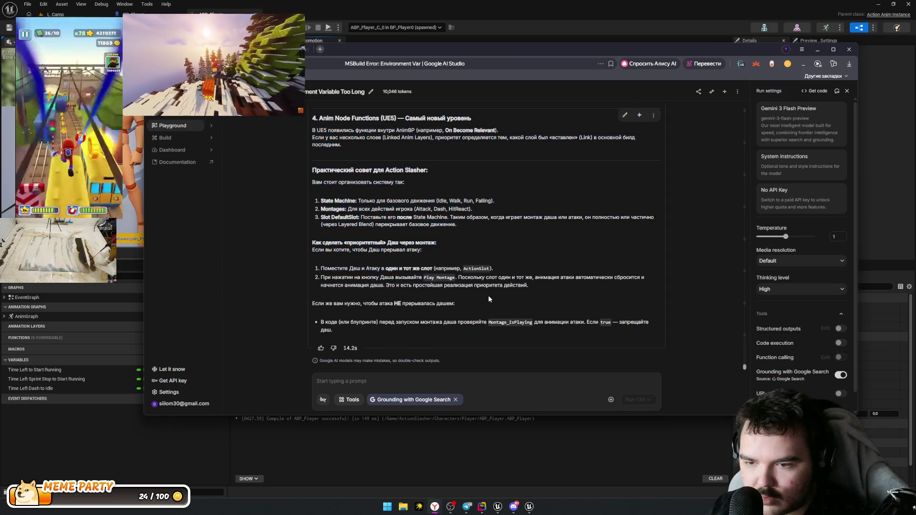
{"action": "mouse_move", "coordinate": [344, 127]}
{"action": "left_mouse_down"}
{"action": "mouse_move", "coordinate": [458, 225]}
{"action": "mouse_move", "coordinate": [466, 286]}
{"action": "mouse_move", "coordinate": [519, 278]}
{"action": "mouse_move", "coordinate": [312, 119]}
{"action": "left_mouse_up"}
{"action": "left_click", "coordinate": [466, 283]}
{"action": "left_click", "coordinate": [566, 285]}
{"action": "left_click", "coordinate": [466, 303]}
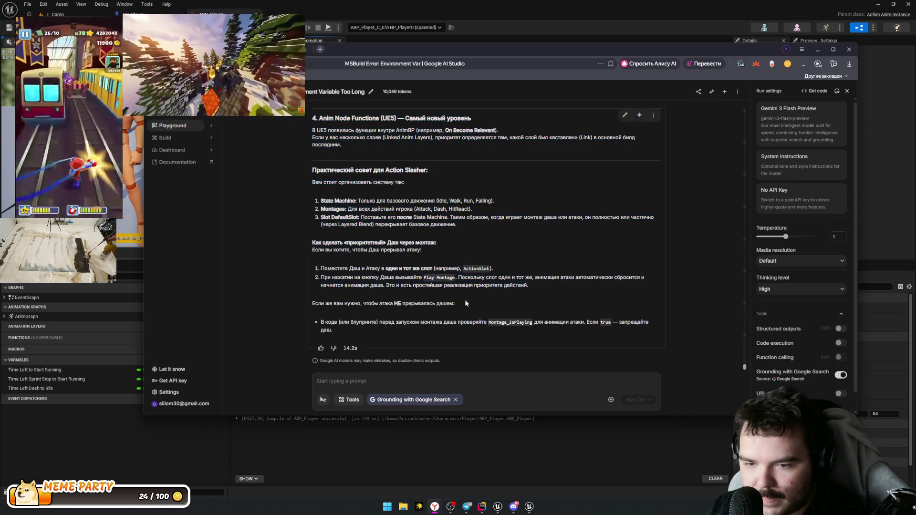
{"action": "left_click", "coordinate": [442, 378]}
Step: Ask AI Studio 'А как мне использовать Blend Space в AnimMontage' and read the reply
{"action": "type", "text": "А к"}
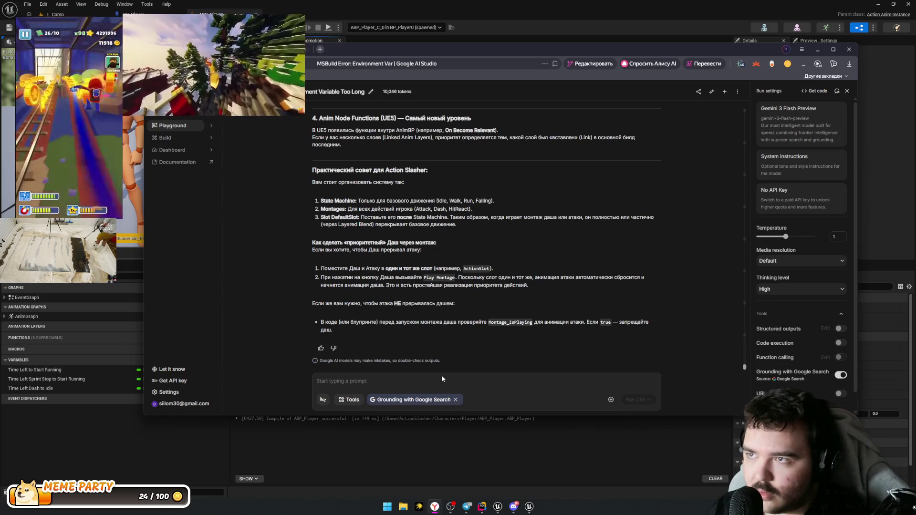
{"action": "type", "text": "ак мне испо"}
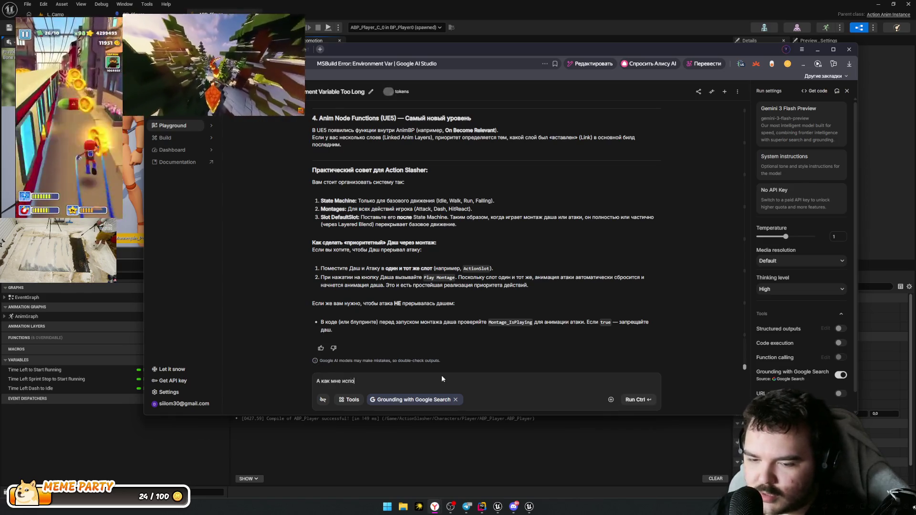
{"action": "type", "text": "льзоваться "}
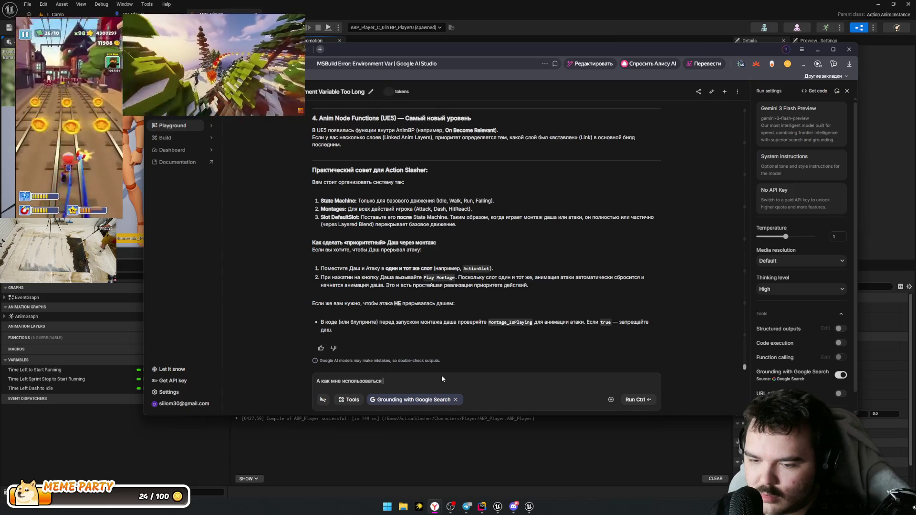
{"action": "key", "text": "BackSpace"}
{"action": "key", "text": "BackSpace"}
{"action": "key", "text": "BackSpace"}
{"action": "type", "text": " Ble"}
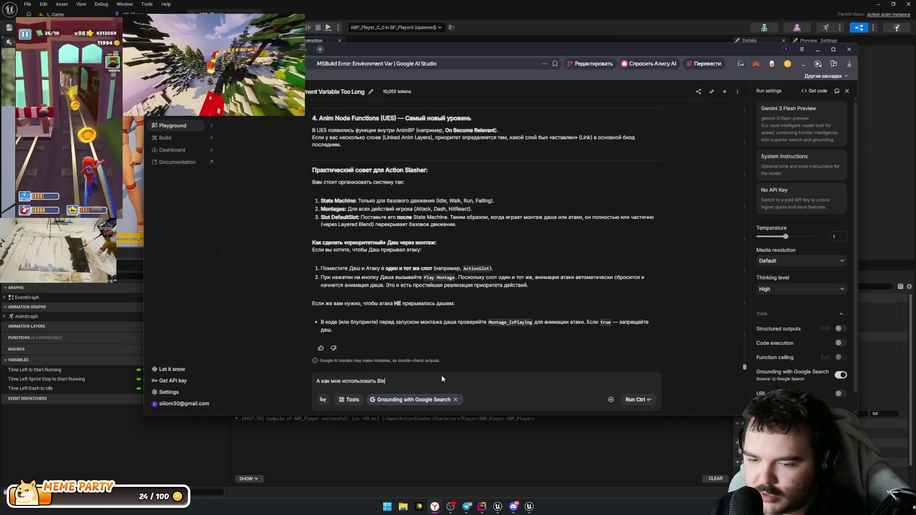
{"action": "type", "text": "nd Space в Anim"}
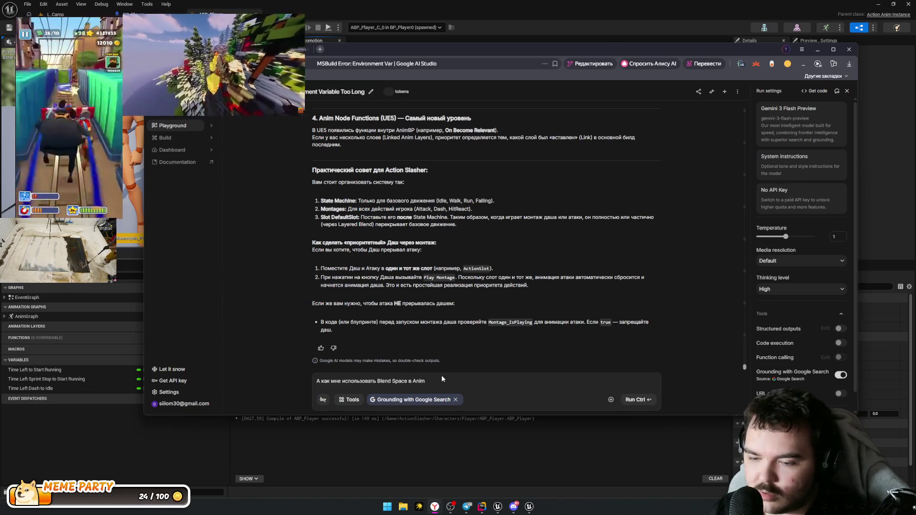
{"action": "type", "text": "Montage"}
{"action": "key", "text": "ctrl+Return"}
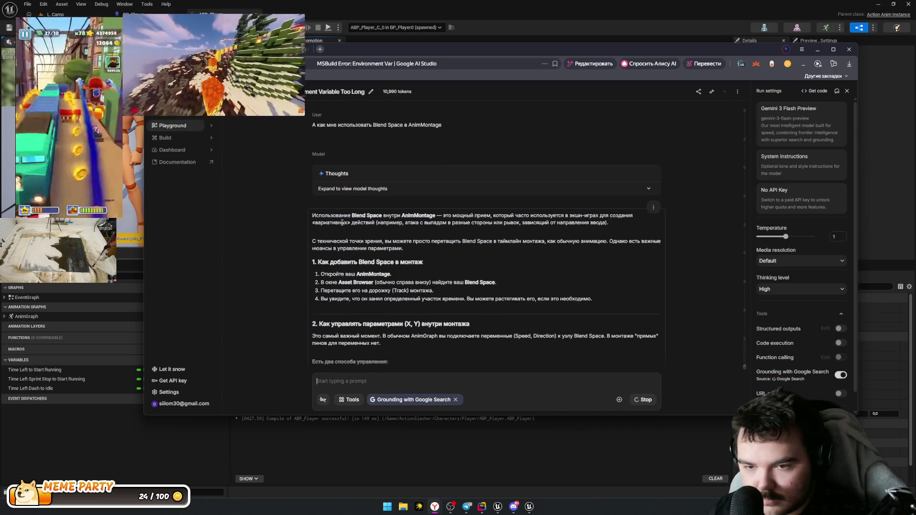
{"action": "left_click_drag", "start_coordinate": [323, 221], "coordinate": [438, 229]}
{"action": "left_click", "coordinate": [438, 229]}
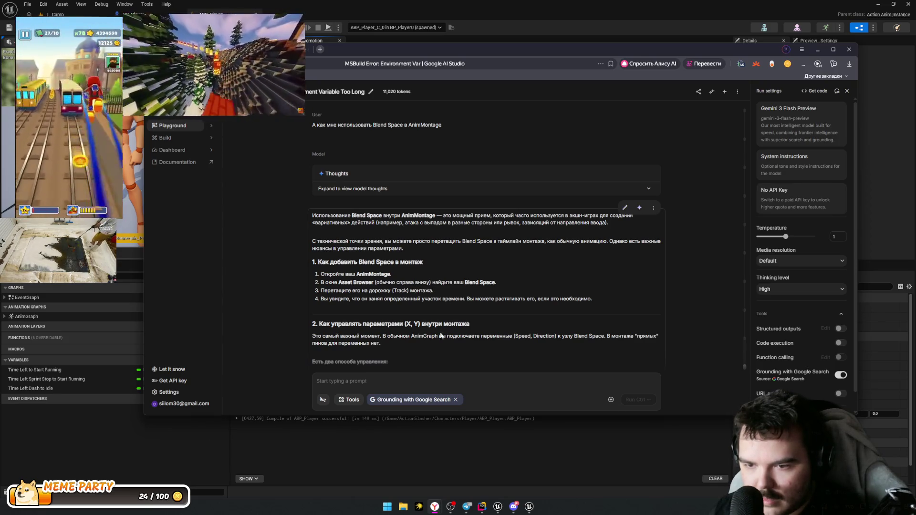
{"action": "left_click", "coordinate": [437, 439]}
Step: Browse to Animations > 06_Dash in the Content Drawer and check BS_Dash's asset actions
{"action": "key", "text": "ctrl+space"}
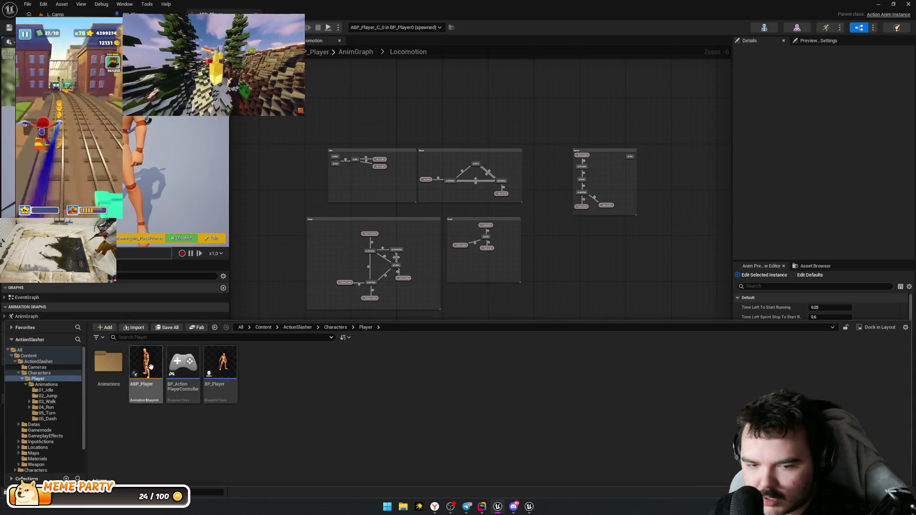
{"action": "double_click", "coordinate": [109, 363]}
{"action": "double_click", "coordinate": [295, 365]}
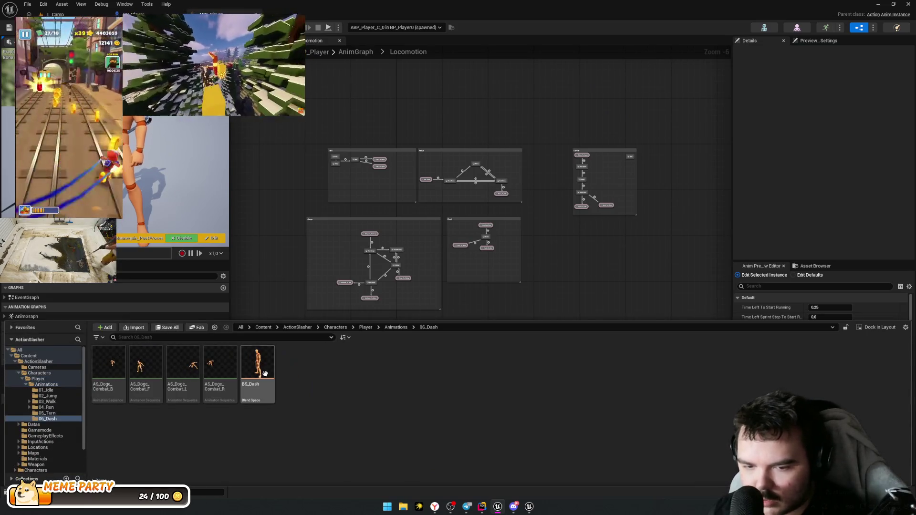
{"action": "right_click", "coordinate": [265, 374]}
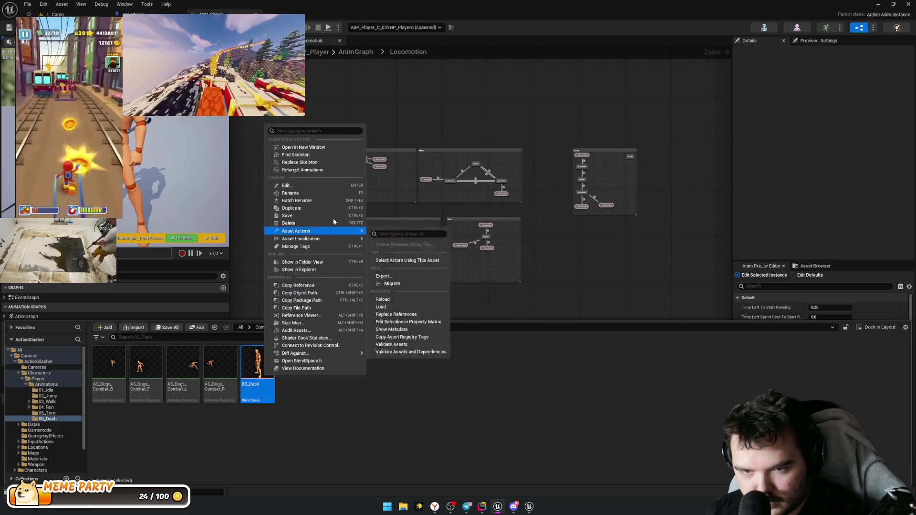
{"action": "left_click", "coordinate": [378, 413]}
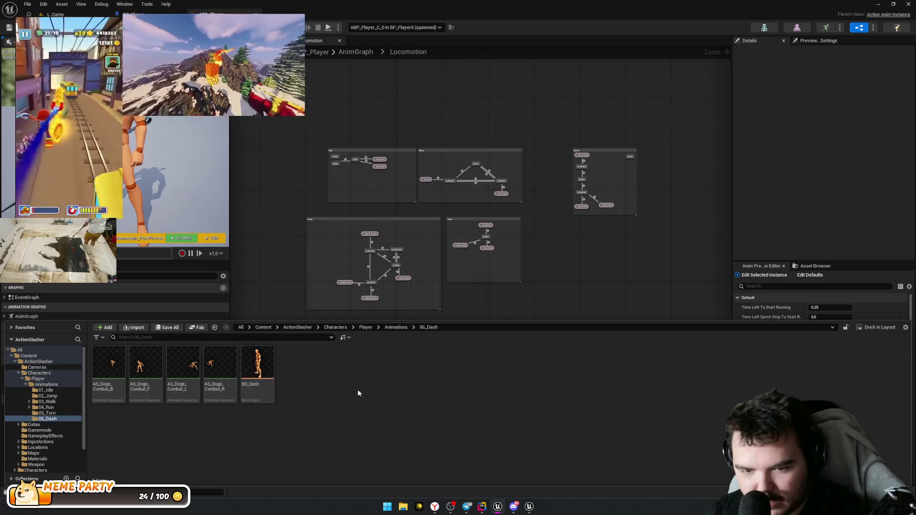
Step: Create a new Animation Montage on the character skeleton, named AM_Dash
{"action": "right_click", "coordinate": [364, 399]}
{"action": "mouse_move", "coordinate": [407, 189]}
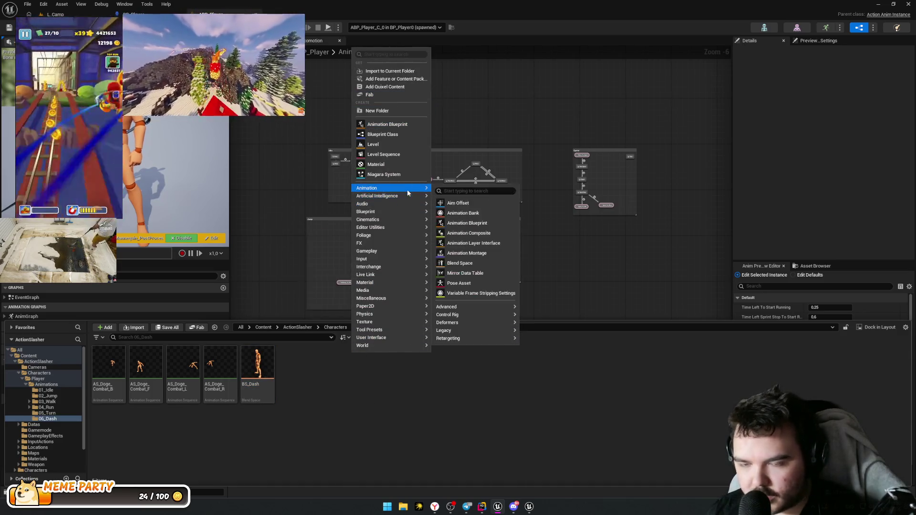
{"action": "left_click", "coordinate": [467, 254]}
{"action": "left_click", "coordinate": [457, 204]}
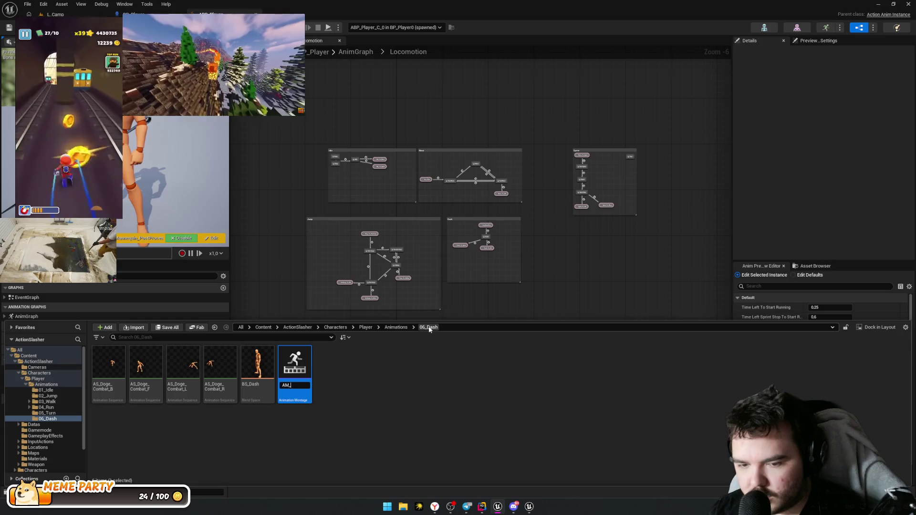
{"action": "type", "text": "Dash"}
{"action": "key", "text": "Return"}
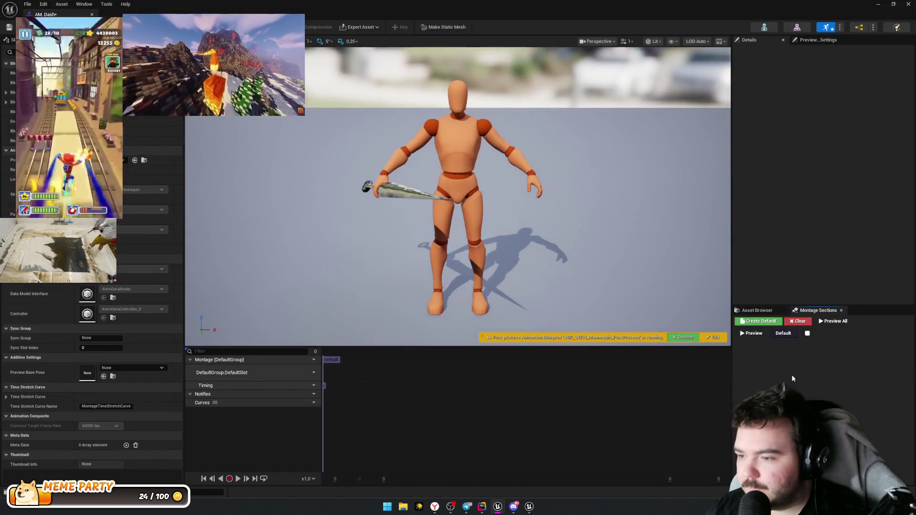
Step: Show the asset list and try dragging an animation and a blend space into AM_Dash
{"action": "left_click", "coordinate": [757, 310]}
{"action": "mouse_move", "coordinate": [783, 465]}
{"action": "left_mouse_down"}
{"action": "mouse_move", "coordinate": [716, 415]}
{"action": "mouse_move", "coordinate": [346, 391]}
{"action": "mouse_move", "coordinate": [369, 396]}
{"action": "left_mouse_up"}
{"action": "mouse_move", "coordinate": [782, 470]}
{"action": "left_mouse_down"}
{"action": "mouse_move", "coordinate": [350, 380]}
{"action": "mouse_move", "coordinate": [348, 363]}
{"action": "left_mouse_up"}
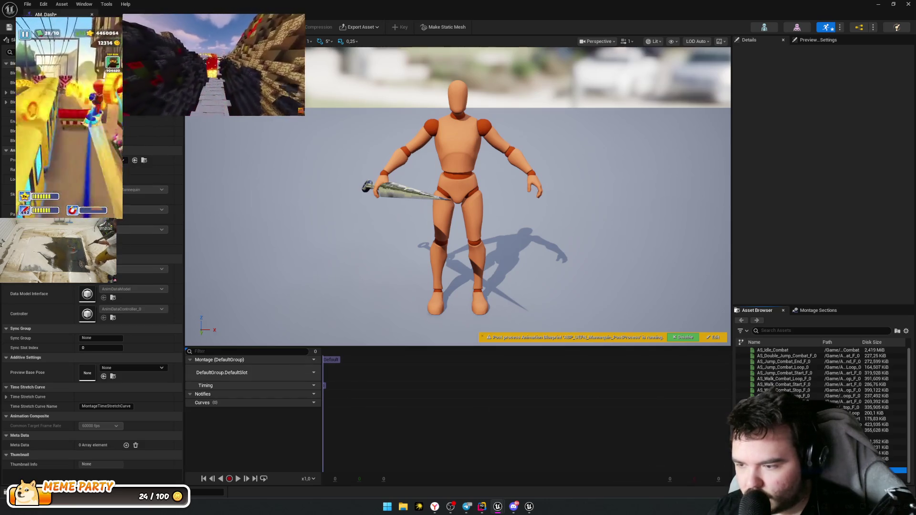
Step: Try dropping BS_Dash and the AS_Doge_Combat dash clips onto the AM_Dash montage track
{"action": "mouse_move", "coordinate": [782, 465]}
{"action": "left_mouse_down"}
{"action": "mouse_move", "coordinate": [348, 415]}
{"action": "mouse_move", "coordinate": [336, 402]}
{"action": "mouse_move", "coordinate": [333, 433]}
{"action": "mouse_move", "coordinate": [372, 437]}
{"action": "left_mouse_up"}
{"action": "left_click", "coordinate": [782, 470]}
{"action": "mouse_move", "coordinate": [782, 465]}
{"action": "left_mouse_down"}
{"action": "mouse_move", "coordinate": [586, 399]}
{"action": "mouse_move", "coordinate": [459, 282]}
{"action": "mouse_move", "coordinate": [438, 185]}
{"action": "mouse_move", "coordinate": [366, 387]}
{"action": "mouse_move", "coordinate": [290, 435]}
{"action": "left_mouse_up"}
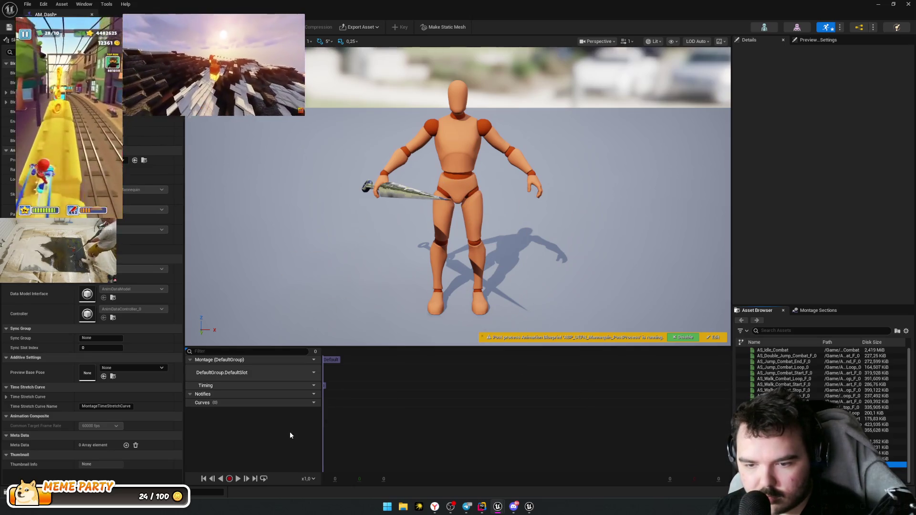
{"action": "mouse_move", "coordinate": [782, 459]}
{"action": "left_mouse_down"}
{"action": "mouse_move", "coordinate": [715, 439]}
{"action": "mouse_move", "coordinate": [370, 425]}
{"action": "left_mouse_up"}
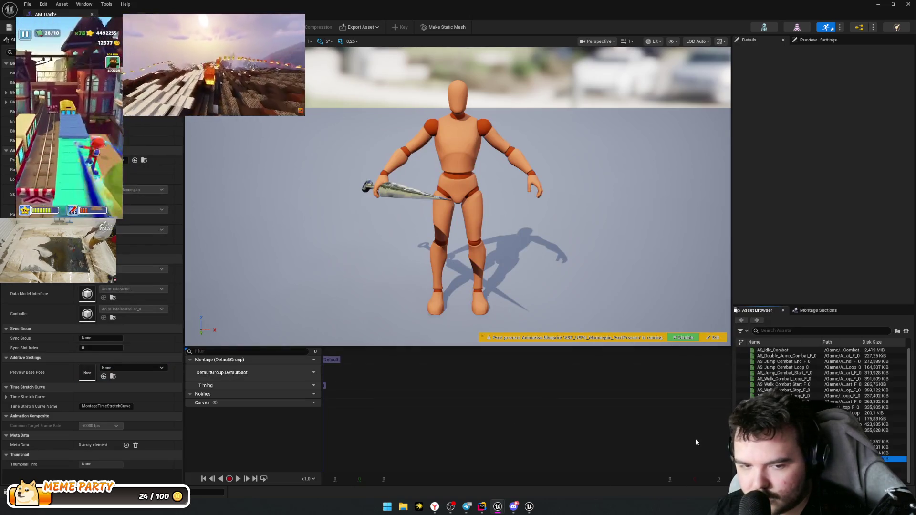
{"action": "left_click_drag", "start_coordinate": [783, 453], "coordinate": [618, 418]}
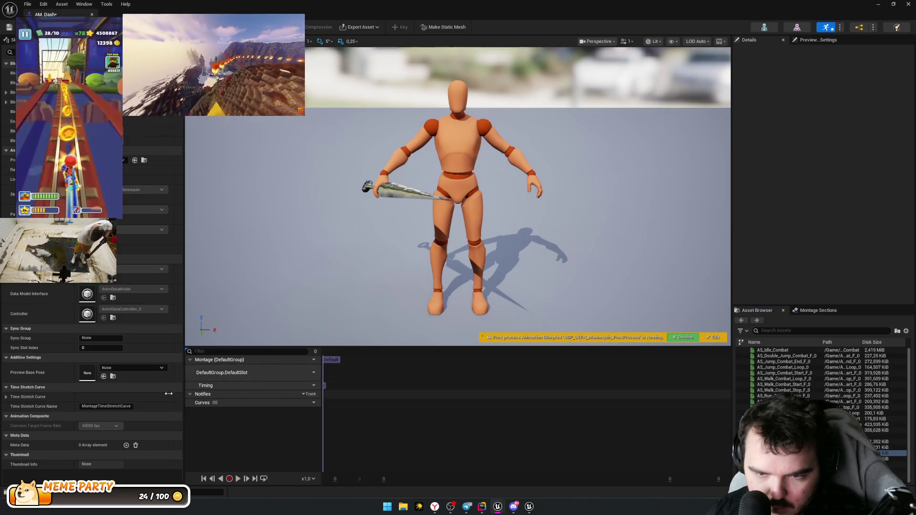
{"action": "left_click_drag", "start_coordinate": [745, 447], "coordinate": [346, 364]}
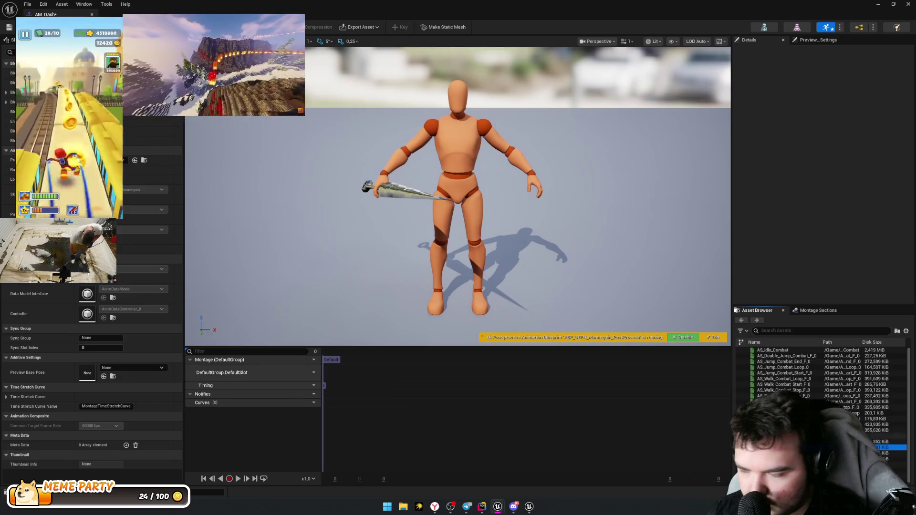
{"action": "left_click", "coordinate": [783, 453]}
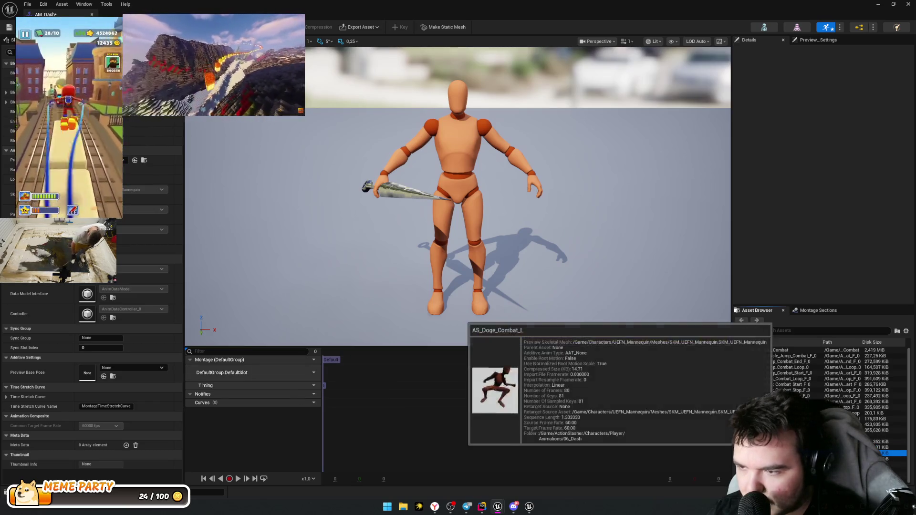
Step: Preview AS_Doge_Combat_L and _B, return to AM_Dash, and select AS_Doge_Combat_B in 06_Dash
{"action": "double_click", "coordinate": [782, 454]}
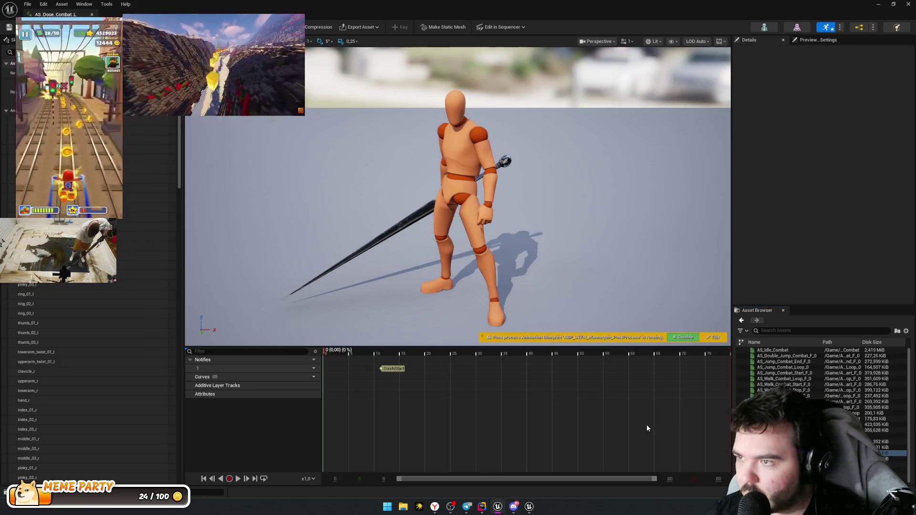
{"action": "left_click", "coordinate": [783, 442]}
{"action": "left_click", "coordinate": [782, 436]}
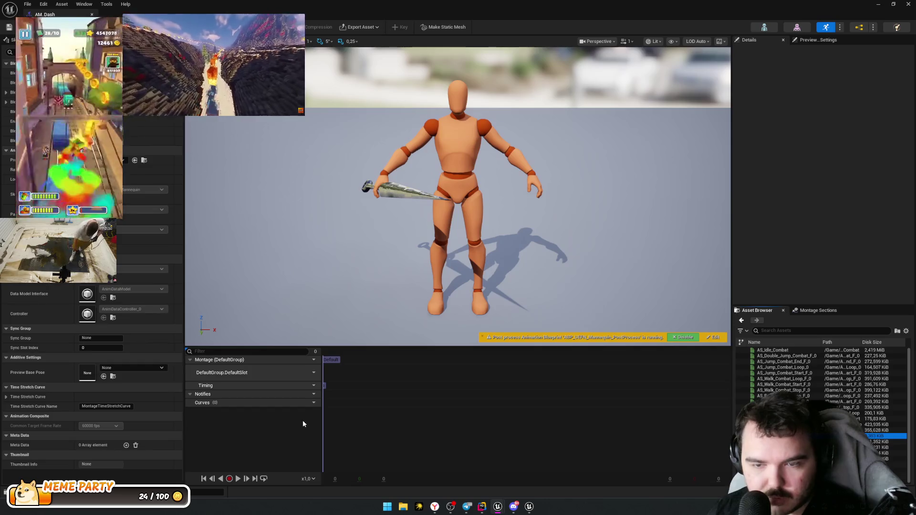
{"action": "key", "text": "ctrl+space"}
{"action": "left_click", "coordinate": [146, 365]}
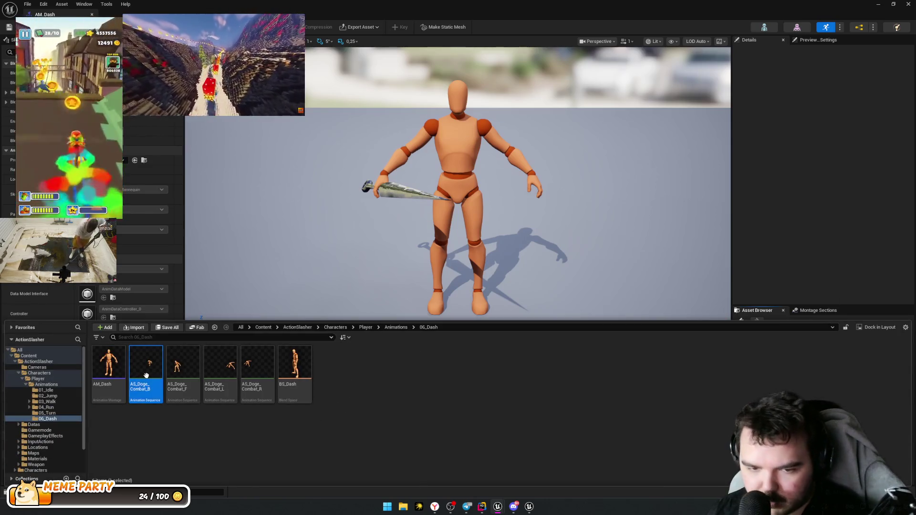
Step: Create an AnimMontage from AS_Doge_Combat_B, keeping the default name
{"action": "right_click", "coordinate": [147, 367]}
{"action": "mouse_move", "coordinate": [204, 135]}
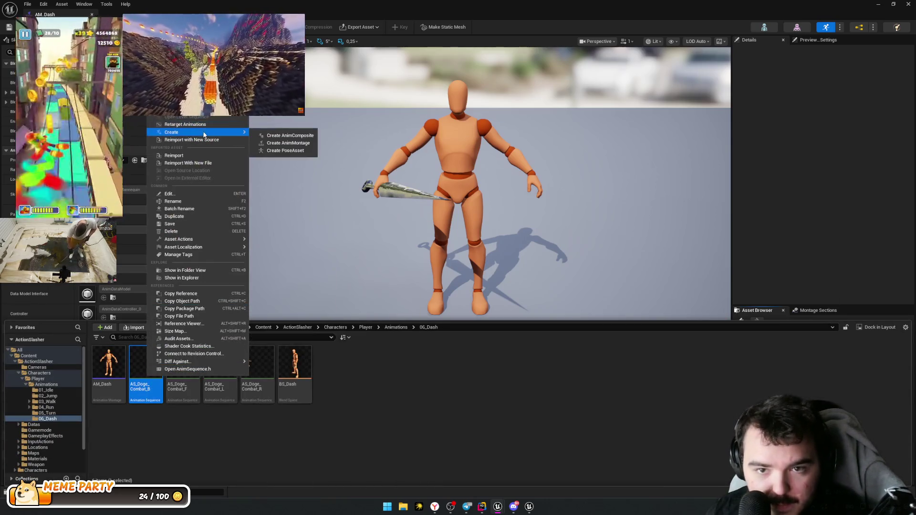
{"action": "left_click", "coordinate": [288, 143]}
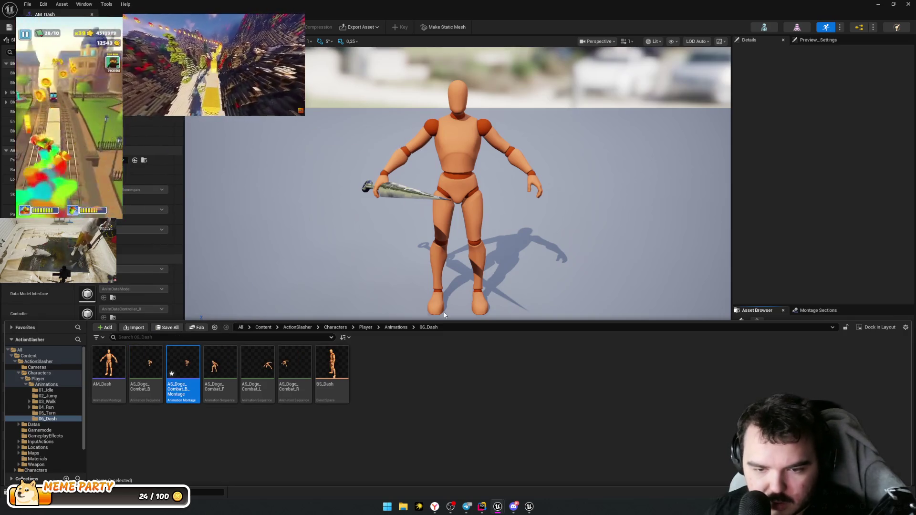
{"action": "key", "text": "Return"}
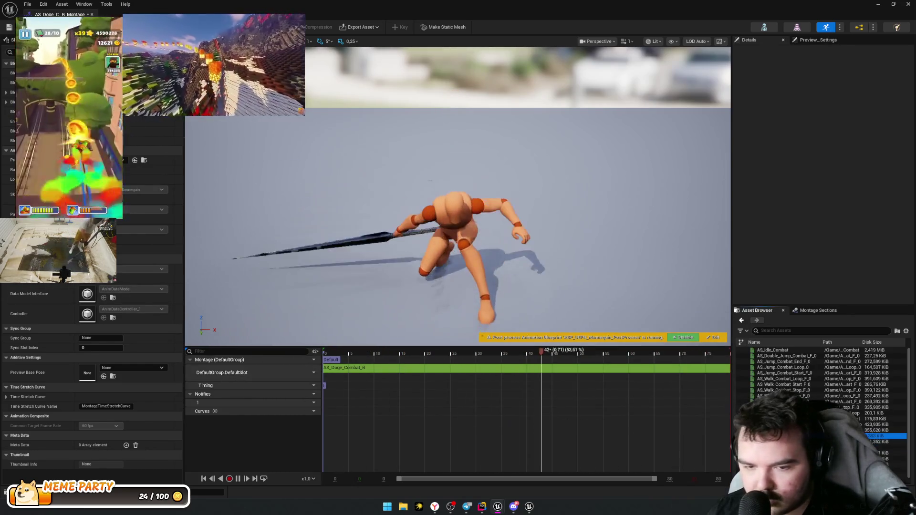
Step: In AM_Dash, add and undo the AS_Doge_Combat_B clip, then retry dropping BS_Dash
{"action": "double_click", "coordinate": [885, 435]}
{"action": "left_click_drag", "start_coordinate": [880, 442], "coordinate": [328, 374]}
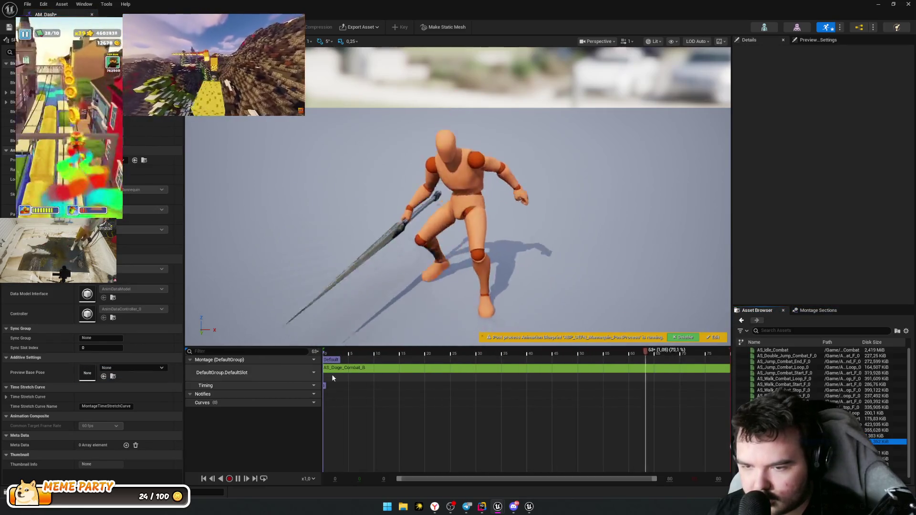
{"action": "key", "text": "ctrl+z"}
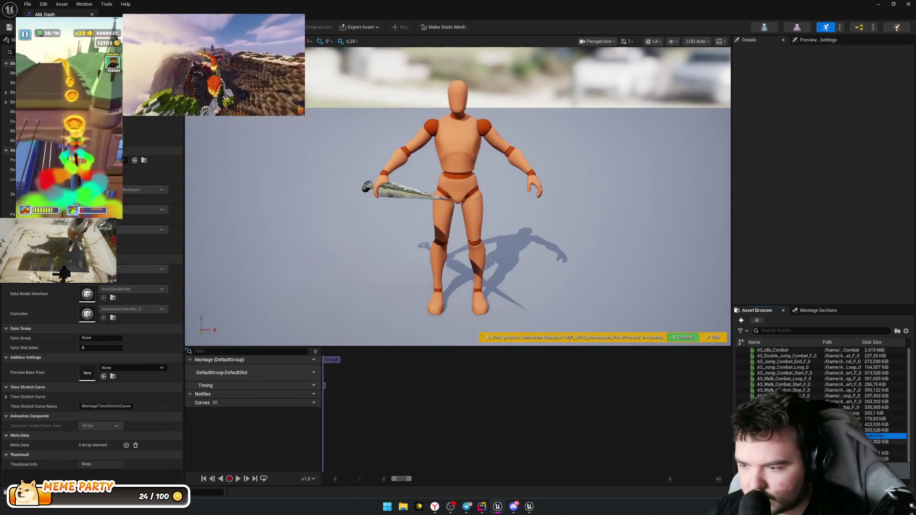
{"action": "mouse_move", "coordinate": [882, 470]}
{"action": "left_mouse_down"}
{"action": "mouse_move", "coordinate": [327, 373]}
{"action": "mouse_move", "coordinate": [452, 399]}
{"action": "left_mouse_up"}
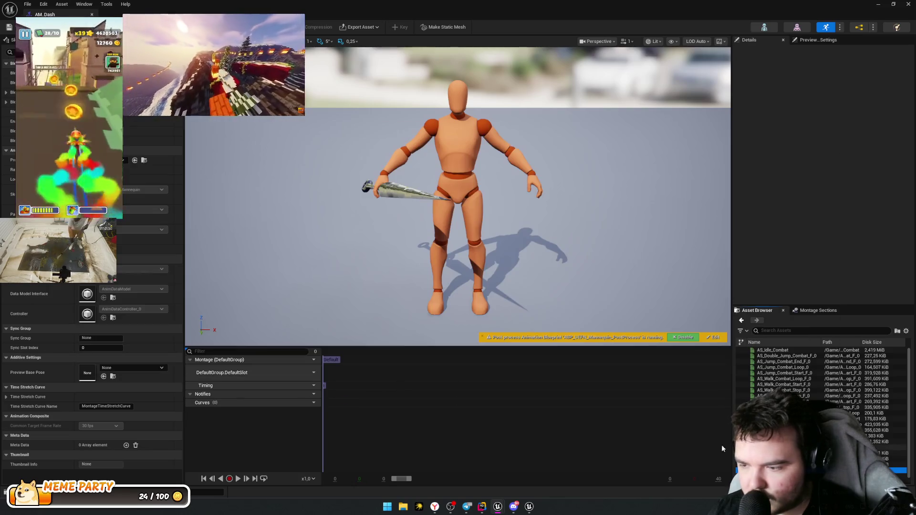
{"action": "key", "text": "alt+Tab"}
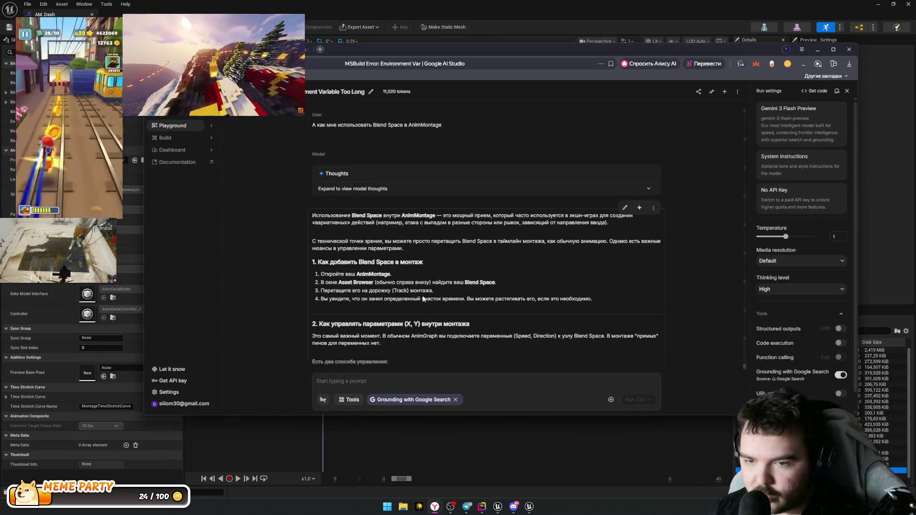
Step: Ask why BS_Dash won't drop onto the AnimMontage track and read the skeleton/slot troubleshooting reply
{"action": "scroll", "coordinate": [418, 299], "scroll_direction": "down", "scroll_amount": 1}
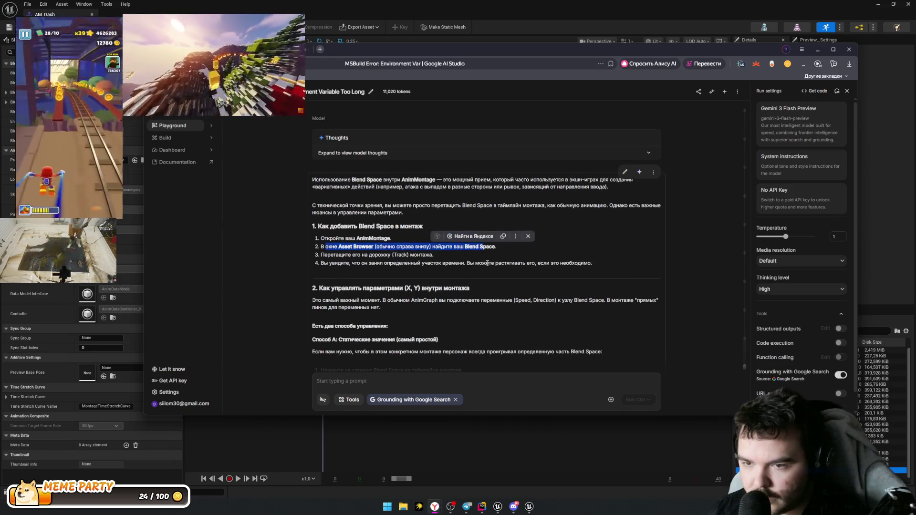
{"action": "left_click", "coordinate": [388, 273]}
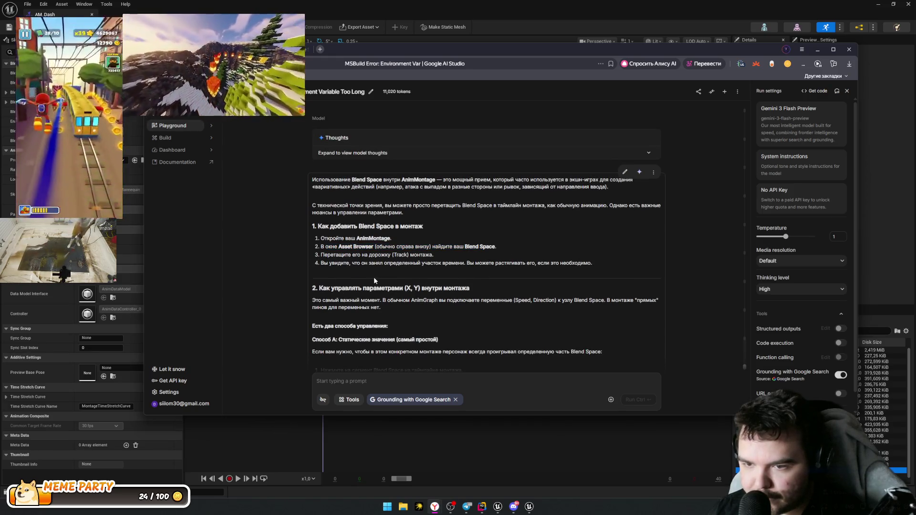
{"action": "scroll", "coordinate": [381, 279], "scroll_direction": "down", "scroll_amount": 3}
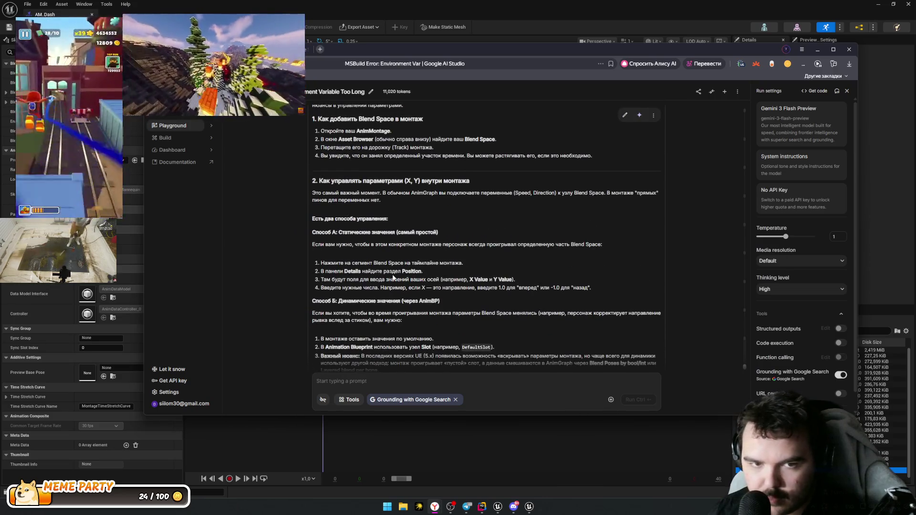
{"action": "scroll", "coordinate": [394, 274], "scroll_direction": "up", "scroll_amount": 2}
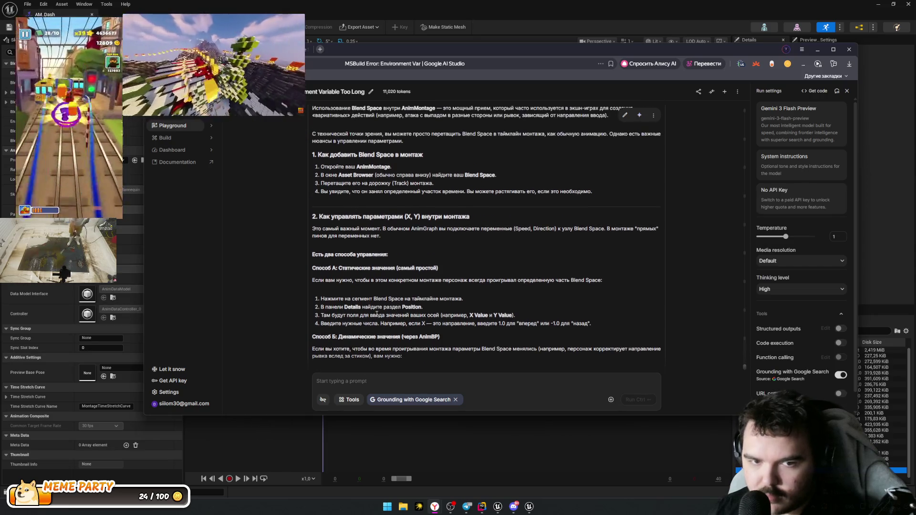
{"action": "left_click", "coordinate": [364, 380]}
{"action": "type", "text": "Ble"}
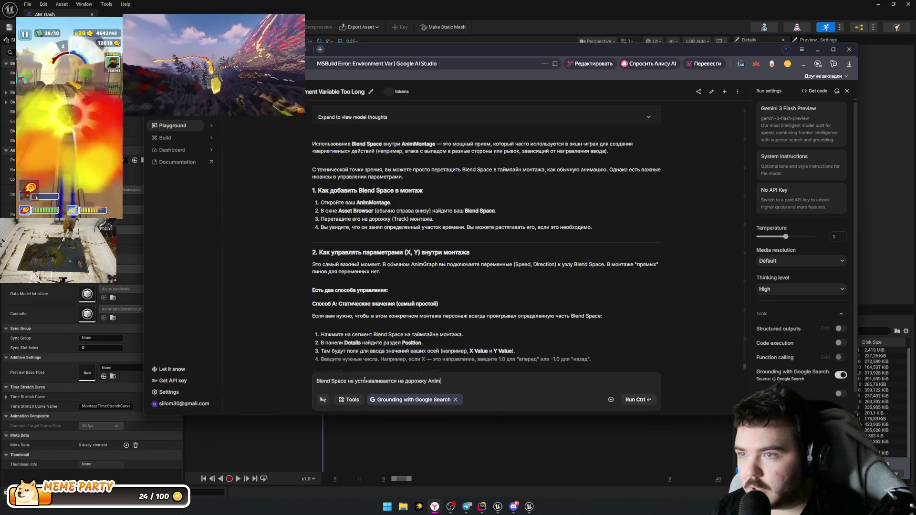
{"action": "key", "text": "ctrl+Return"}
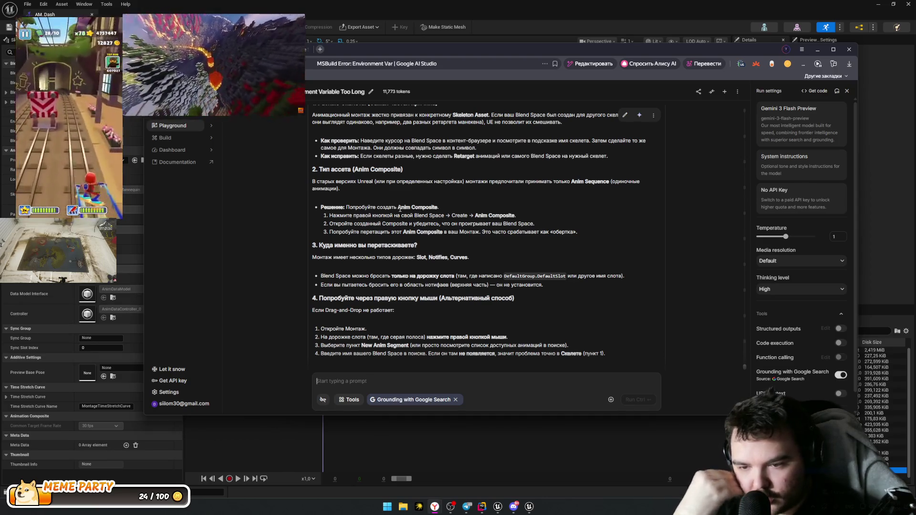
{"action": "scroll", "coordinate": [407, 260], "scroll_direction": "down", "scroll_amount": 3}
{"action": "scroll", "coordinate": [407, 260], "scroll_direction": "down", "scroll_amount": 1}
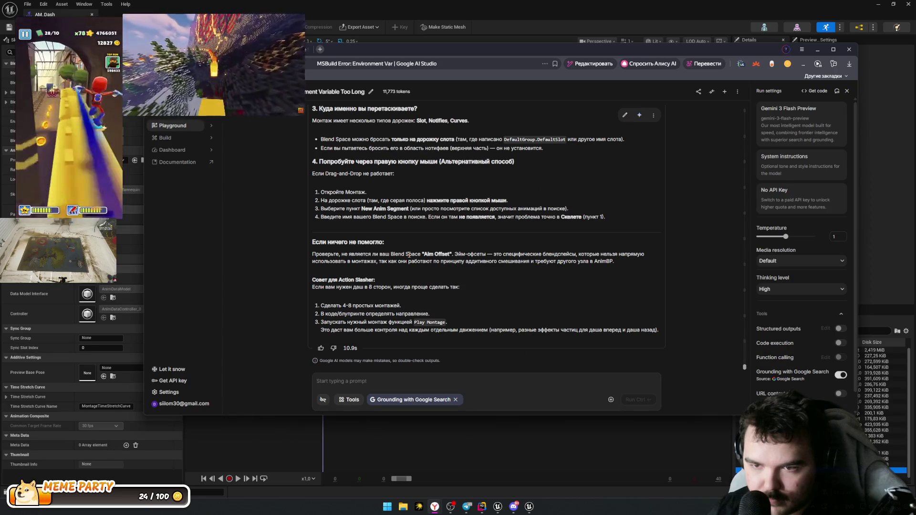
Step: Inspect the AM_Dash DefaultSlot track's Slot and New Slot options, checking the assistant's steps
{"action": "left_click", "coordinate": [462, 419]}
{"action": "right_click", "coordinate": [364, 372]}
{"action": "left_click", "coordinate": [295, 378]}
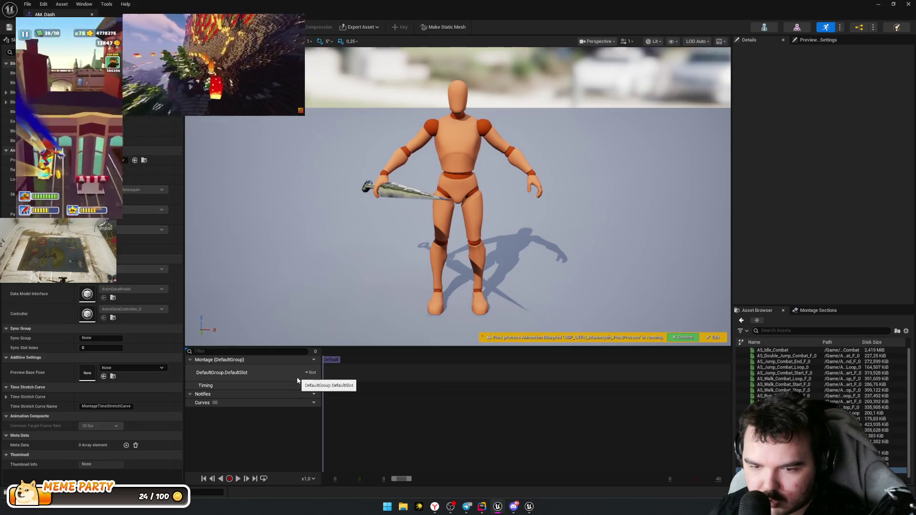
{"action": "right_click", "coordinate": [316, 377]}
{"action": "left_click", "coordinate": [315, 373]}
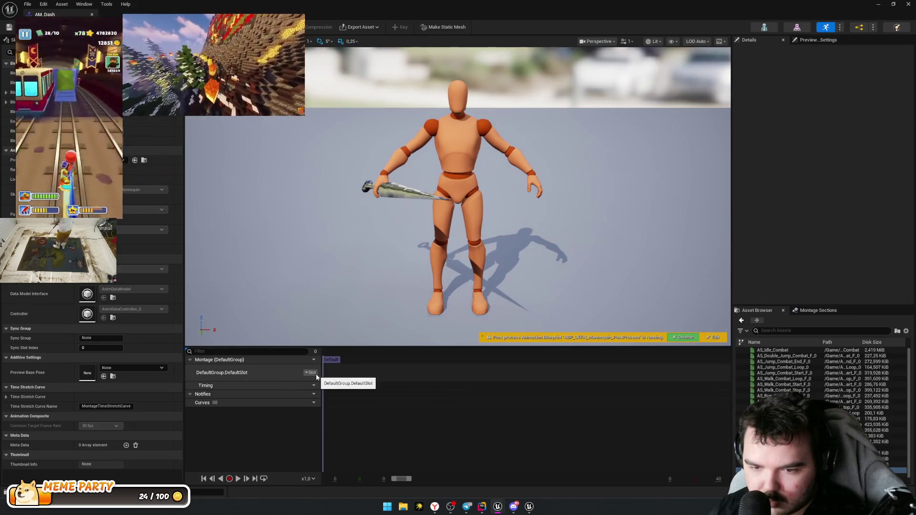
{"action": "left_click", "coordinate": [313, 372]}
{"action": "mouse_move", "coordinate": [333, 399]}
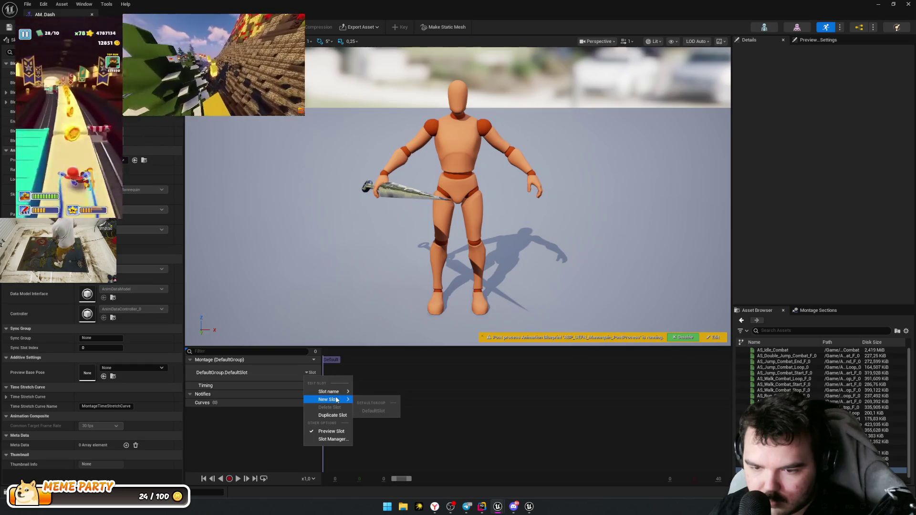
{"action": "key", "text": "alt+Tab"}
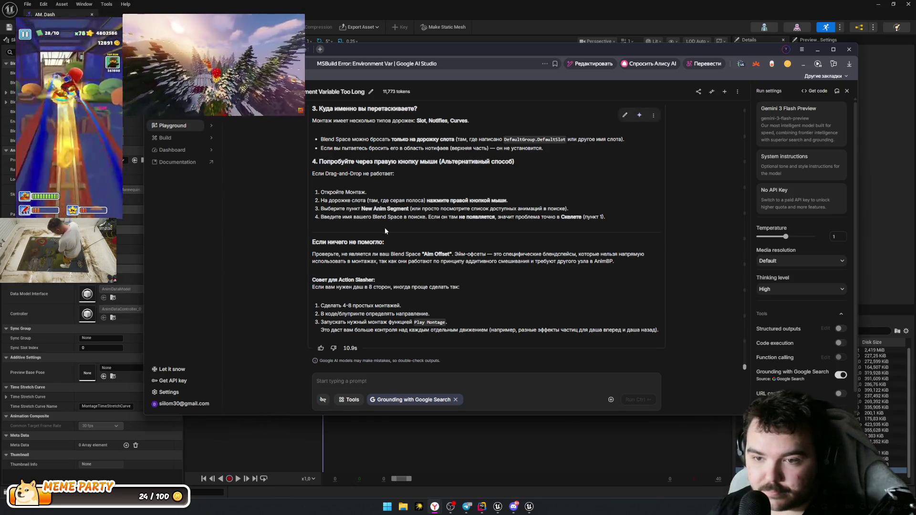
{"action": "key", "text": "alt+Tab"}
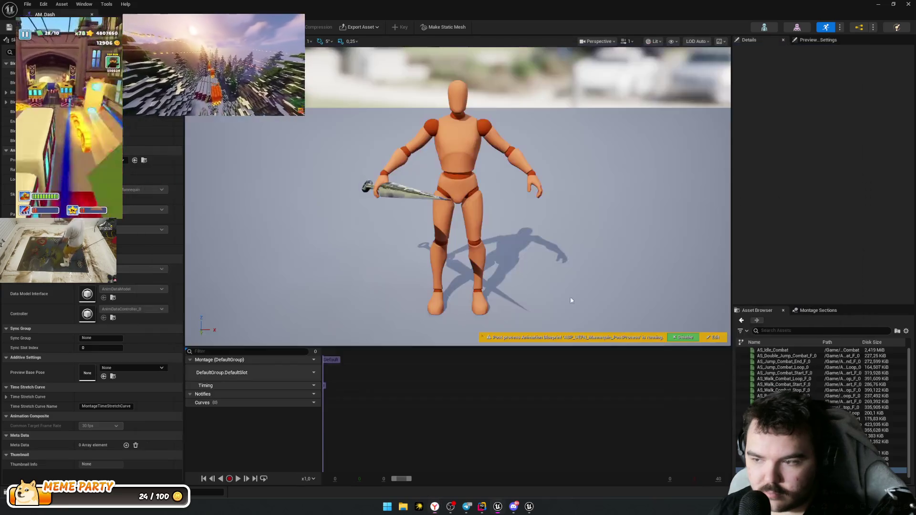
Step: Open BS_Dash and screenshot its right-click asset actions menu for the AI Studio chat
{"action": "double_click", "coordinate": [892, 471]}
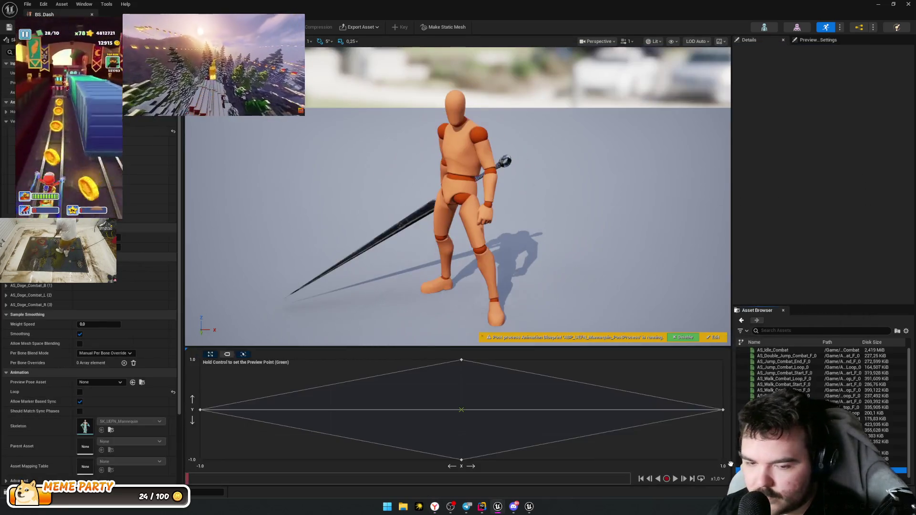
{"action": "key", "text": "ctrl+space"}
{"action": "right_click", "coordinate": [334, 371]}
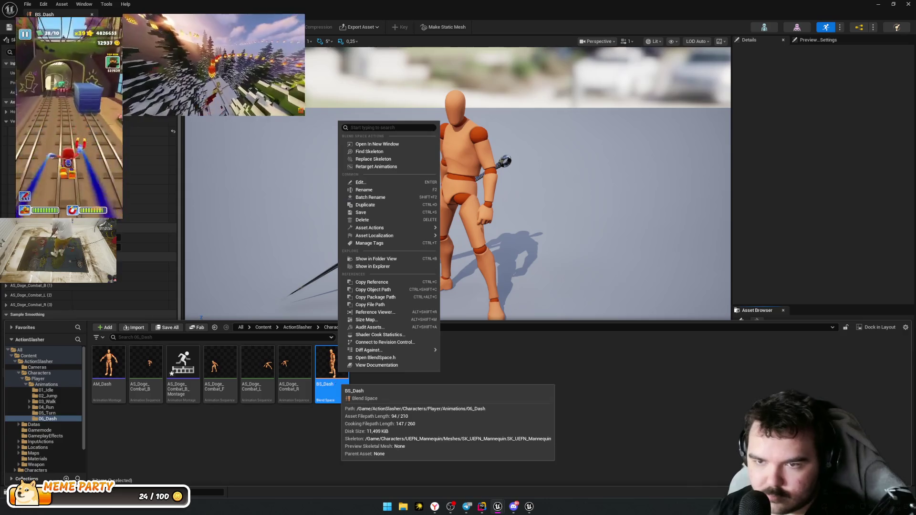
{"action": "key", "text": "ctrl+Print"}
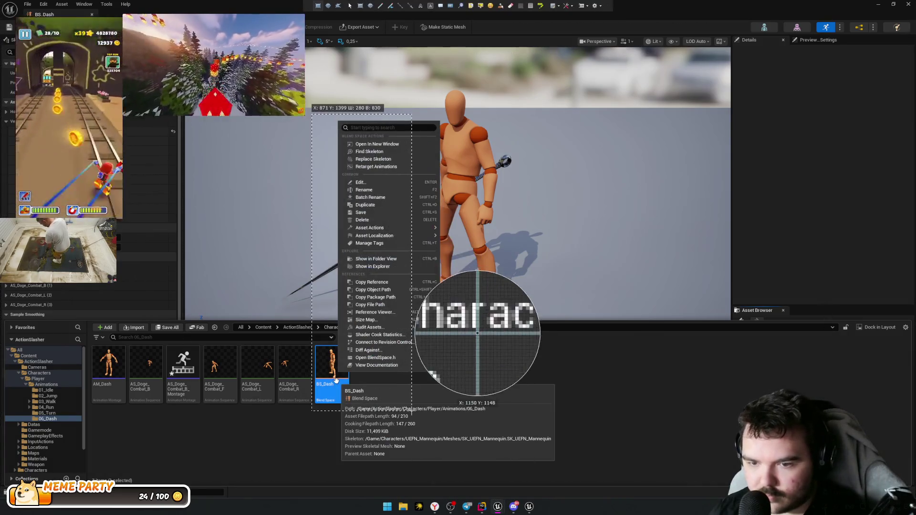
{"action": "left_click", "coordinate": [411, 267]}
{"action": "key", "text": "alt+Tab"}
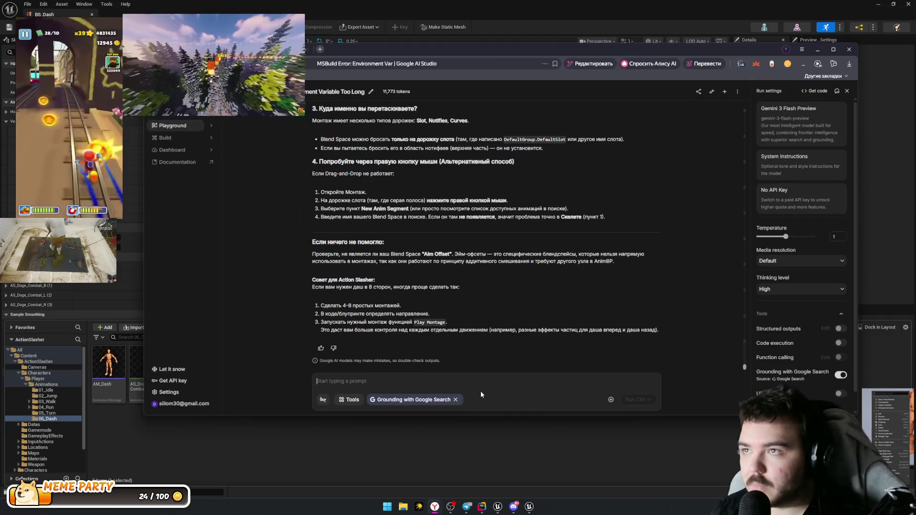
Step: Ask AI Studio, in Russian, how to build a montage from BS_Dash, attaching the menu screenshot
{"action": "type", "text": "z"}
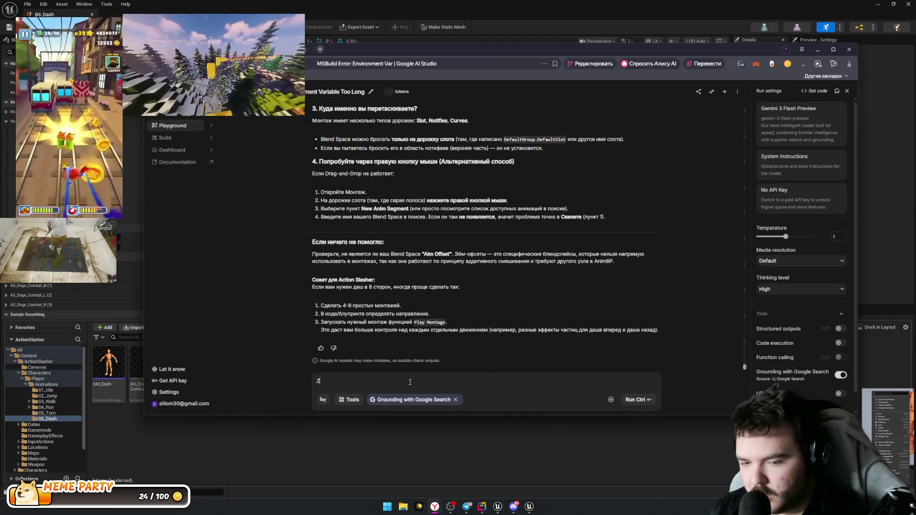
{"action": "key", "text": "BackSpace"}
{"action": "type", "text": "Я не могу"}
{"action": "key", "text": "ctrl+v"}
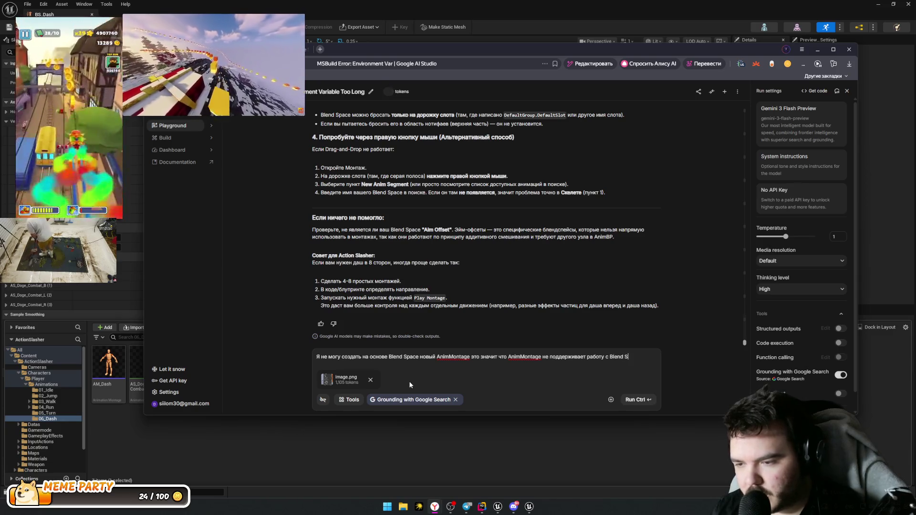
{"action": "key", "text": "ctrl+Return"}
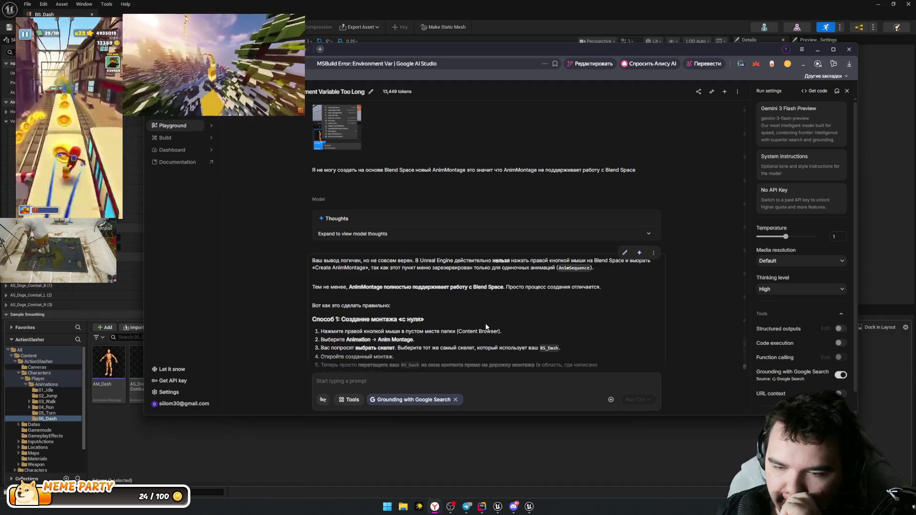
Step: Read the answer about using an empty montage or Anim Composite, then return to Unreal
{"action": "scroll", "coordinate": [486, 326], "scroll_direction": "down", "scroll_amount": 3}
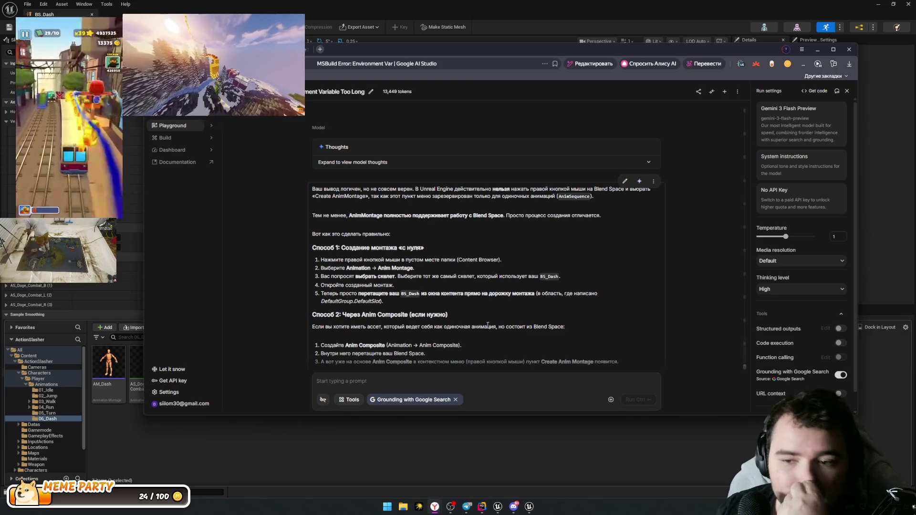
{"action": "scroll", "coordinate": [487, 326], "scroll_direction": "down", "scroll_amount": 4}
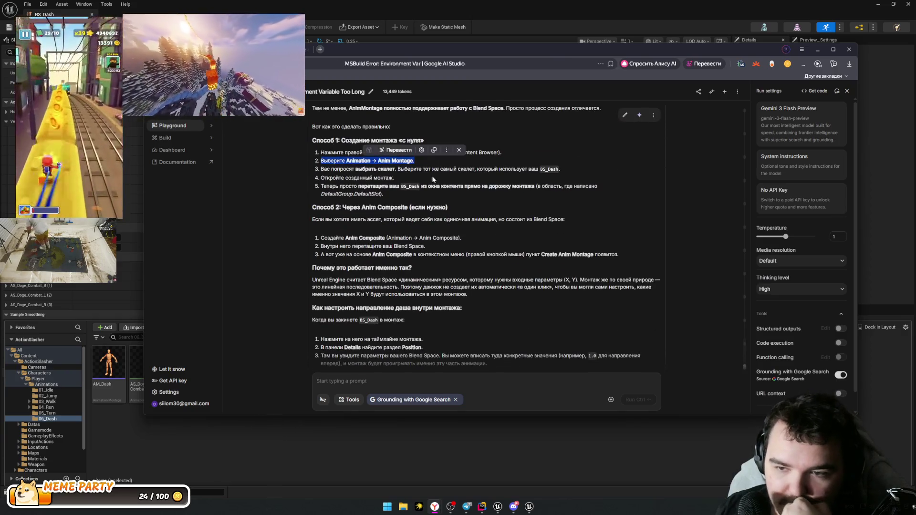
{"action": "scroll", "coordinate": [389, 210], "scroll_direction": "down", "scroll_amount": 1}
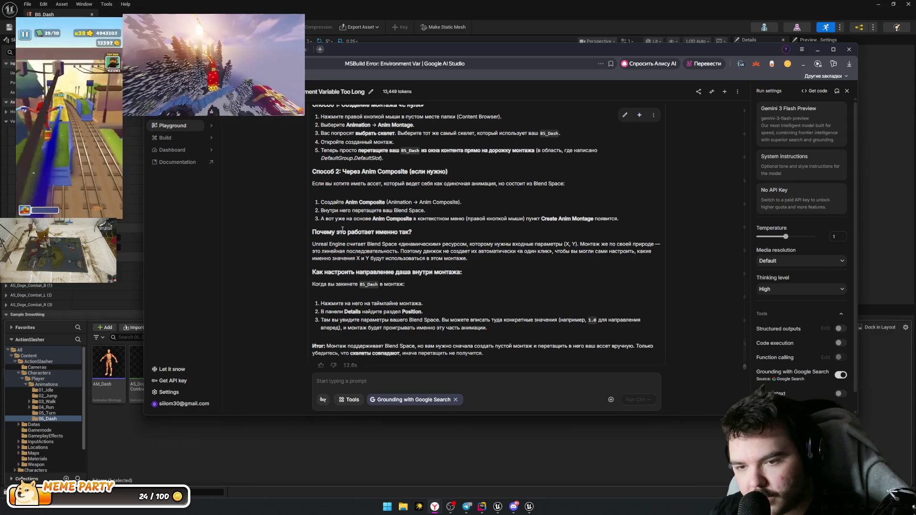
{"action": "scroll", "coordinate": [348, 177], "scroll_direction": "down", "scroll_amount": 1}
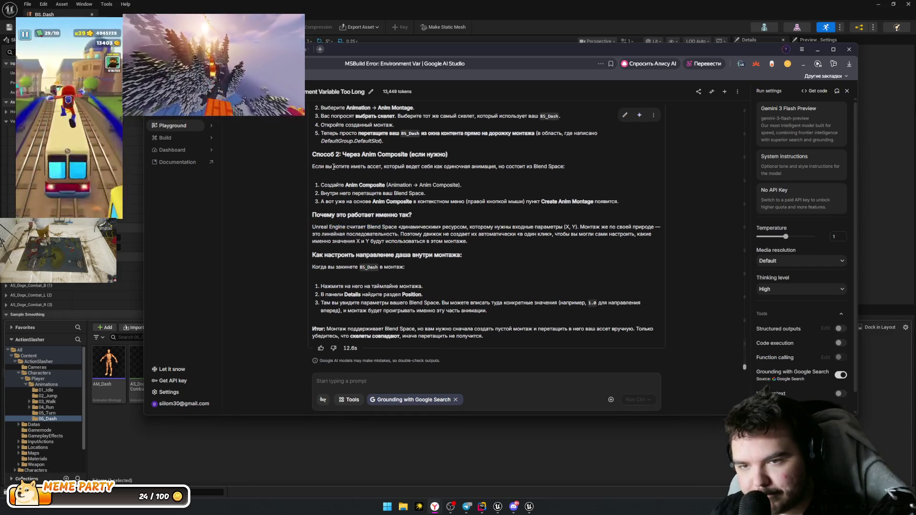
{"action": "scroll", "coordinate": [334, 170], "scroll_direction": "up", "scroll_amount": 1}
{"action": "left_click_drag", "start_coordinate": [407, 171], "coordinate": [377, 191]}
{"action": "left_click", "coordinate": [465, 184]}
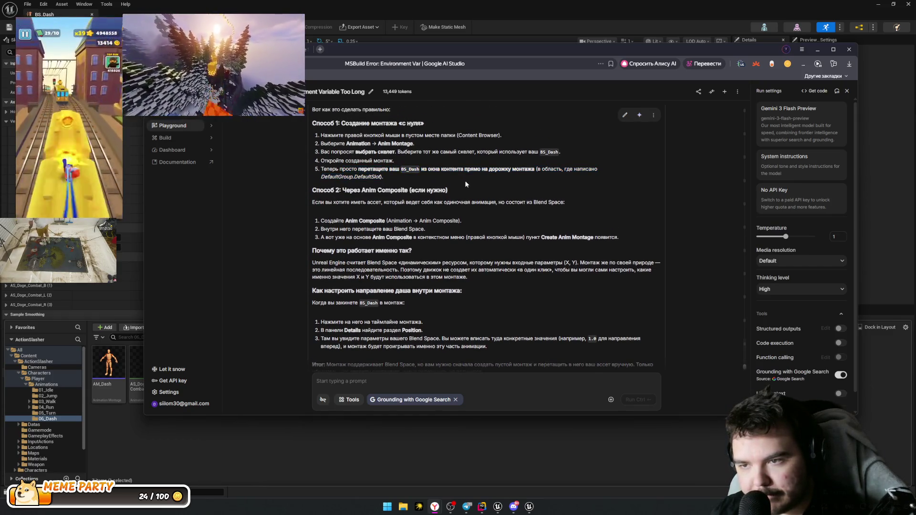
{"action": "left_click", "coordinate": [357, 480]}
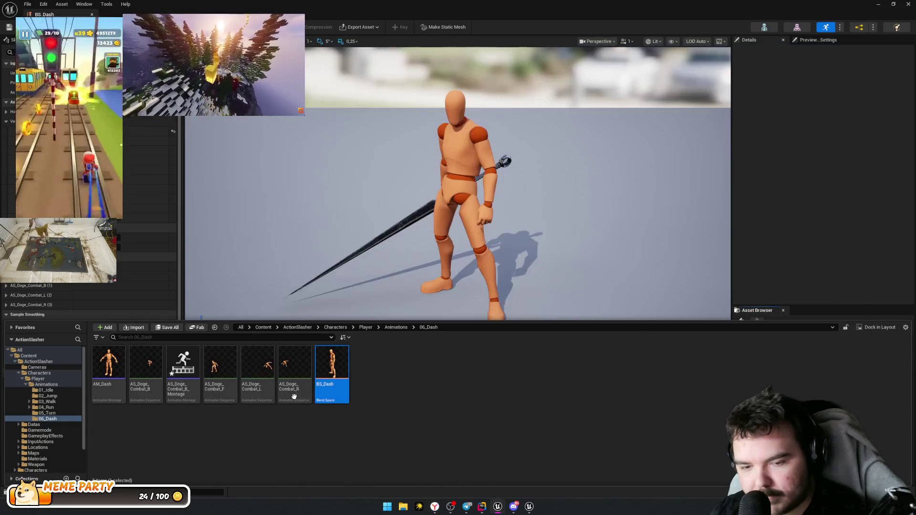
Step: Open AM_Dash and try dropping BS_Dash onto its DefaultSlot track, checking the Slot Manager
{"action": "double_click", "coordinate": [183, 368]}
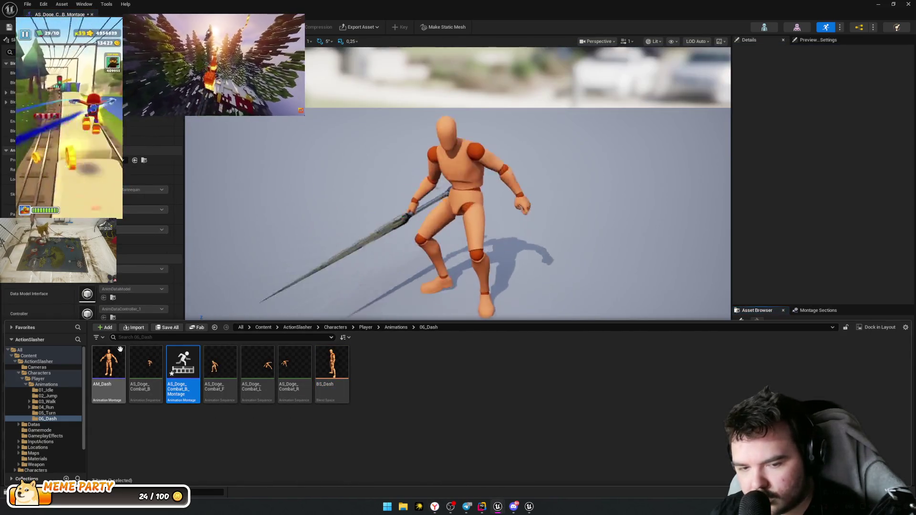
{"action": "double_click", "coordinate": [117, 350]}
{"action": "mouse_move", "coordinate": [332, 365]}
{"action": "left_mouse_down"}
{"action": "mouse_move", "coordinate": [387, 334]}
{"action": "mouse_move", "coordinate": [298, 391]}
{"action": "mouse_move", "coordinate": [305, 382]}
{"action": "left_mouse_up"}
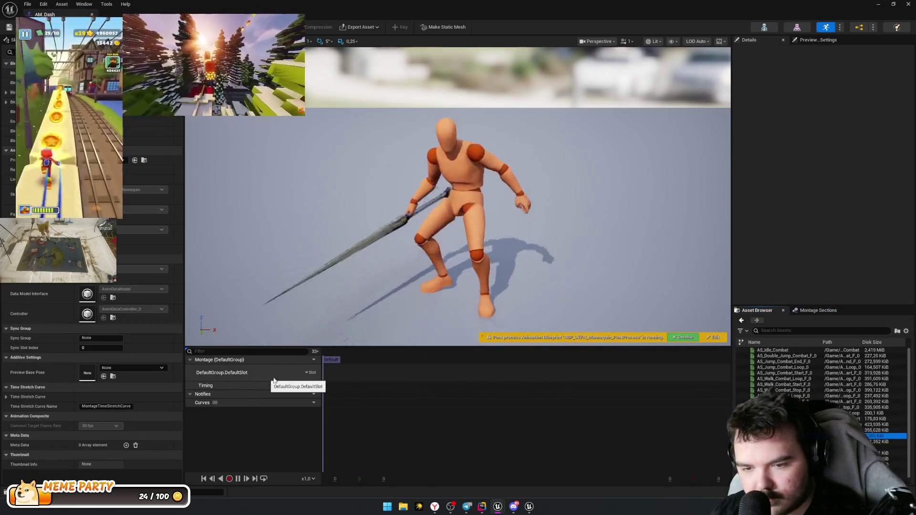
{"action": "left_click", "coordinate": [313, 373]}
{"action": "mouse_move", "coordinate": [324, 394]}
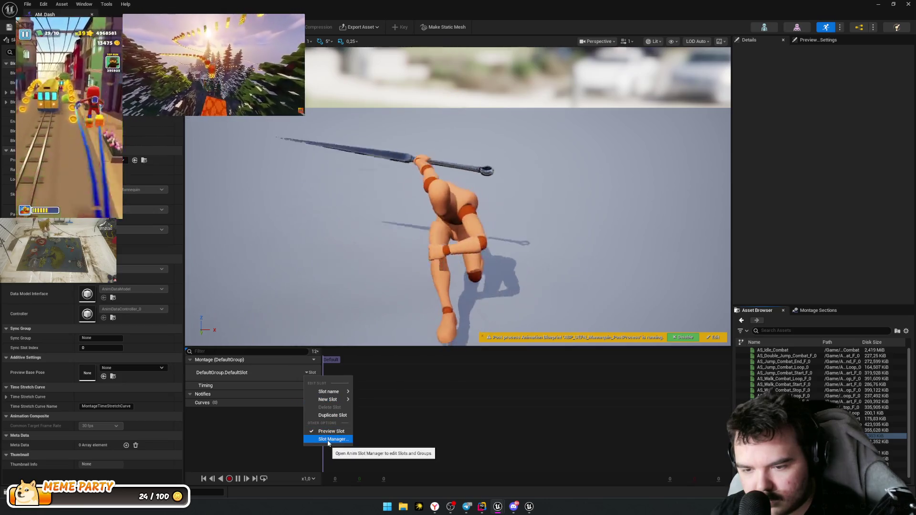
{"action": "left_click", "coordinate": [329, 439]}
{"action": "left_click", "coordinate": [768, 368]}
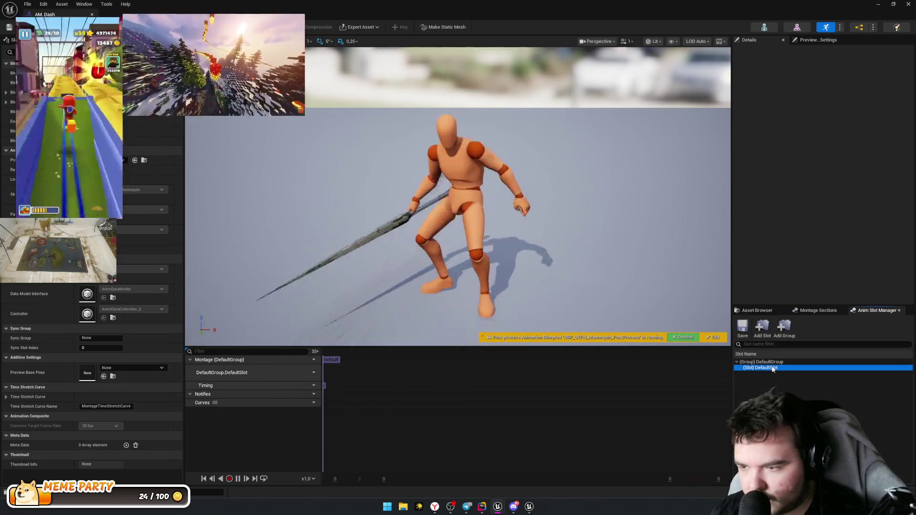
{"action": "key", "text": "ctrl+space"}
{"action": "mouse_move", "coordinate": [332, 372]}
{"action": "left_mouse_down"}
{"action": "mouse_move", "coordinate": [368, 291]}
{"action": "mouse_move", "coordinate": [326, 377]}
{"action": "mouse_move", "coordinate": [353, 367]}
{"action": "mouse_move", "coordinate": [331, 371]}
{"action": "left_mouse_up"}
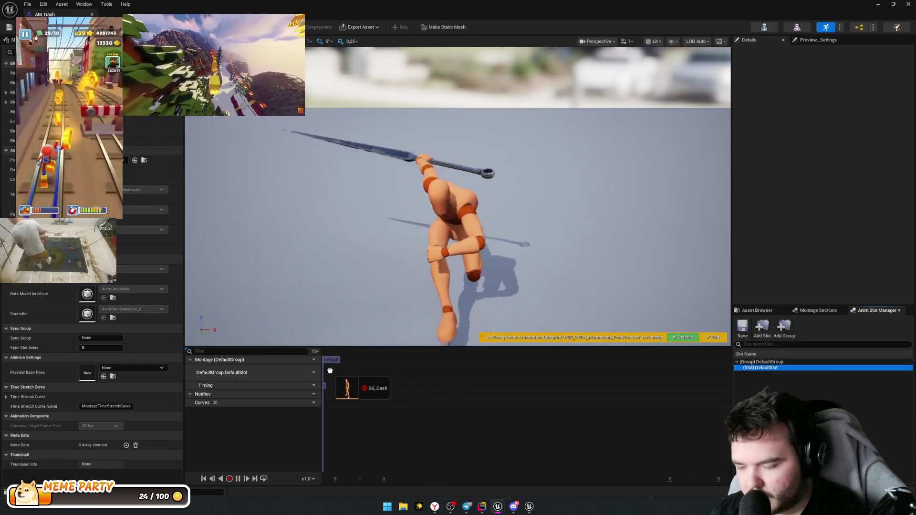
Step: Capture a screenshot of the AM_Dash montage timeline
{"action": "key", "text": "super+shift+s"}
{"action": "mouse_move", "coordinate": [175, 340]}
{"action": "left_mouse_down"}
{"action": "mouse_move", "coordinate": [420, 413]}
{"action": "mouse_move", "coordinate": [772, 434]}
{"action": "mouse_move", "coordinate": [721, 434]}
{"action": "mouse_move", "coordinate": [525, 389]}
{"action": "mouse_move", "coordinate": [710, 430]}
{"action": "mouse_move", "coordinate": [746, 421]}
{"action": "mouse_move", "coordinate": [537, 384]}
{"action": "mouse_move", "coordinate": [454, 385]}
{"action": "mouse_move", "coordinate": [462, 385]}
{"action": "left_mouse_up"}
{"action": "key", "text": "alt+Tab"}
Step: Send the screenshot with the message 'Вот он не переносится' and glance at Unreal's animation assets
{"action": "key", "text": "ctrl+v"}
{"action": "type", "text": "Вот он не"}
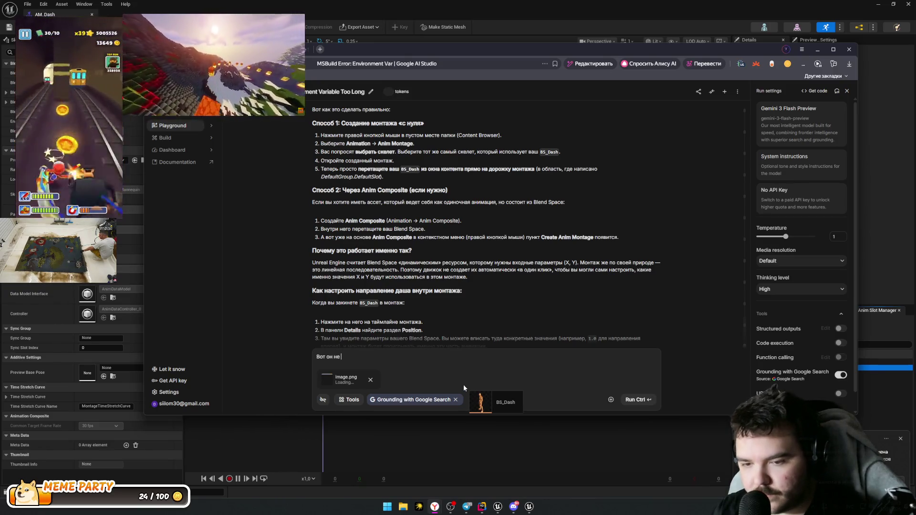
{"action": "type", "text": " переносится"}
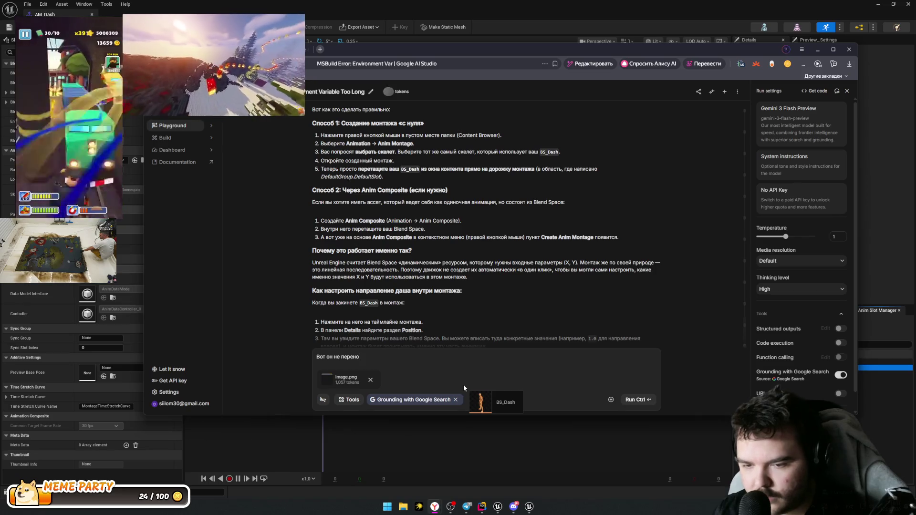
{"action": "mouse_move", "coordinate": [463, 385]}
{"action": "left_mouse_down"}
{"action": "mouse_move", "coordinate": [477, 430]}
{"action": "mouse_move", "coordinate": [600, 403]}
{"action": "left_mouse_up"}
{"action": "key", "text": "ctrl+Return"}
{"action": "left_click", "coordinate": [757, 311]}
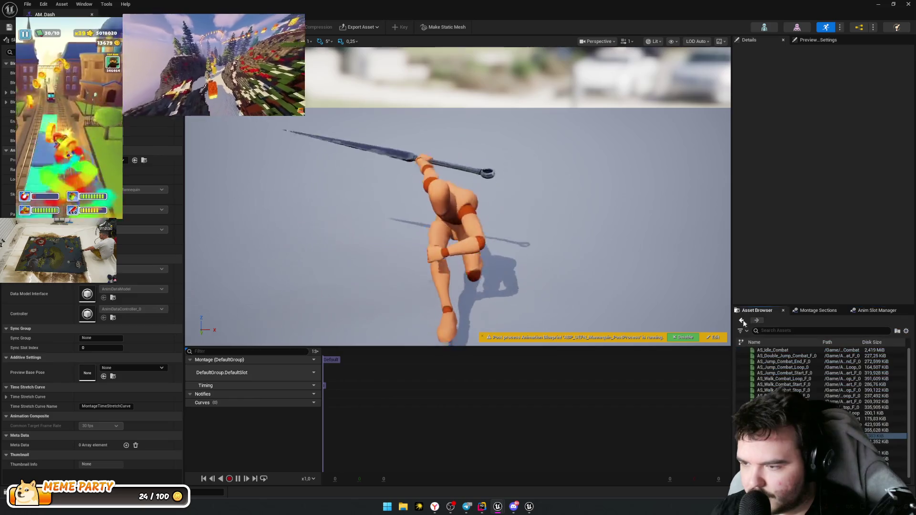
{"action": "left_click", "coordinate": [811, 470]}
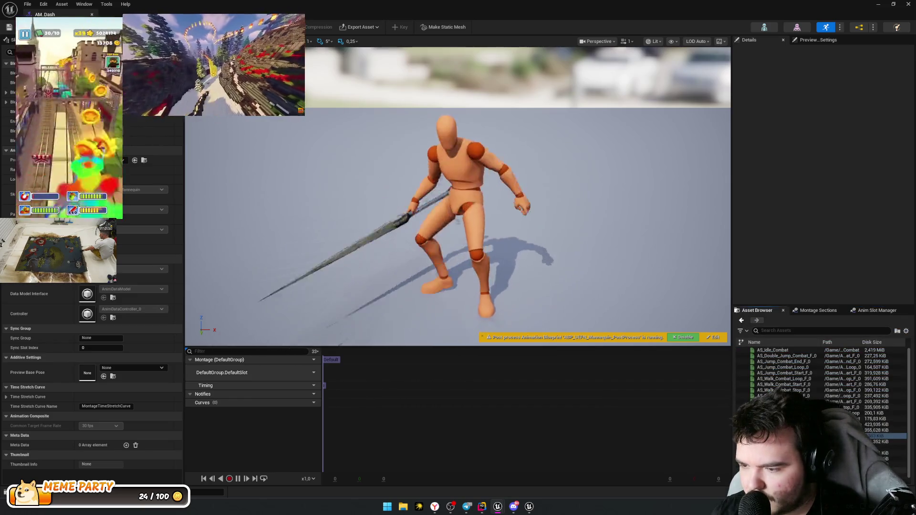
{"action": "key", "text": "alt+Tab"}
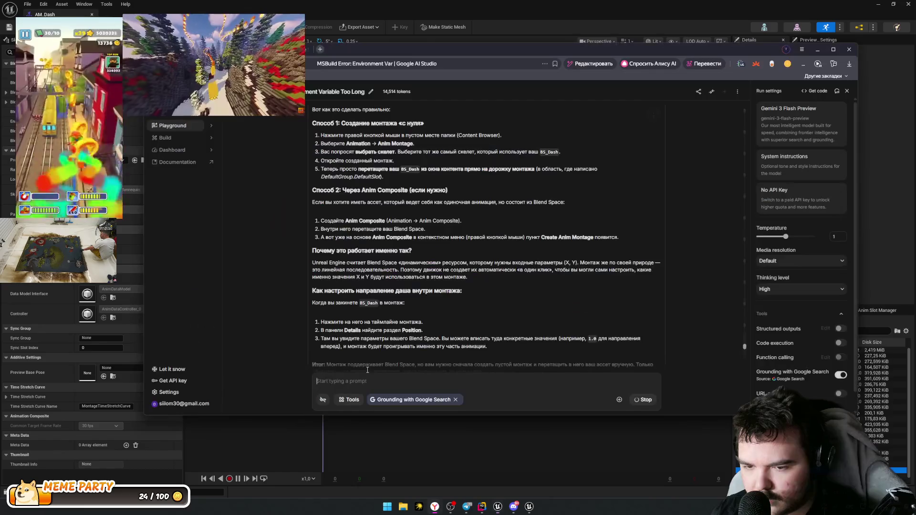
Step: Read the reply down to the Anim Composite workaround, then bring Unreal Editor back
{"action": "scroll", "coordinate": [428, 377], "scroll_direction": "down", "scroll_amount": 4}
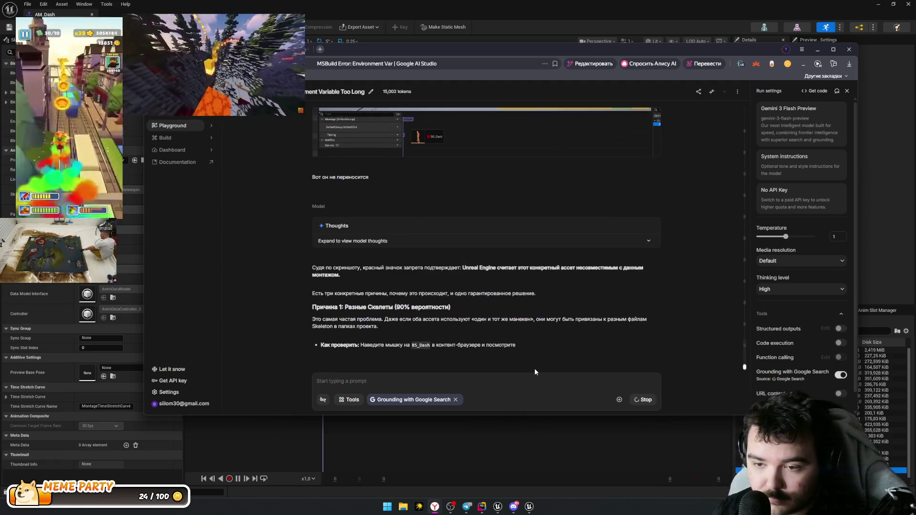
{"action": "scroll", "coordinate": [511, 296], "scroll_direction": "up", "scroll_amount": 2}
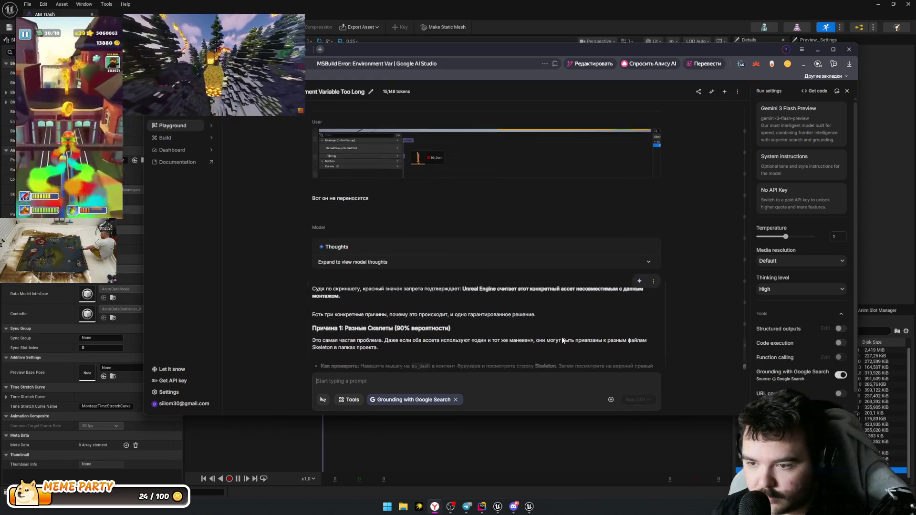
{"action": "scroll", "coordinate": [563, 344], "scroll_direction": "down", "scroll_amount": 1}
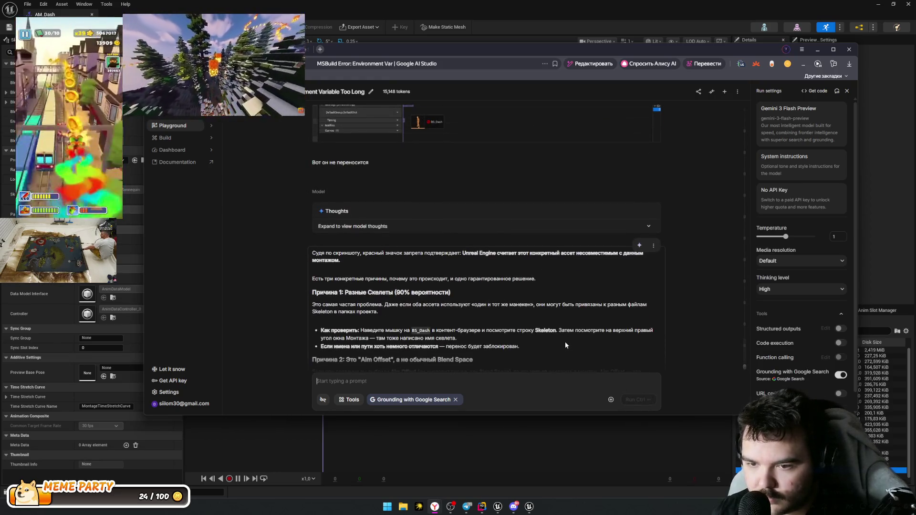
{"action": "scroll", "coordinate": [567, 345], "scroll_direction": "down", "scroll_amount": 3}
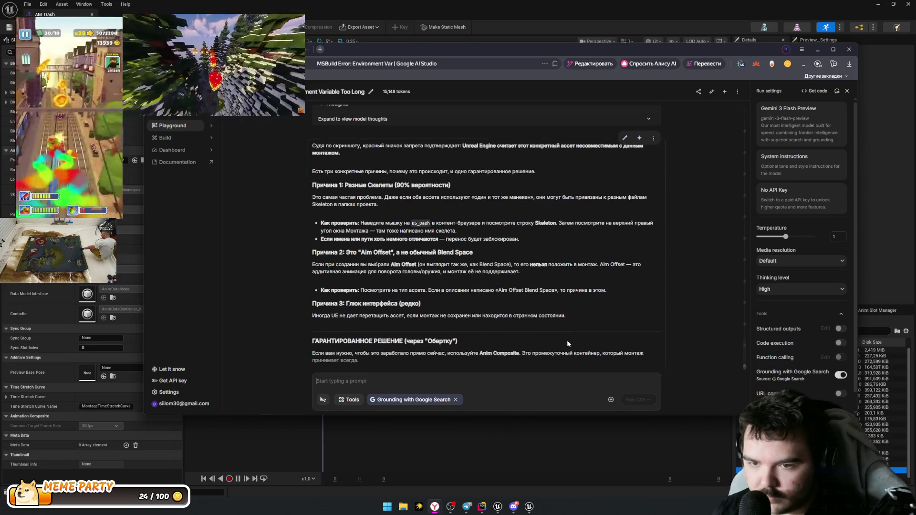
{"action": "scroll", "coordinate": [563, 344], "scroll_direction": "down", "scroll_amount": 2}
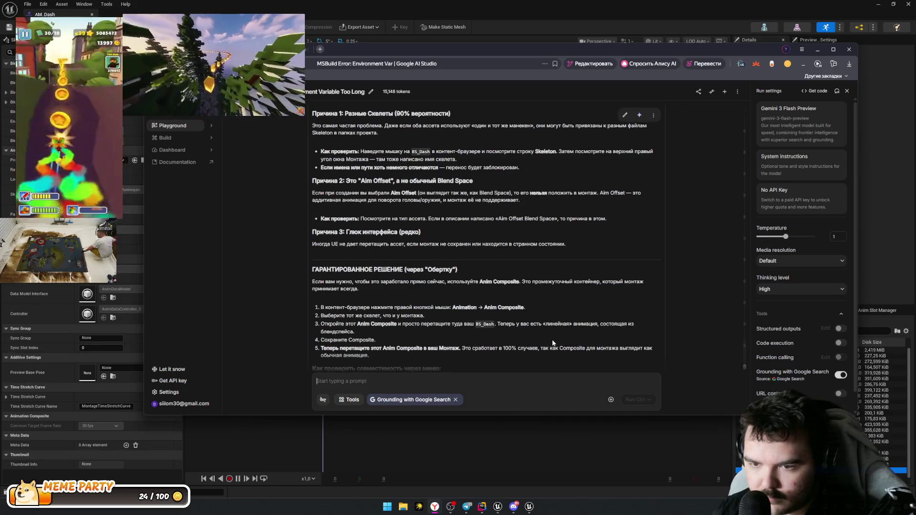
{"action": "scroll", "coordinate": [553, 343], "scroll_direction": "down", "scroll_amount": 1}
{"action": "left_click_drag", "start_coordinate": [342, 246], "coordinate": [429, 257]}
{"action": "key", "text": "ctrl+c"}
{"action": "left_click", "coordinate": [452, 247]}
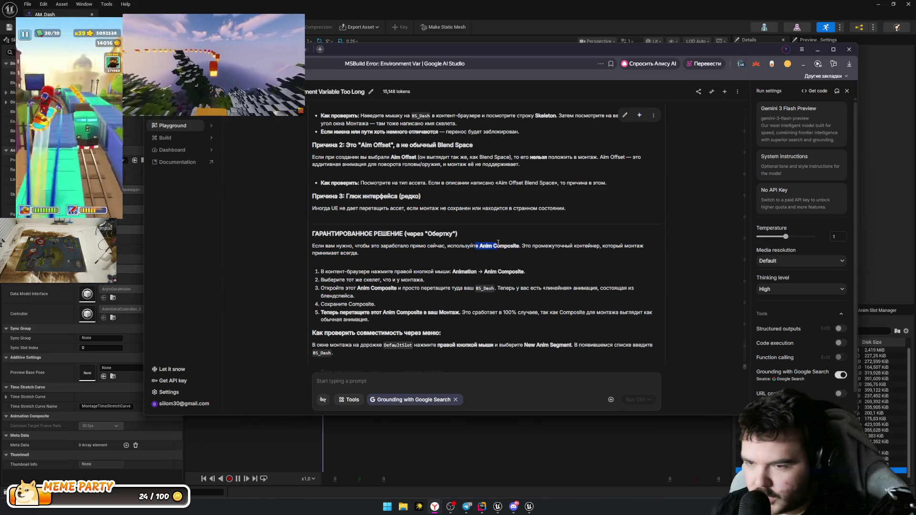
{"action": "left_click_drag", "start_coordinate": [557, 246], "coordinate": [561, 246]}
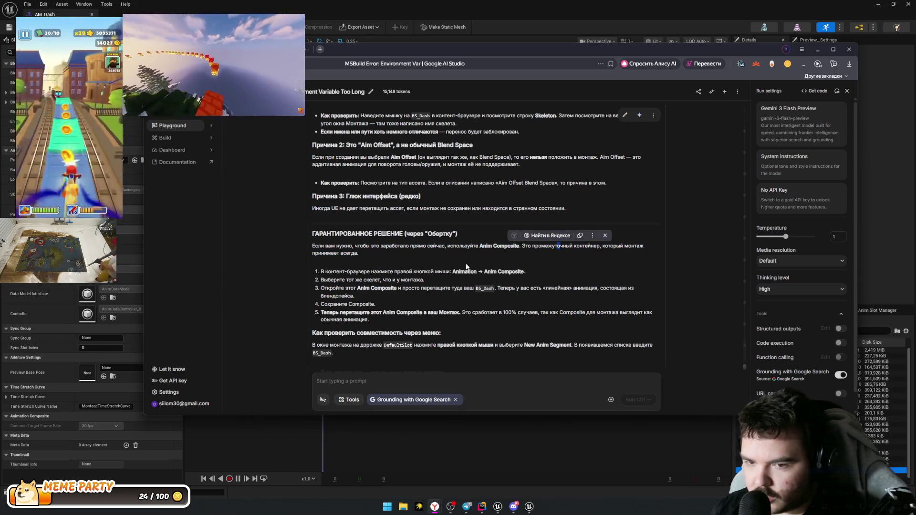
{"action": "left_click", "coordinate": [413, 256]}
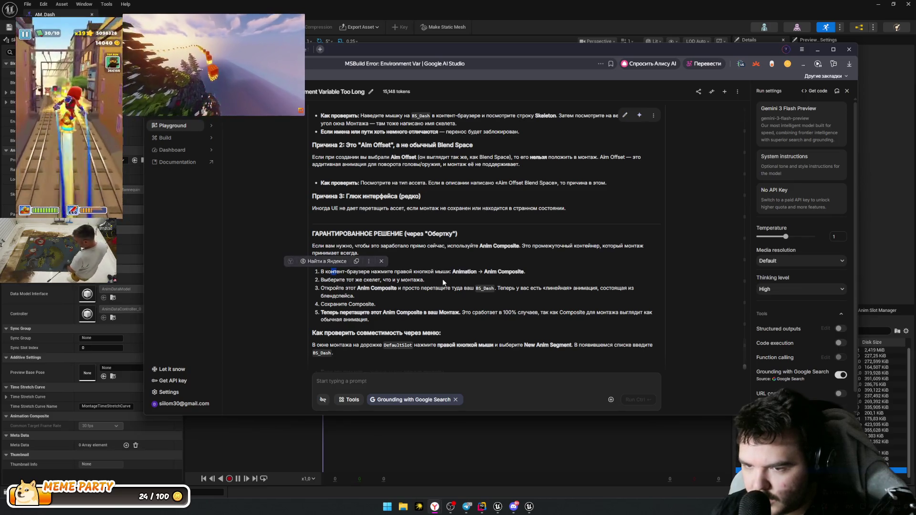
{"action": "left_click", "coordinate": [491, 444]}
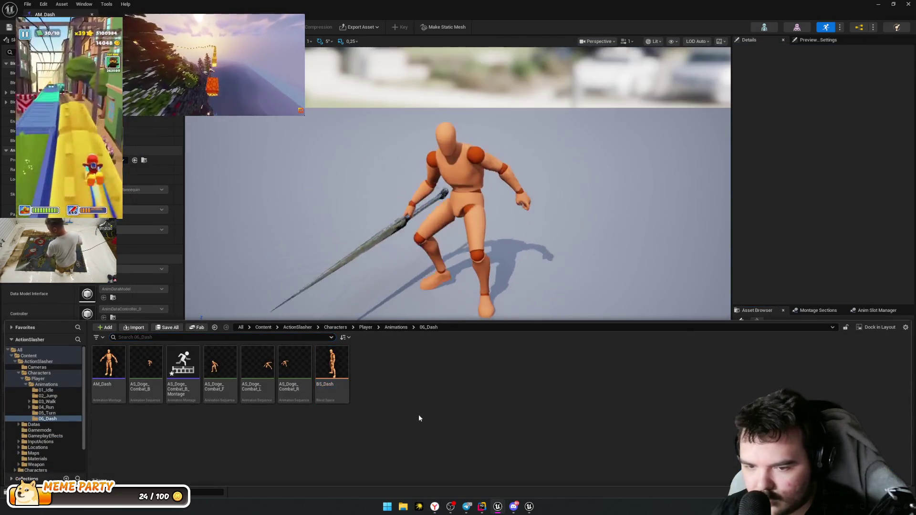
Step: Create an Animation Composite named AC_Dash in 06_Dash using the character skeleton
{"action": "right_click", "coordinate": [423, 417]}
{"action": "mouse_move", "coordinate": [414, 230]}
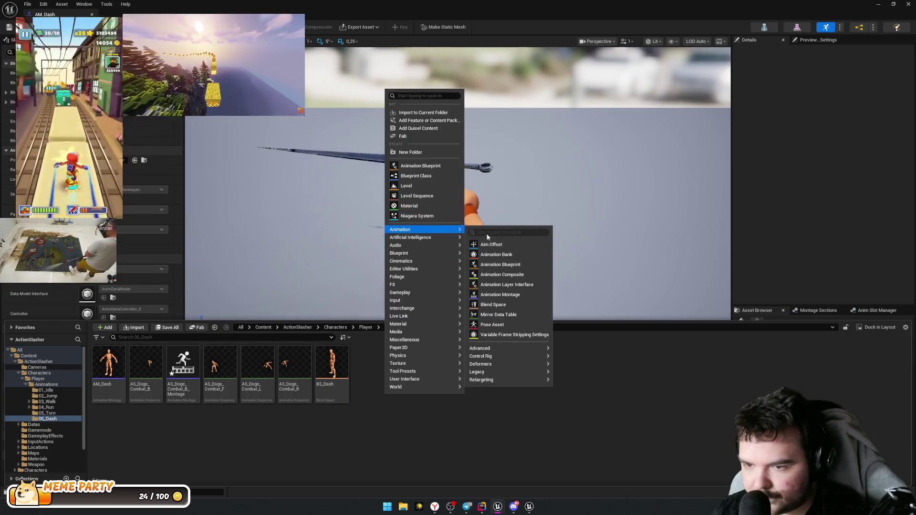
{"action": "left_click", "coordinate": [513, 274]}
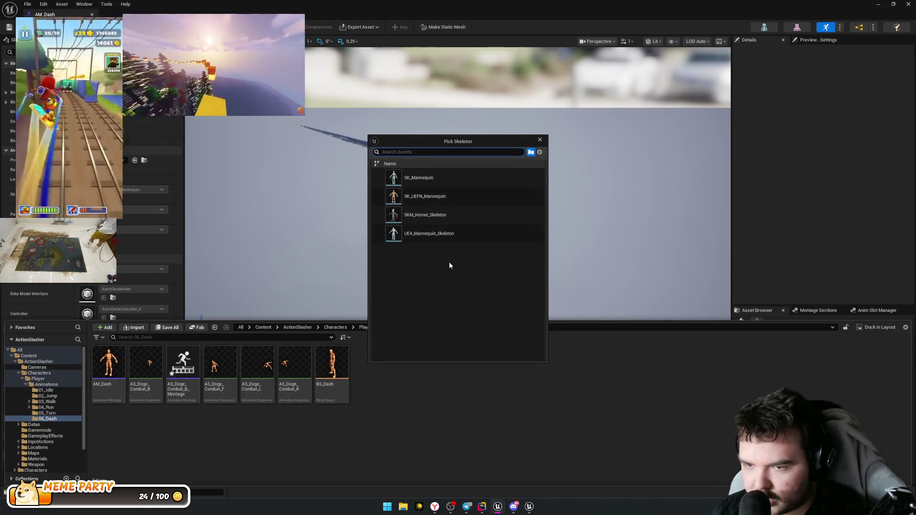
{"action": "left_click", "coordinate": [441, 196]}
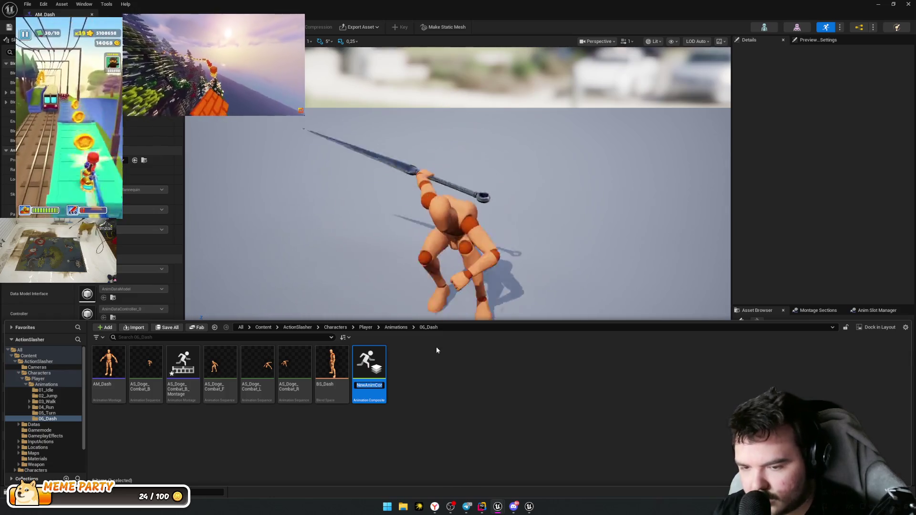
{"action": "type", "text": "AC_"}
{"action": "key", "text": "BackSpace"}
{"action": "key", "text": "BackSpace"}
{"action": "key", "text": "BackSpace"}
{"action": "type", "text": "AC_"}
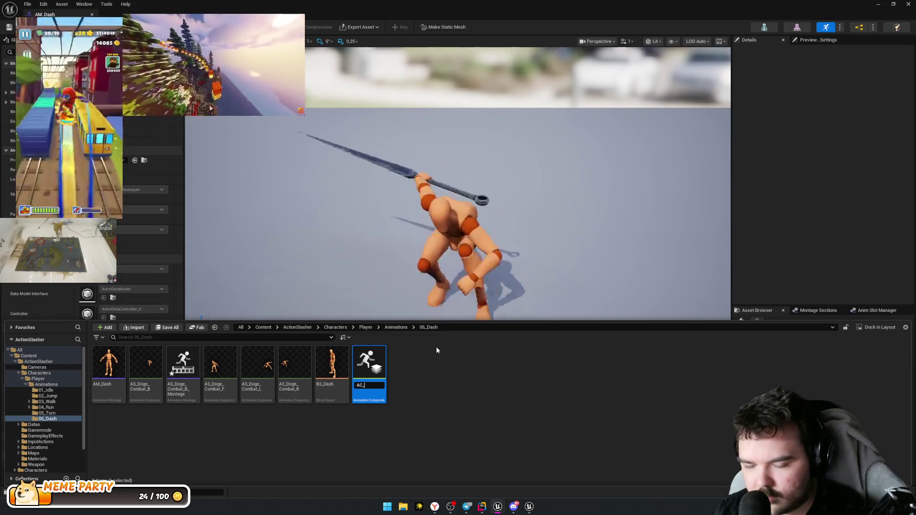
{"action": "type", "text": "Dash"}
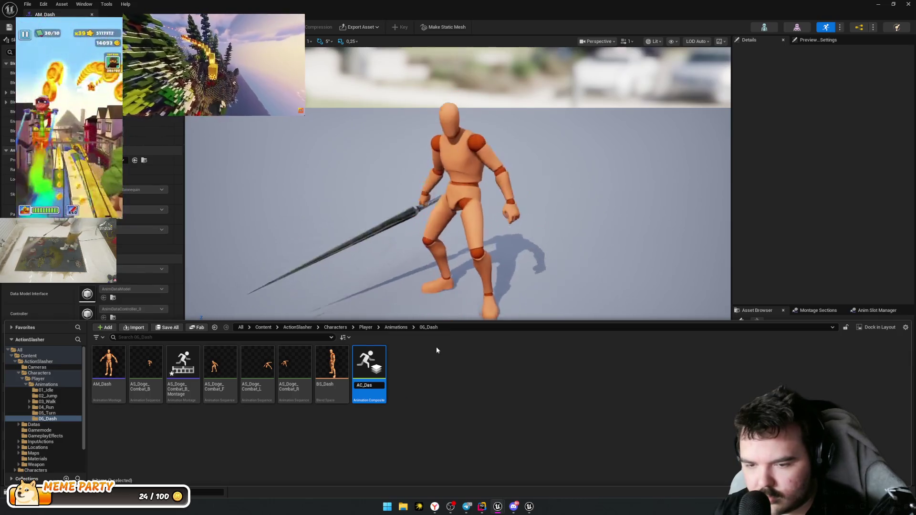
{"action": "key", "text": "Return"}
Step: Try dropping BS_Dash onto the AC_Dash track and screenshot the composite timeline
{"action": "left_click", "coordinate": [502, 260]}
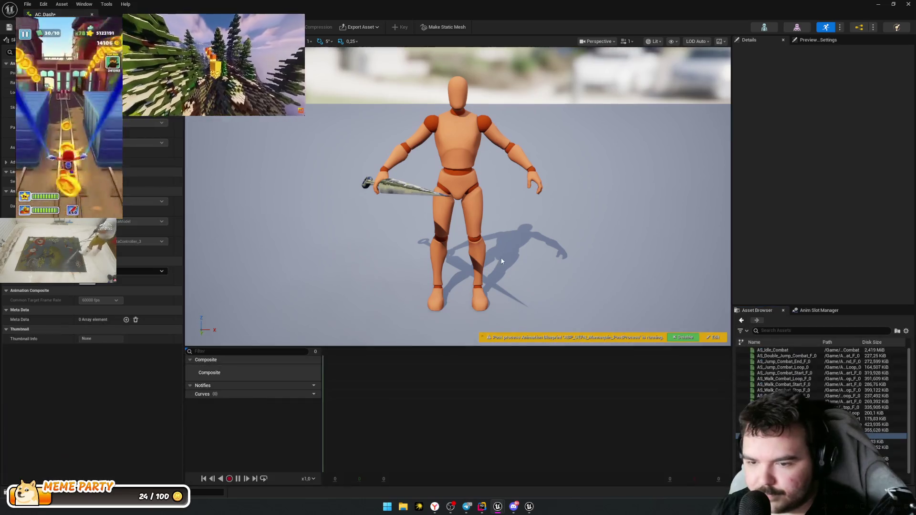
{"action": "mouse_move", "coordinate": [882, 435]}
{"action": "left_mouse_down"}
{"action": "mouse_move", "coordinate": [301, 377]}
{"action": "mouse_move", "coordinate": [353, 364]}
{"action": "mouse_move", "coordinate": [349, 380]}
{"action": "left_mouse_up"}
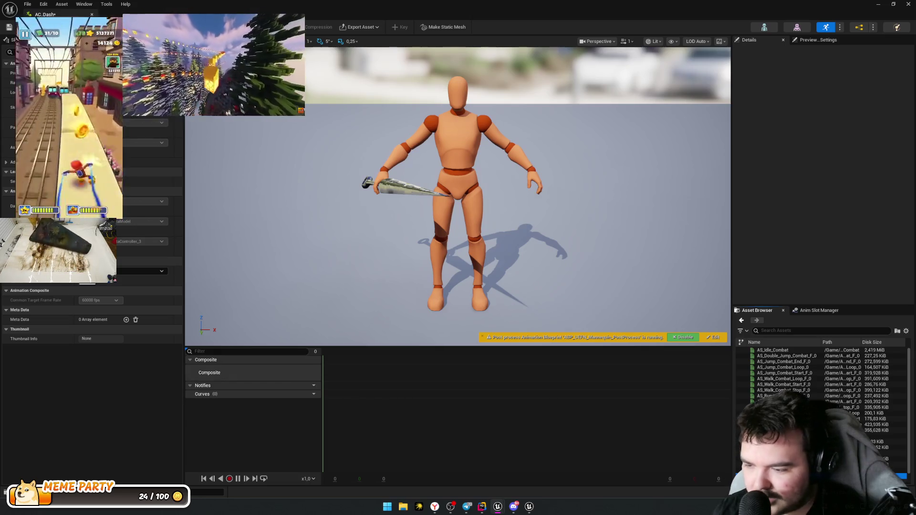
{"action": "left_click_drag", "start_coordinate": [636, 443], "coordinate": [328, 371]}
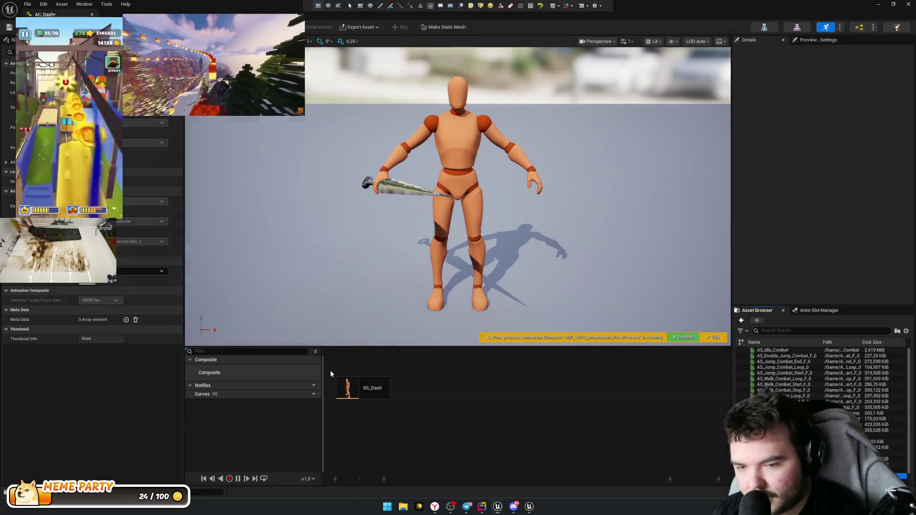
{"action": "key", "text": "ctrl+Print"}
{"action": "mouse_move", "coordinate": [156, 318]}
{"action": "left_mouse_down"}
{"action": "mouse_move", "coordinate": [516, 445]}
{"action": "mouse_move", "coordinate": [767, 437]}
{"action": "mouse_move", "coordinate": [915, 487]}
{"action": "left_mouse_up"}
{"action": "key", "text": "alt+Tab"}
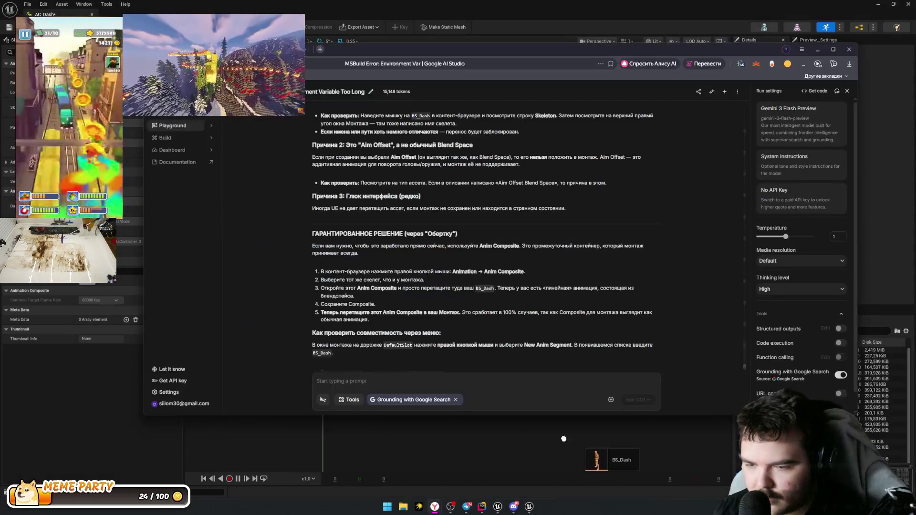
Step: Send AI Studio the new screenshot with the message 'В него тоже нельзя ничего вставить'
{"action": "key", "text": "alt+Tab"}
{"action": "key", "text": "alt+Tab"}
{"action": "left_click", "coordinate": [460, 385]}
{"action": "type", "text": "D yl"}
{"action": "type", "text": "В него тоже"}
{"action": "type", "text": " нельзя нич"}
{"action": "type", "text": "его вста"}
{"action": "type", "text": "вить"}
{"action": "key", "text": "ctrl+v"}
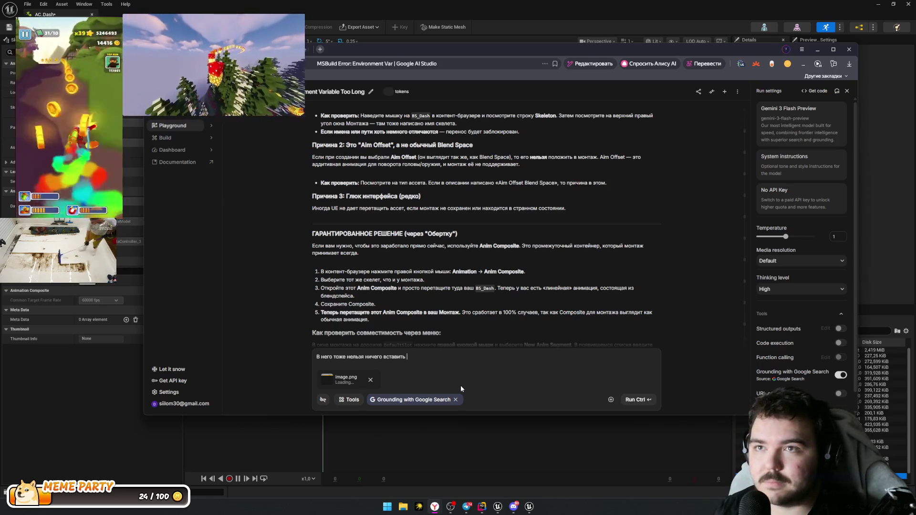
{"action": "key", "text": "ctrl+Return"}
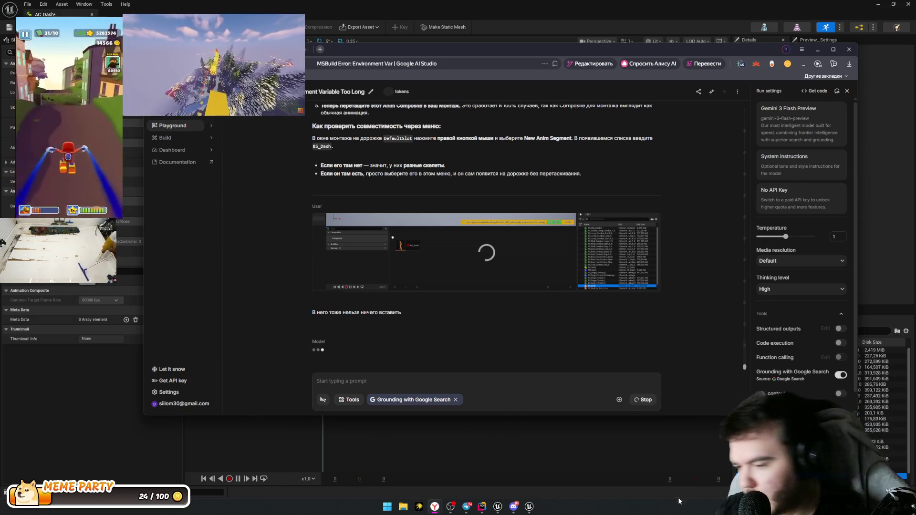
Step: Read the skeleton-compatibility advice, close run settings, and reopen Unreal's 06_Dash folder
{"action": "left_click", "coordinate": [600, 461]}
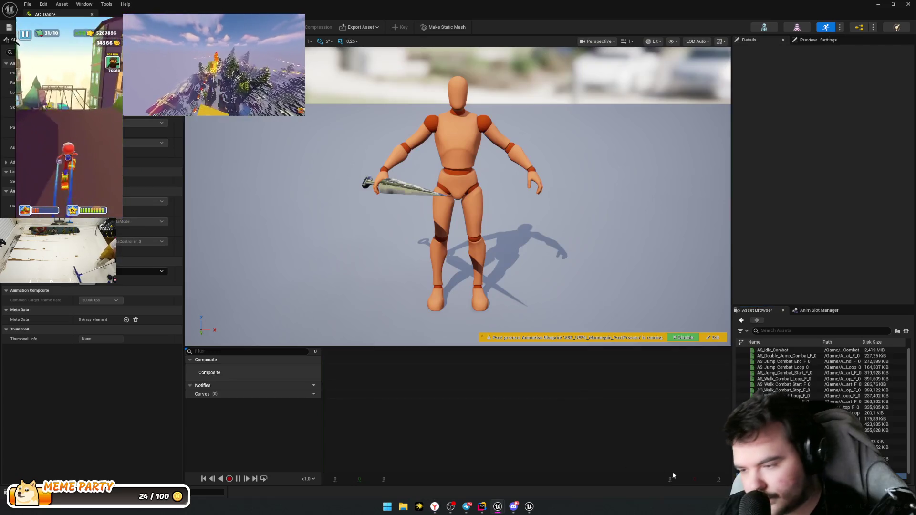
{"action": "key", "text": "alt+Tab"}
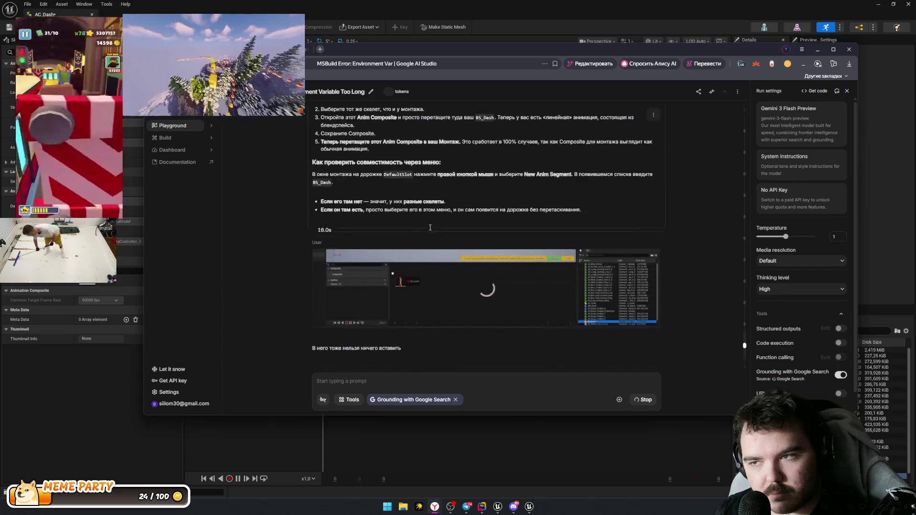
{"action": "left_click", "coordinate": [847, 92]}
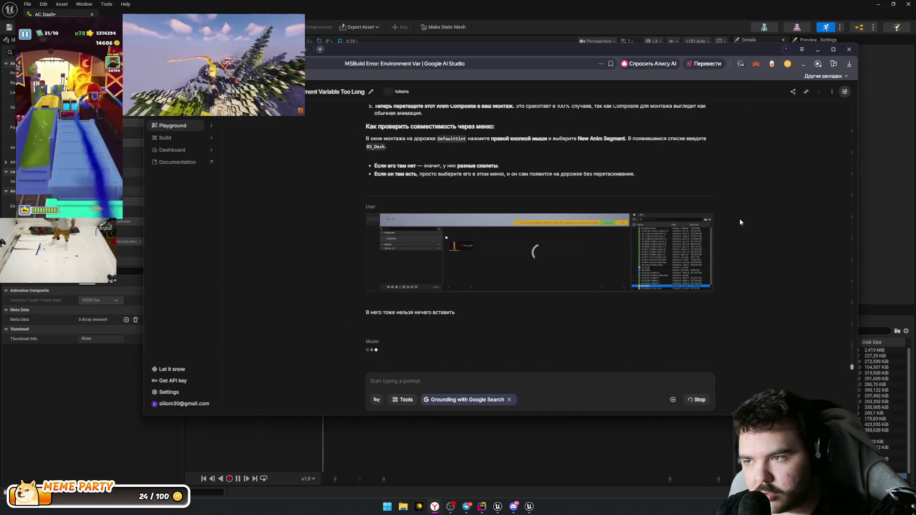
{"action": "left_click", "coordinate": [652, 476]}
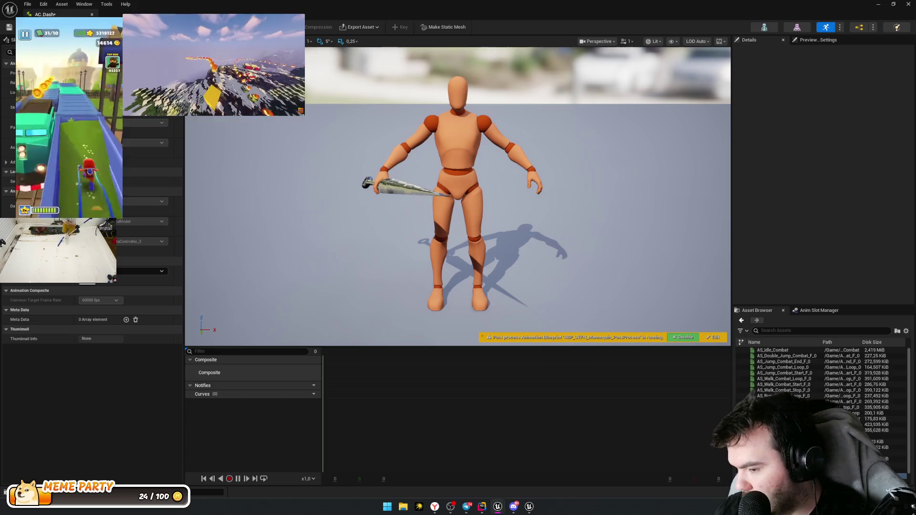
{"action": "key", "text": "ctrl+space"}
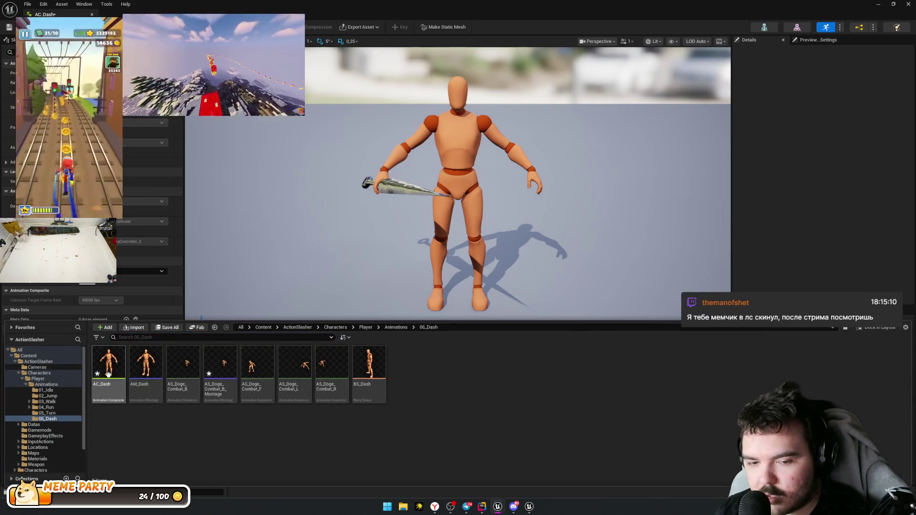
Step: Select AM_Dash and AC_Dash for deletion, cancel, and recheck the AI Studio advice
{"action": "left_click", "coordinate": [141, 367], "text": "ctrl"}
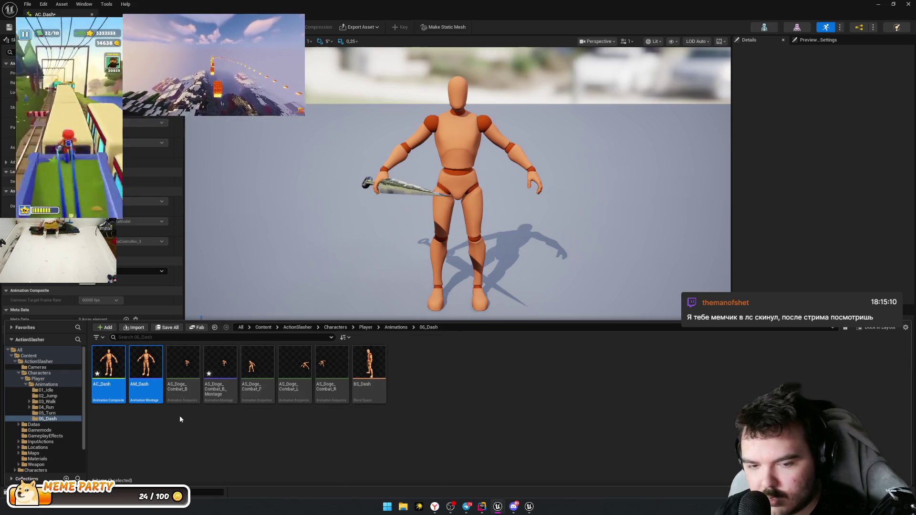
{"action": "key", "text": "Delete"}
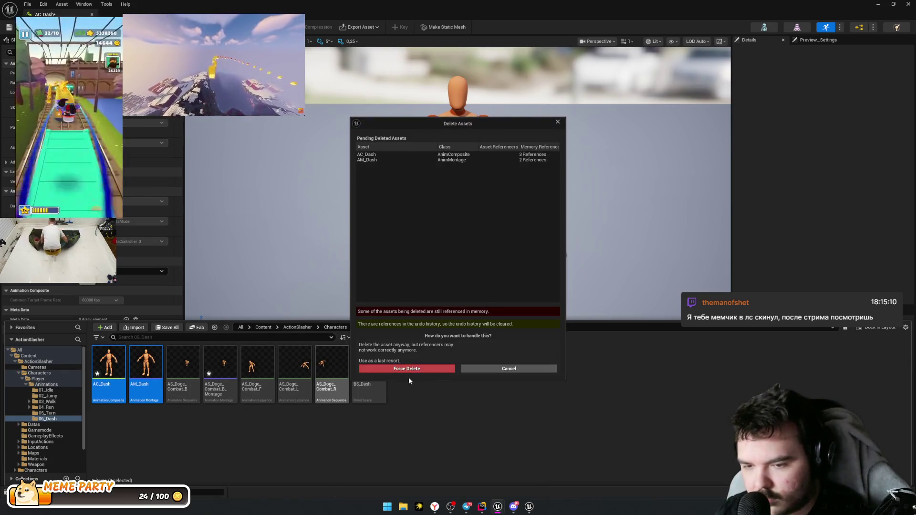
{"action": "left_click", "coordinate": [509, 369]}
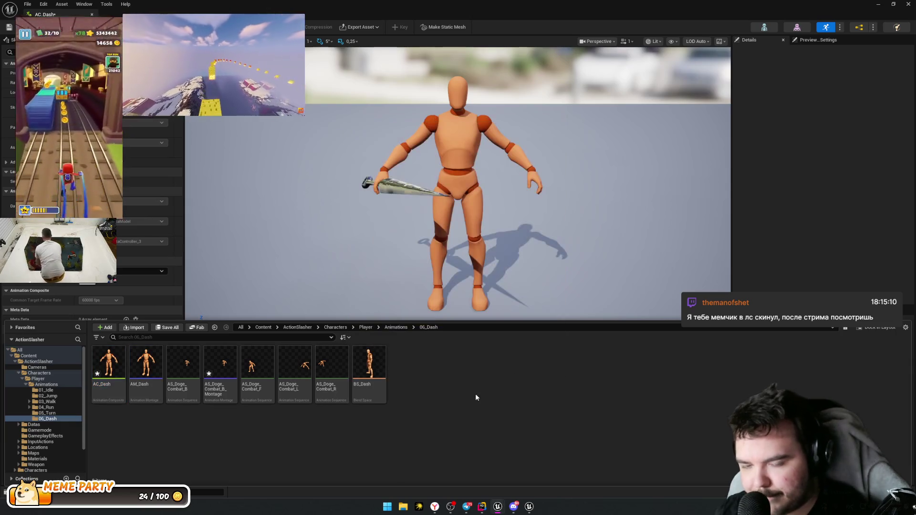
{"action": "key", "text": "alt+Tab"}
{"action": "key", "text": "alt+Tab"}
{"action": "key", "text": "alt+Tab"}
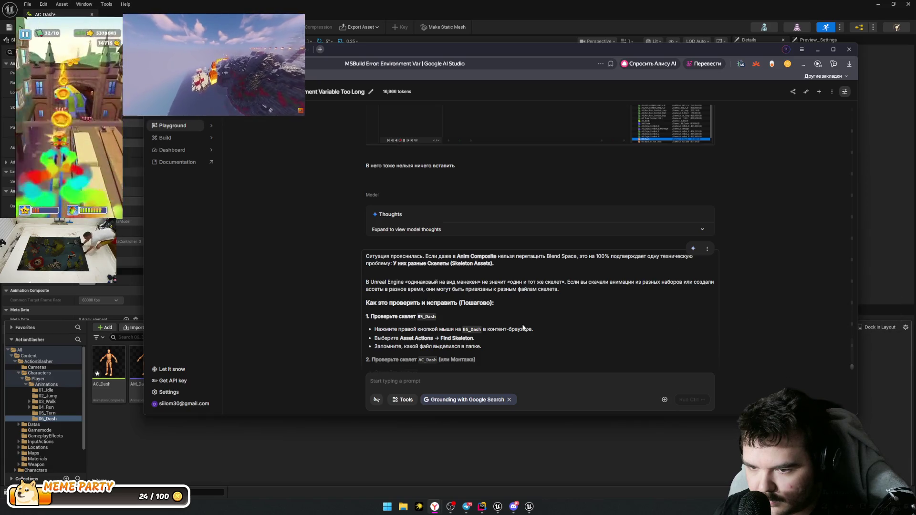
{"action": "scroll", "coordinate": [520, 322], "scroll_direction": "down", "scroll_amount": 3}
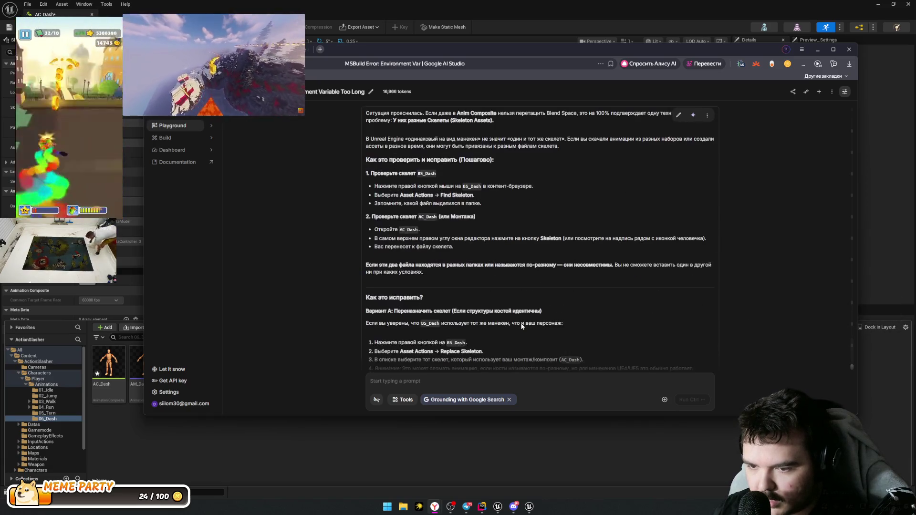
{"action": "key", "text": "alt+Tab"}
Step: Force delete AM_Dash, AC_Dash and AS_Doge_Combat_B_Montage, then open the BS_Dash blend space
{"action": "left_click", "coordinate": [144, 377]}
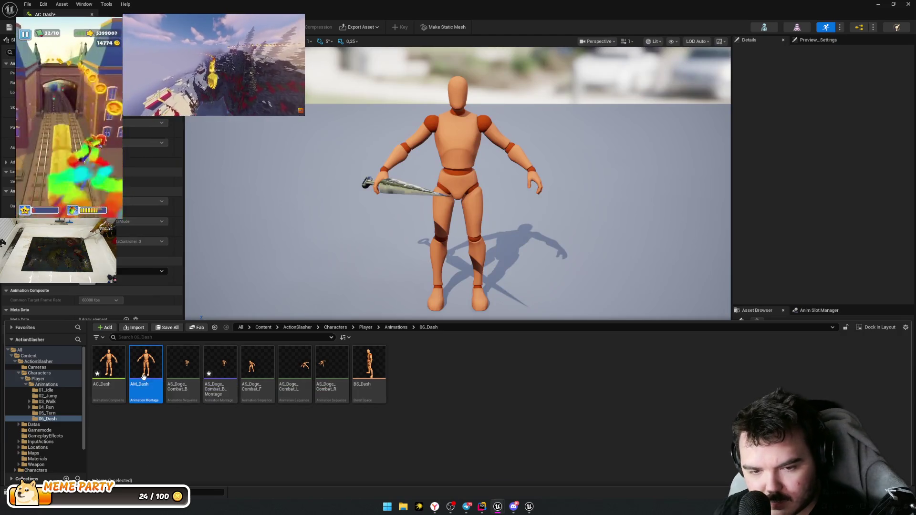
{"action": "key", "text": "Delete"}
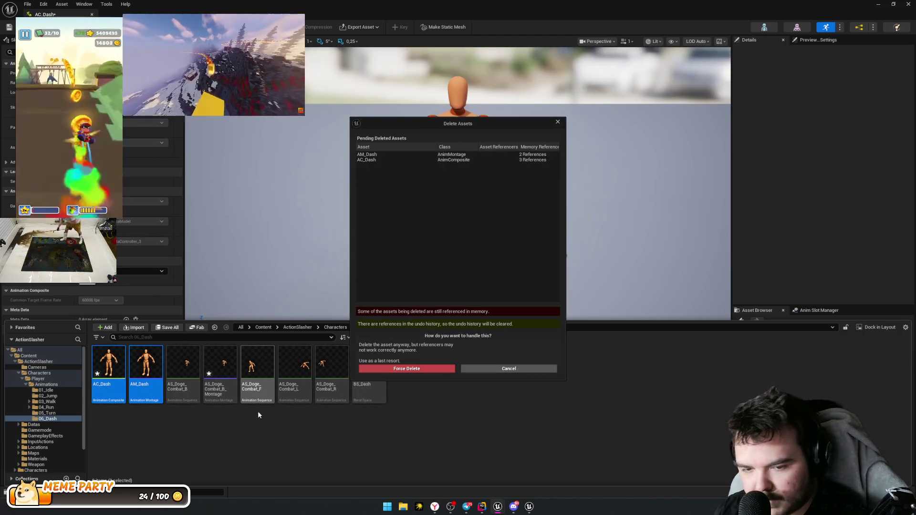
{"action": "left_click", "coordinate": [406, 368]}
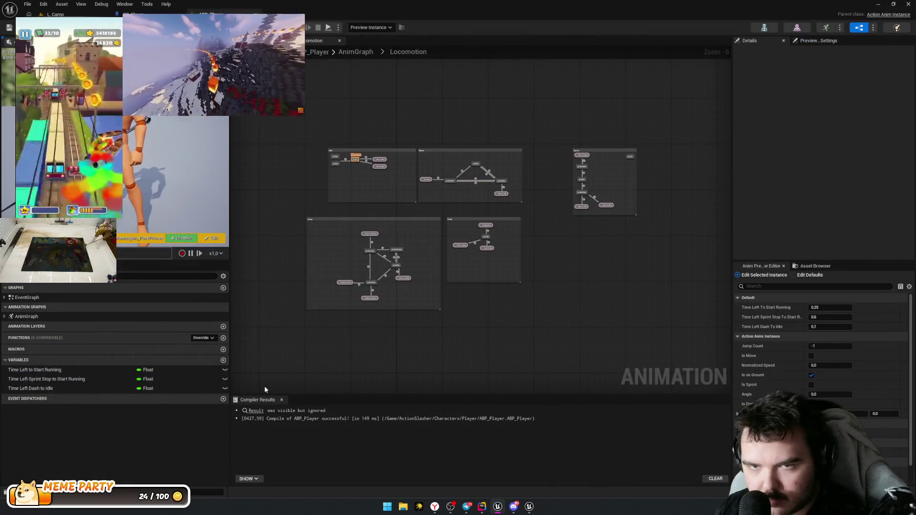
{"action": "key", "text": "ctrl+space"}
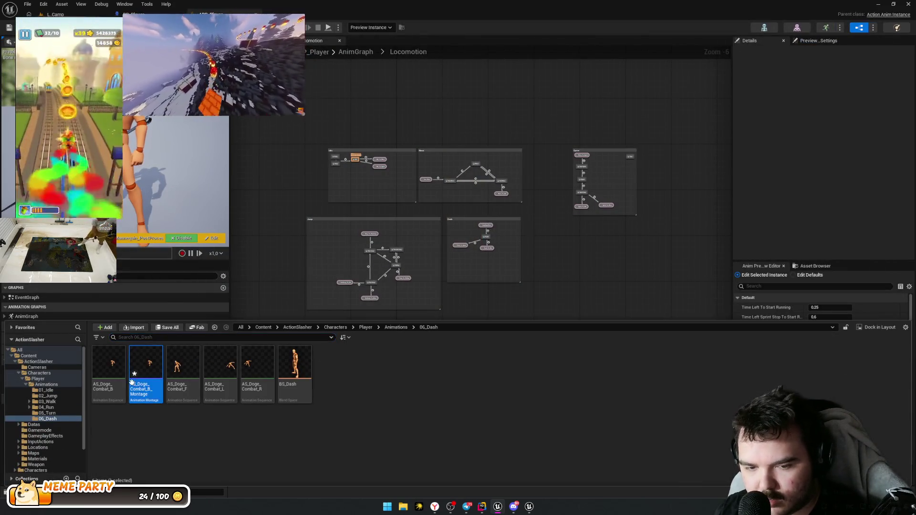
{"action": "key", "text": "Delete"}
{"action": "key", "text": "Return"}
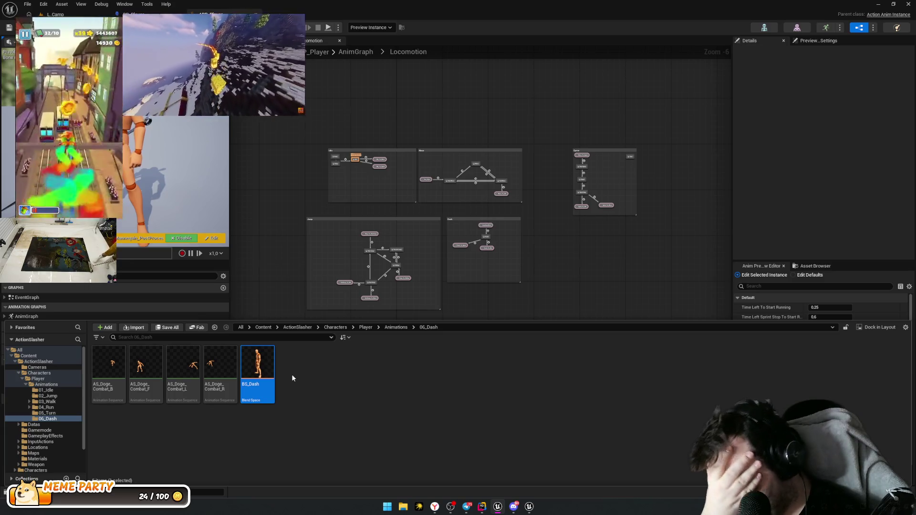
{"action": "left_click", "coordinate": [305, 360]}
{"action": "double_click", "coordinate": [271, 383]}
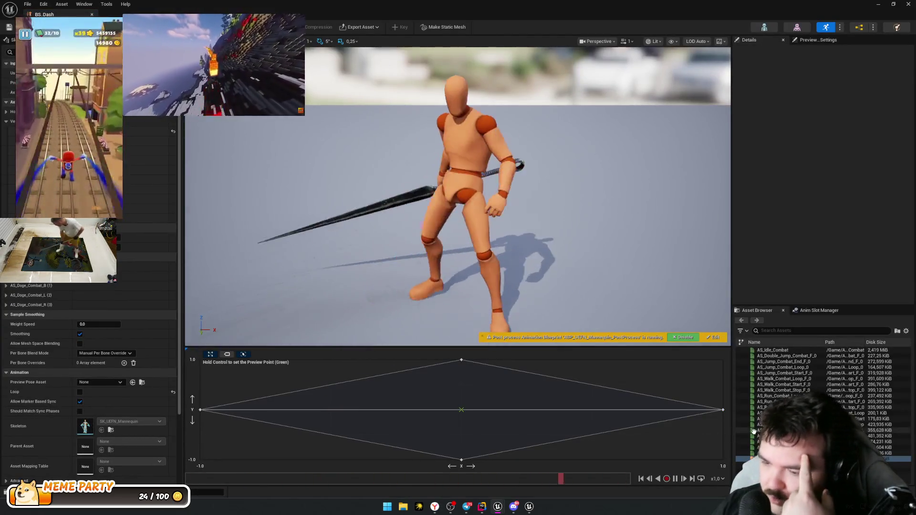
Step: Create AnimMontages from the four AS_Doge_Combat sequences and save all
{"action": "key", "text": "ctrl+space"}
{"action": "left_click", "coordinate": [346, 413]}
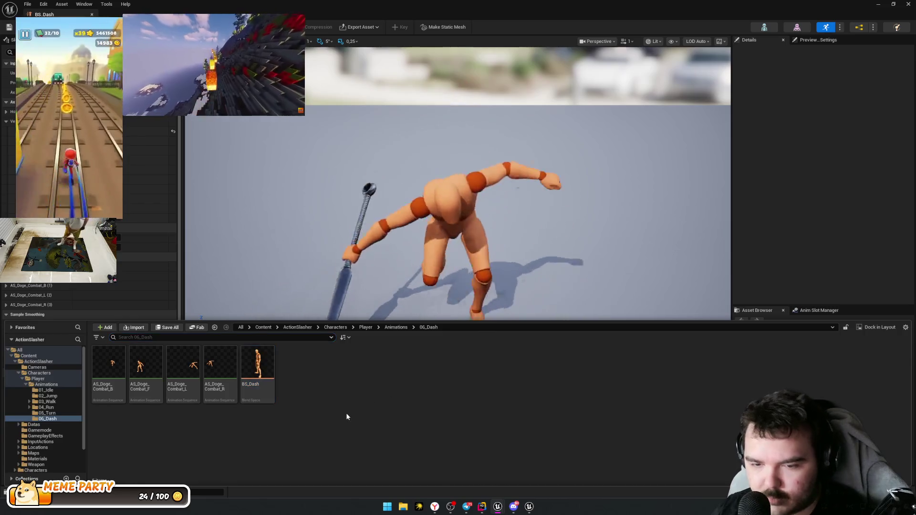
{"action": "right_click", "coordinate": [360, 367]}
{"action": "left_click", "coordinate": [221, 367]}
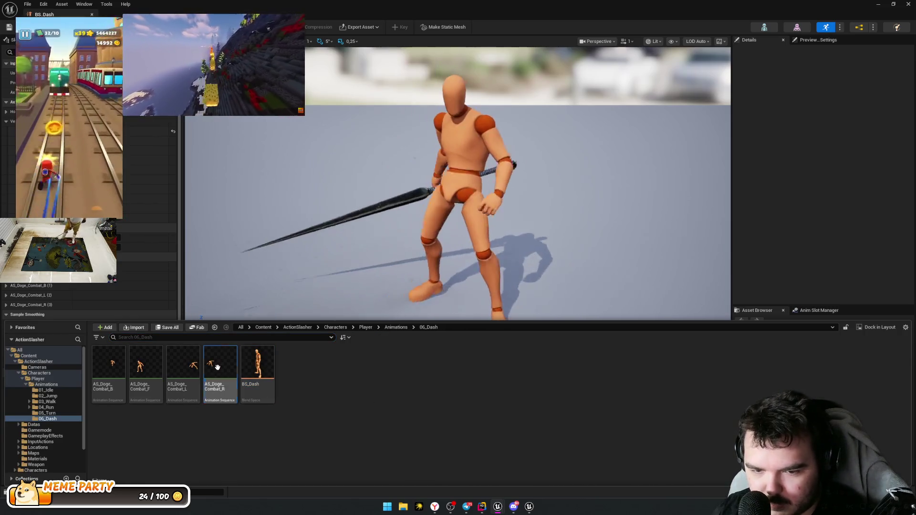
{"action": "left_click", "coordinate": [102, 361], "text": "shift"}
{"action": "right_click", "coordinate": [117, 361]}
{"action": "mouse_move", "coordinate": [167, 111]}
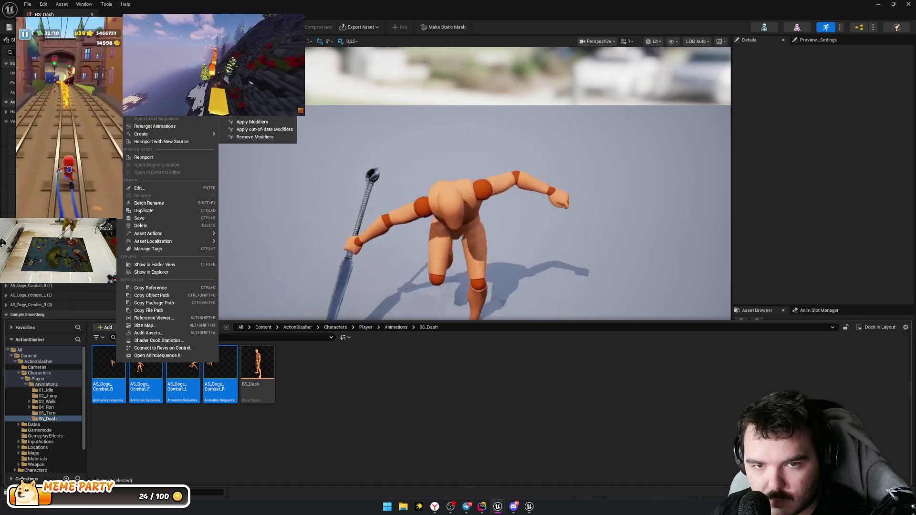
{"action": "mouse_move", "coordinate": [207, 134]}
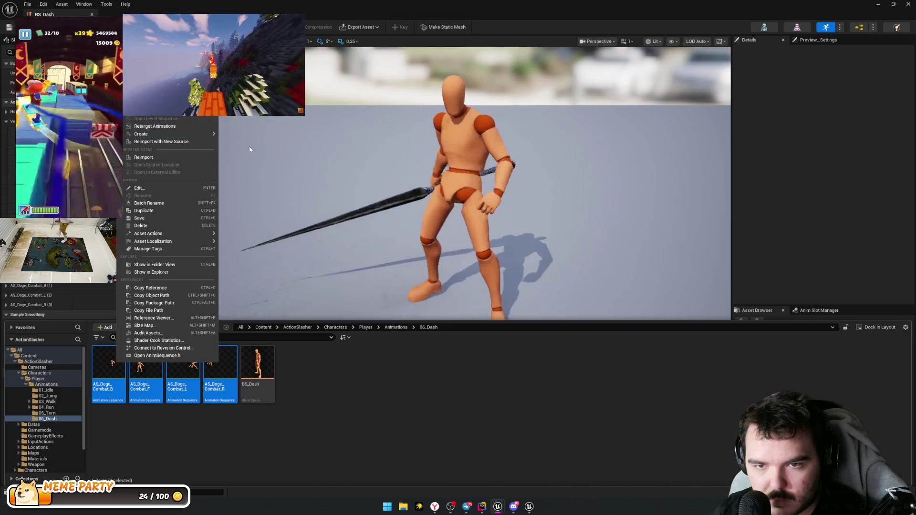
{"action": "left_click", "coordinate": [258, 144]}
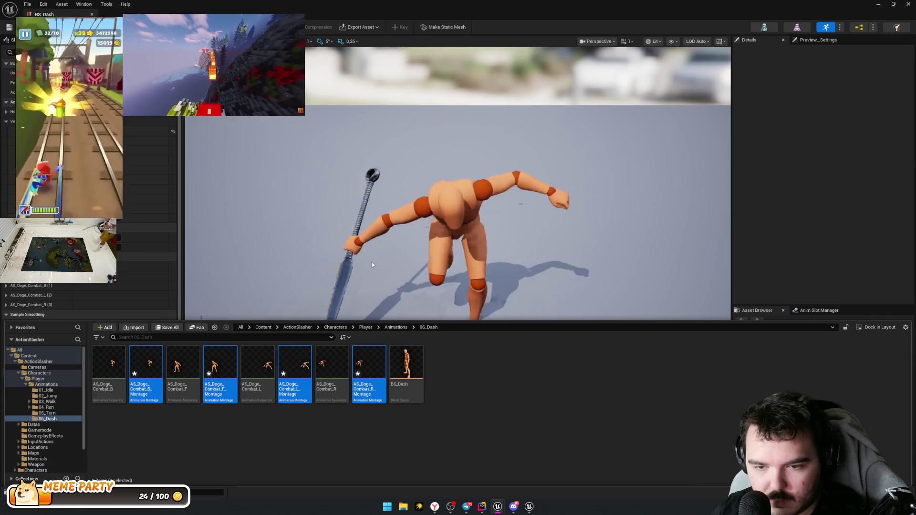
{"action": "key", "text": "ctrl+shift+s"}
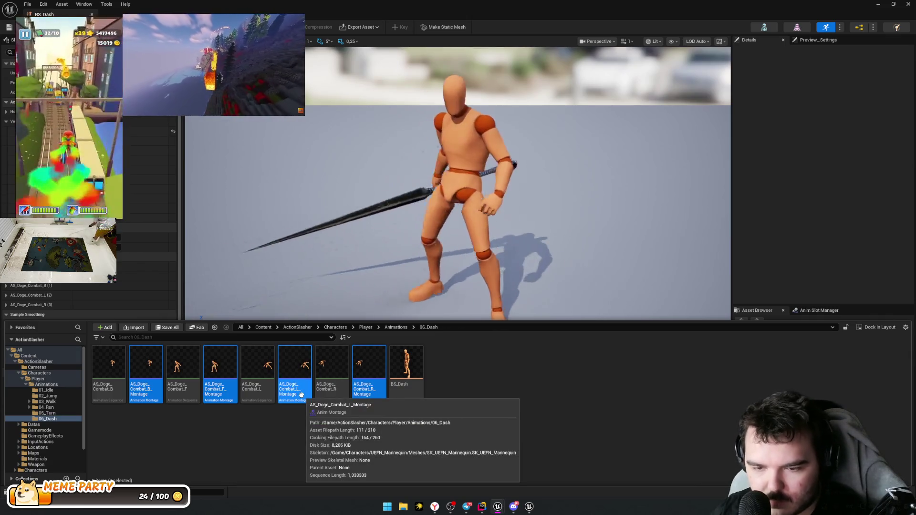
Step: Rename the B montage to AM_Doge_Combat_B
{"action": "left_click", "coordinate": [145, 396]}
{"action": "key", "text": "F2"}
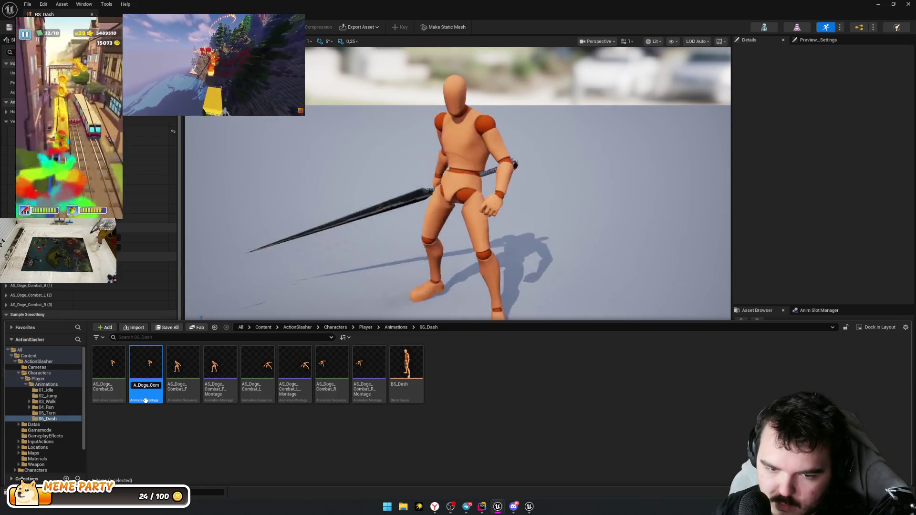
{"action": "type", "text": "M"}
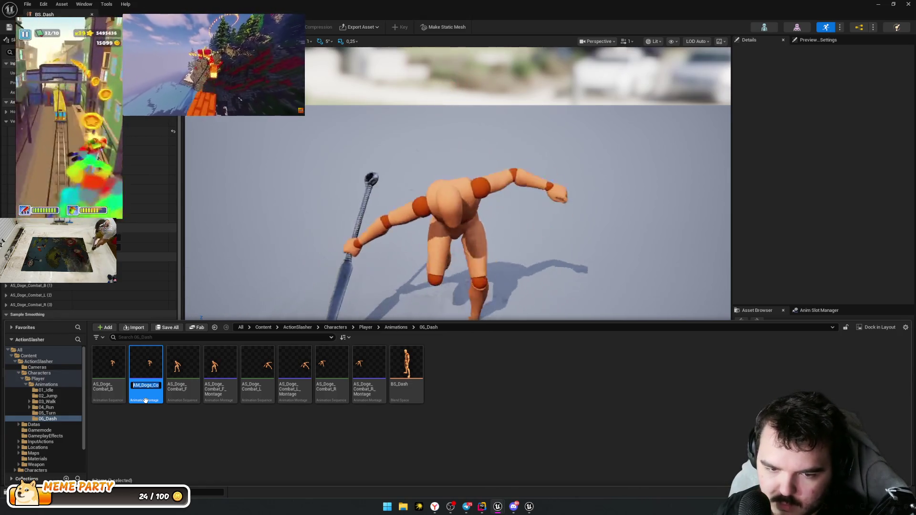
{"action": "key", "text": "Right"}
{"action": "key", "text": "Right"}
{"action": "key", "text": "Right"}
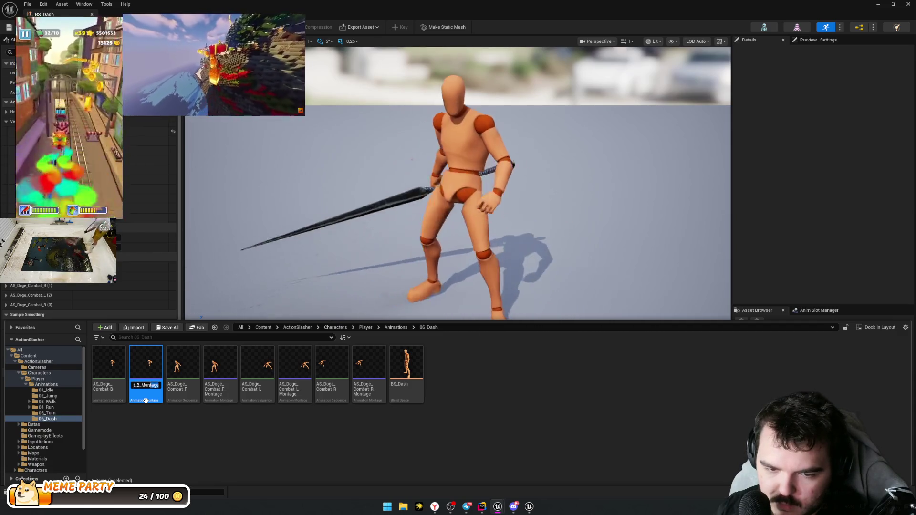
{"action": "key", "text": "BackSpace"}
{"action": "key", "text": "BackSpace"}
{"action": "key", "text": "Return"}
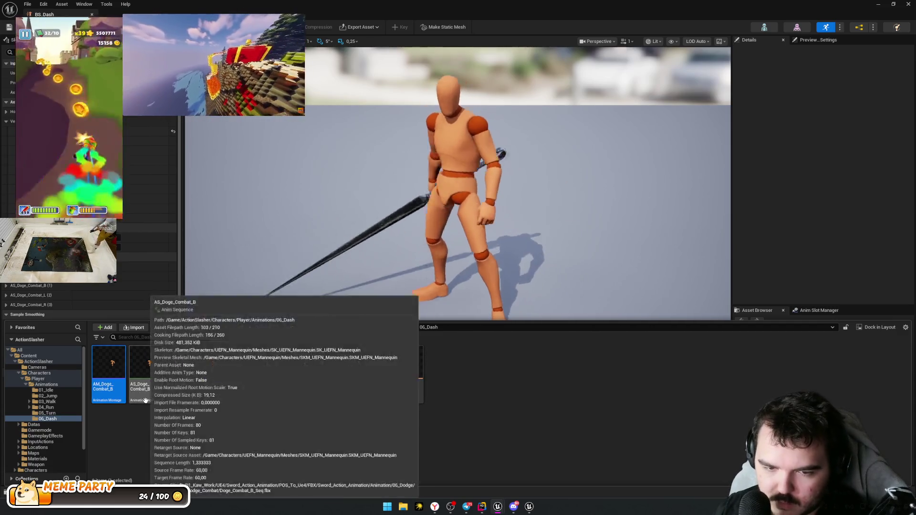
Step: Select the F, L and R montages together for renaming
{"action": "left_click", "coordinate": [219, 367]}
{"action": "left_click", "coordinate": [295, 368], "text": "ctrl"}
{"action": "left_click", "coordinate": [368, 368], "text": "ctrl"}
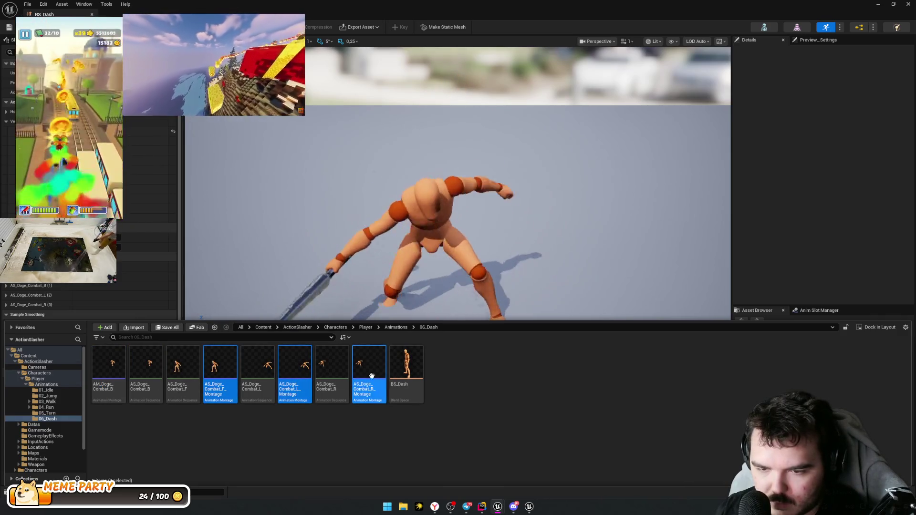
{"action": "right_click", "coordinate": [373, 371]}
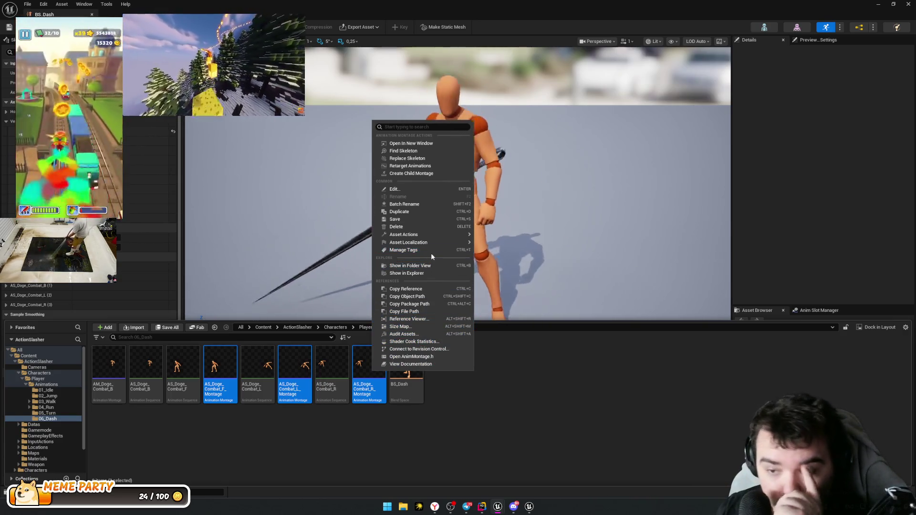
Step: Batch-rename the F, L and R montages, replacing AS_ with AM_ and dropping _Montage
{"action": "mouse_move", "coordinate": [448, 235]}
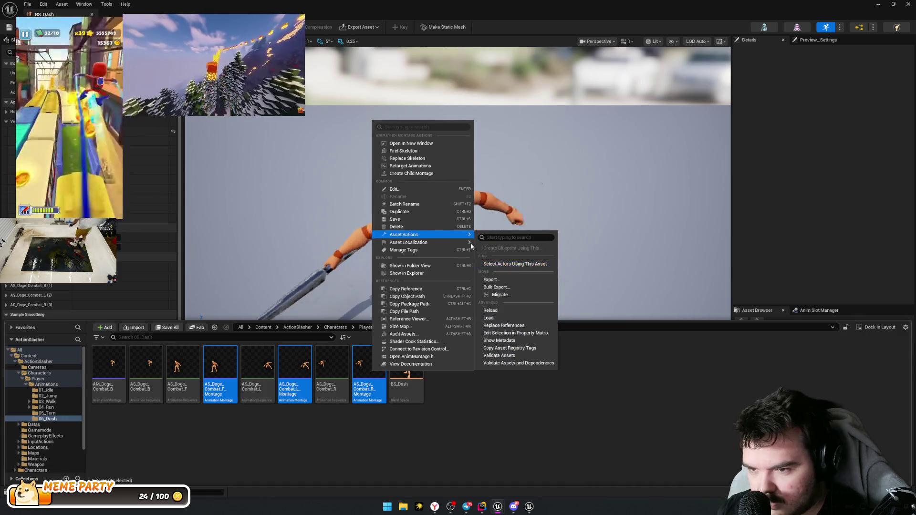
{"action": "left_click", "coordinate": [422, 205]}
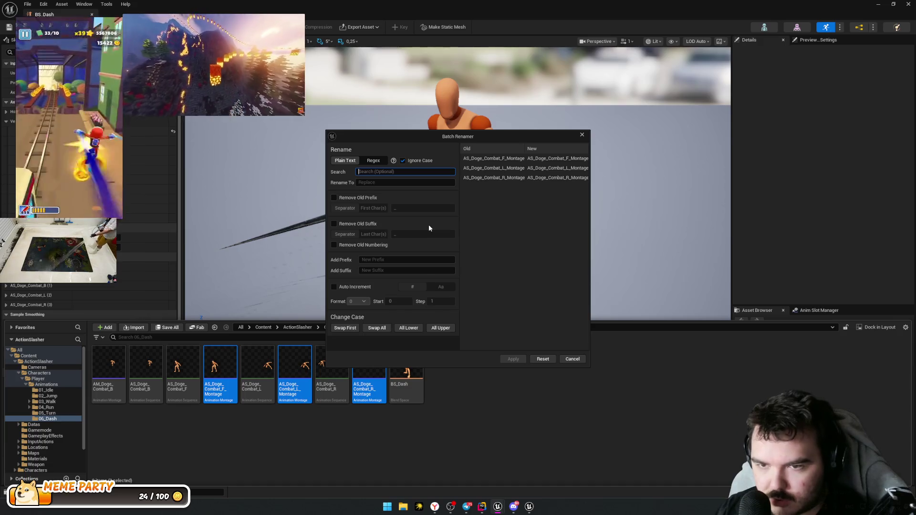
{"action": "type", "text": "AS_"}
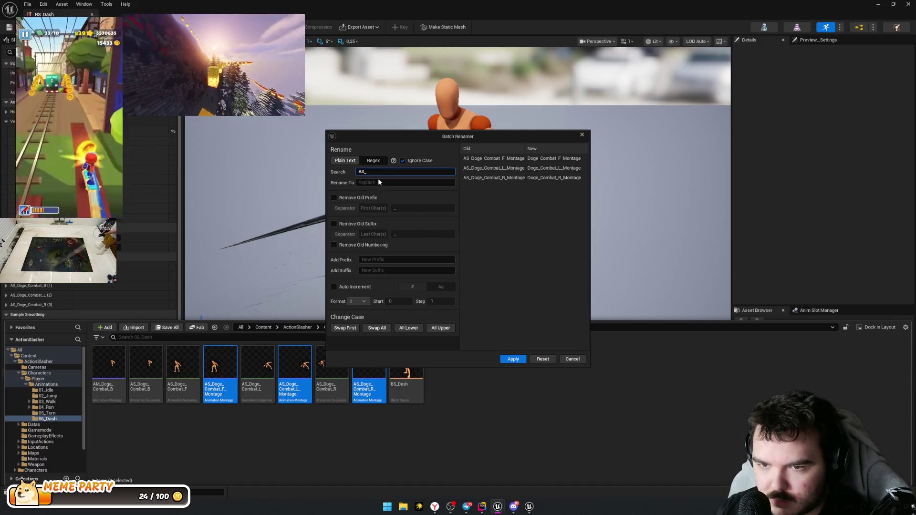
{"action": "type", "text": "_"}
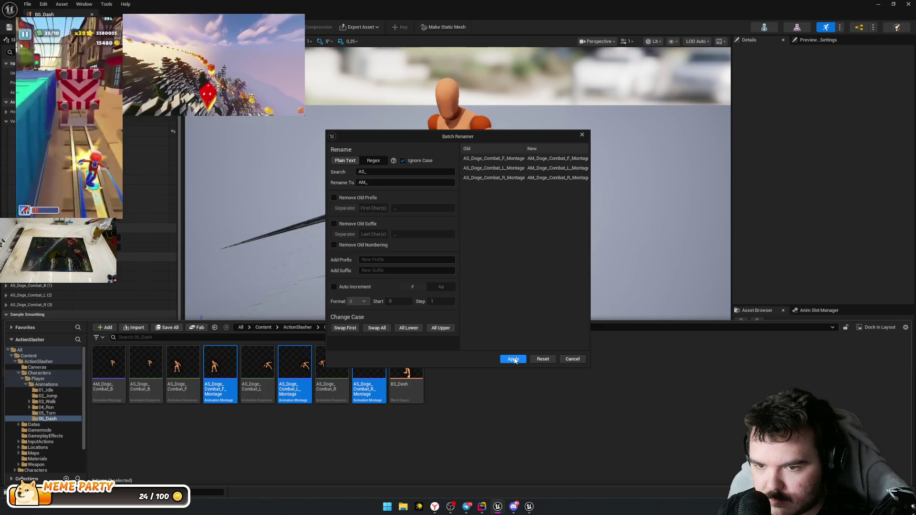
{"action": "left_click", "coordinate": [512, 359]}
{"action": "type", "text": "_Montage"}
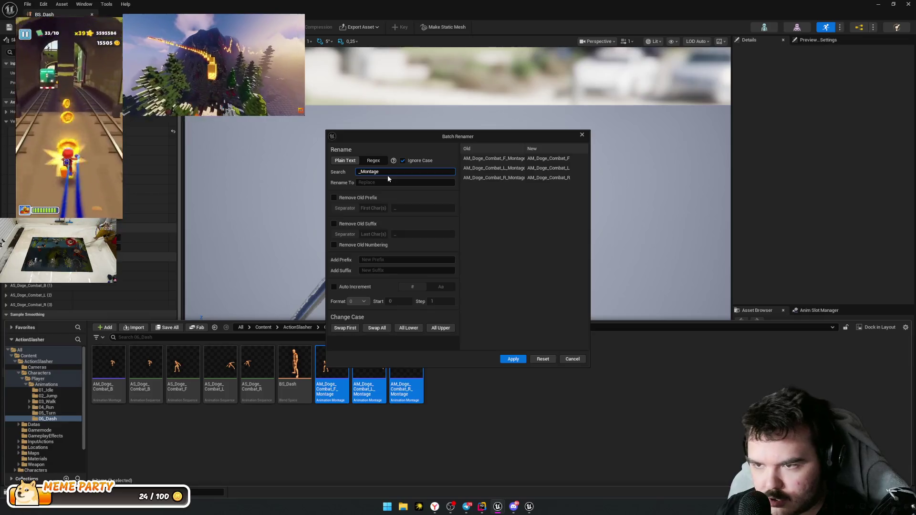
{"action": "left_click", "coordinate": [513, 360]}
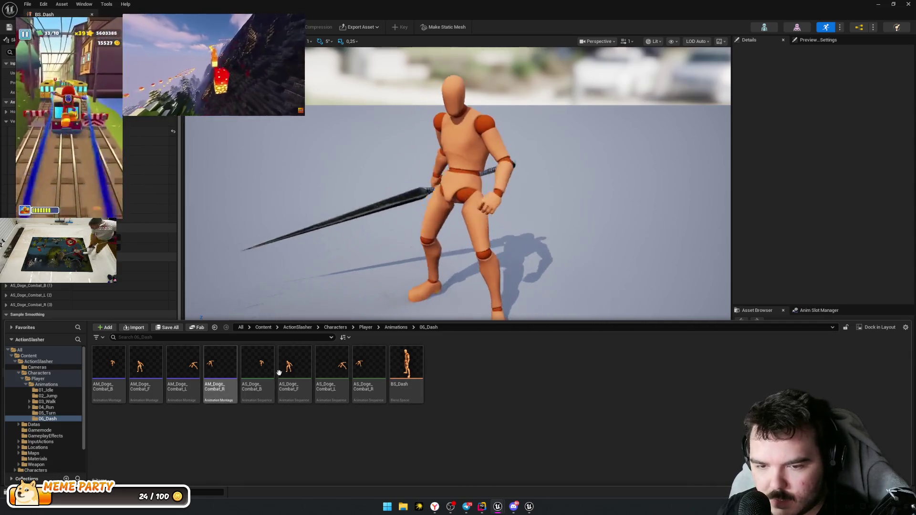
{"action": "left_click", "coordinate": [406, 368]}
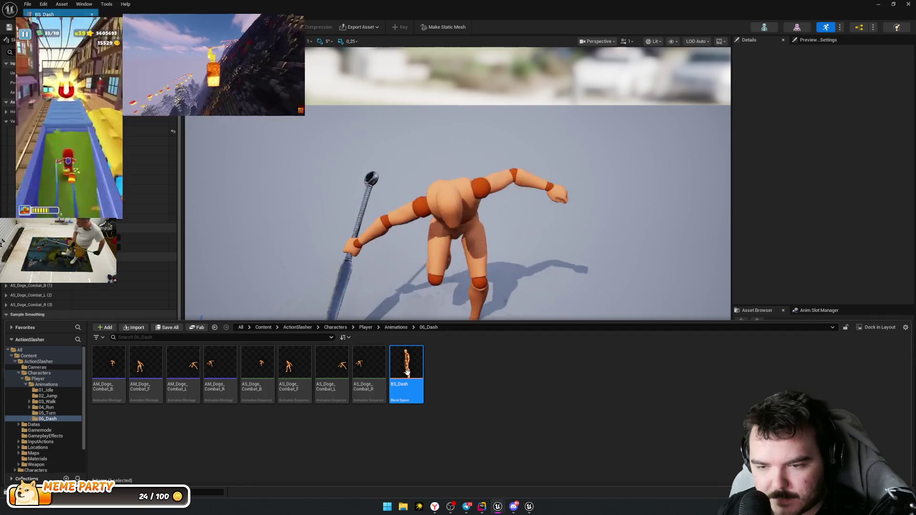
Step: View the full BS_Dash blend space, check AI Studio notes, then open CallDash in ActionCharacter.cpp
{"action": "left_click", "coordinate": [546, 307]}
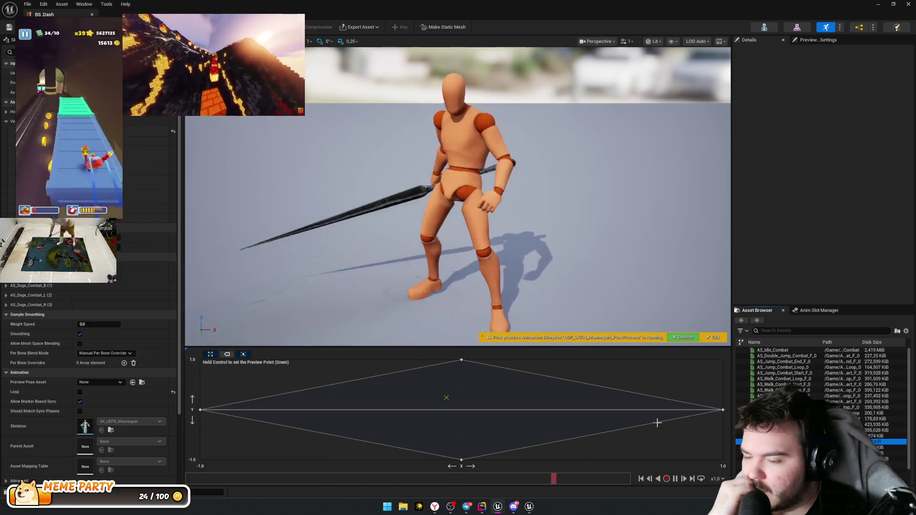
{"action": "key", "text": "alt+Tab"}
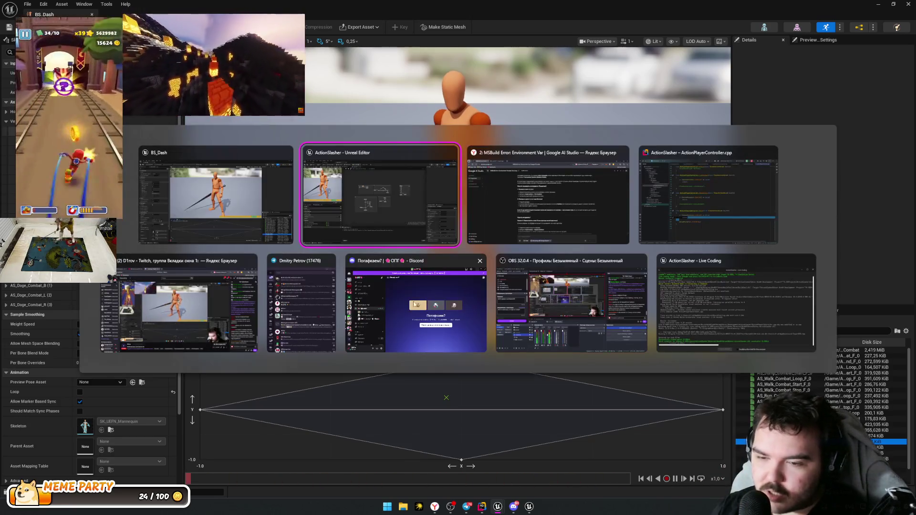
{"action": "key", "text": "Tab"}
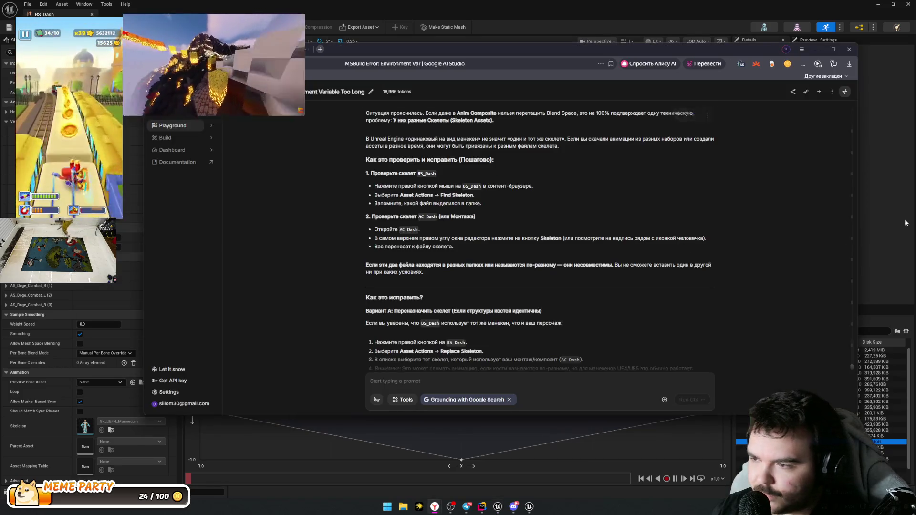
{"action": "key", "text": "alt+Tab"}
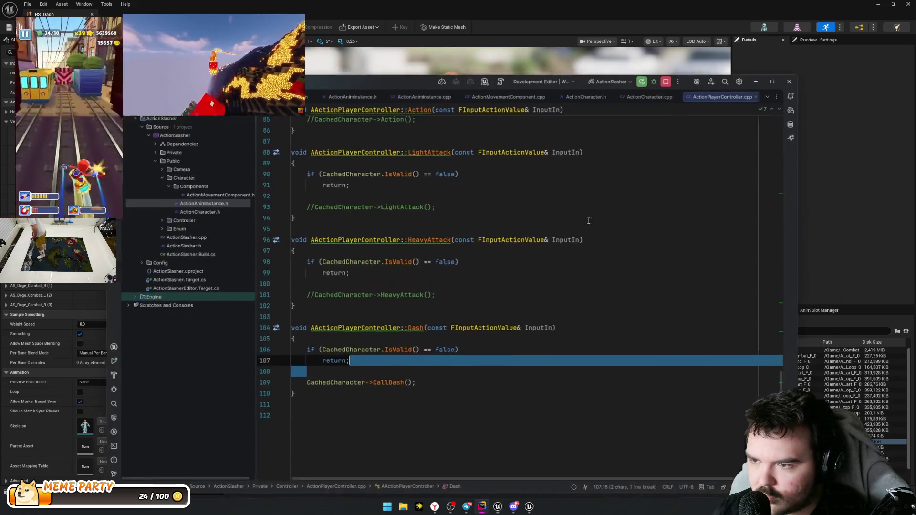
{"action": "left_click", "coordinate": [709, 195]}
{"action": "left_click", "coordinate": [502, 315]}
Step: In CallDash, open a new line after the SetTimer call for a PlayAnimMontage Dash note
{"action": "left_click", "coordinate": [381, 415]}
{"action": "left_click", "coordinate": [381, 415], "text": "ctrl"}
{"action": "left_click", "coordinate": [412, 318]}
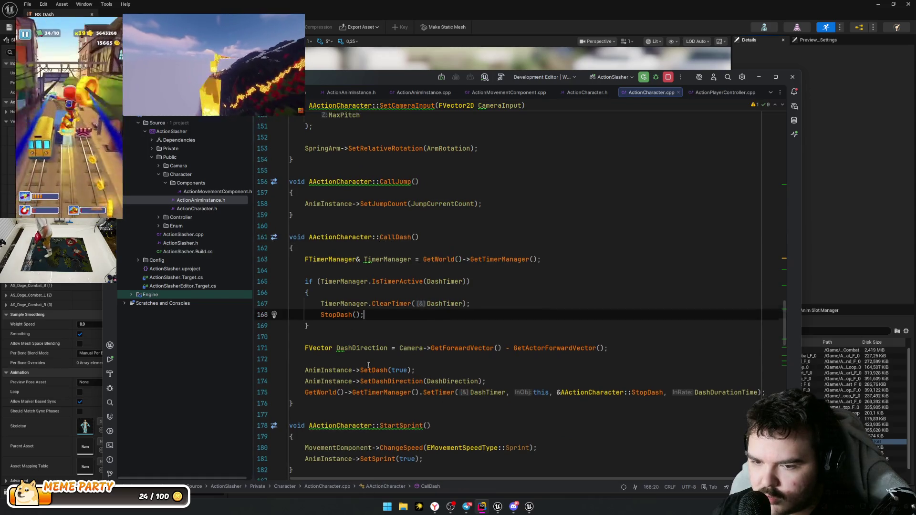
{"action": "scroll", "coordinate": [457, 253], "scroll_direction": "down", "scroll_amount": 3}
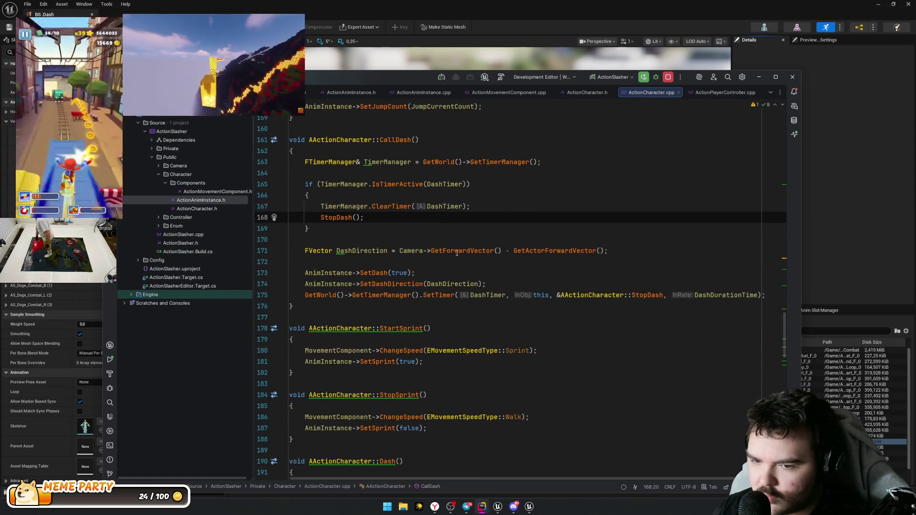
{"action": "left_click", "coordinate": [291, 307]}
{"action": "key", "text": "Left"}
{"action": "key", "text": "Return"}
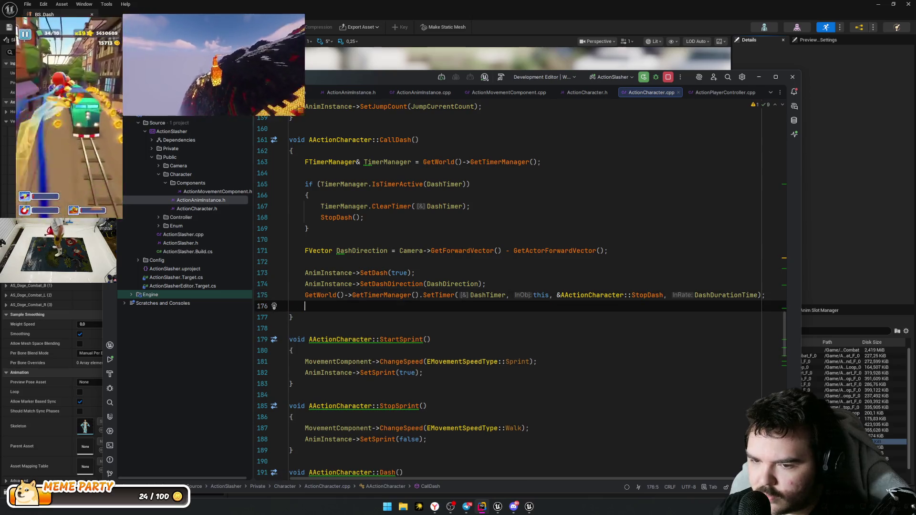
{"action": "key", "text": "Up"}
{"action": "key", "text": "Up"}
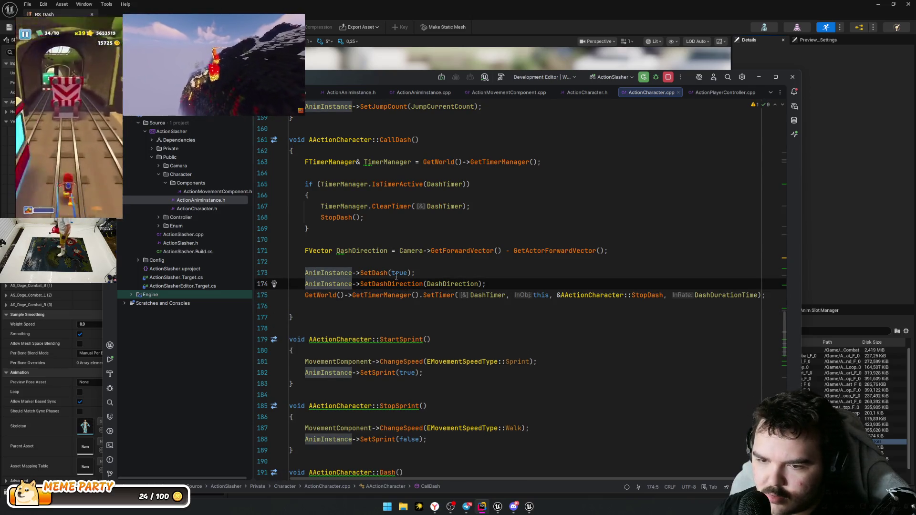
{"action": "left_click_drag", "start_coordinate": [486, 284], "coordinate": [243, 269]}
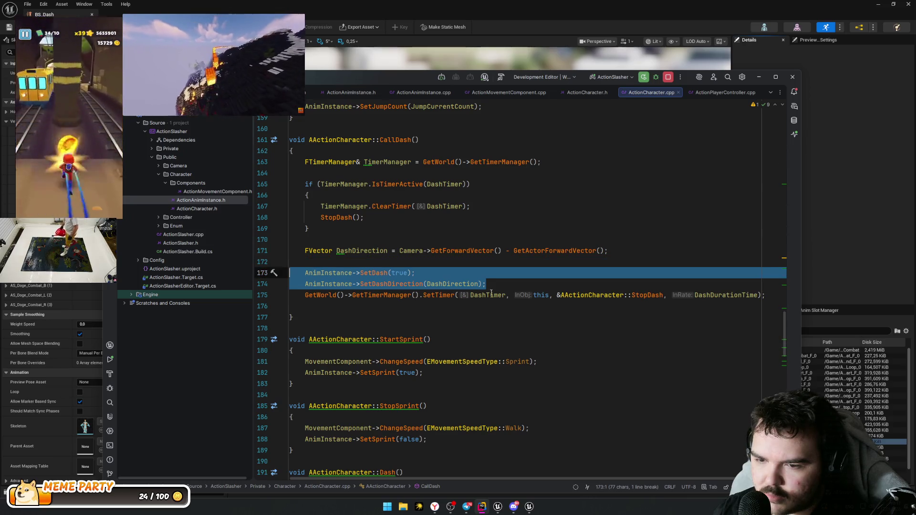
{"action": "left_click", "coordinate": [530, 288]}
{"action": "key", "text": "Down"}
{"action": "key", "text": "Down"}
{"action": "key", "text": "Return"}
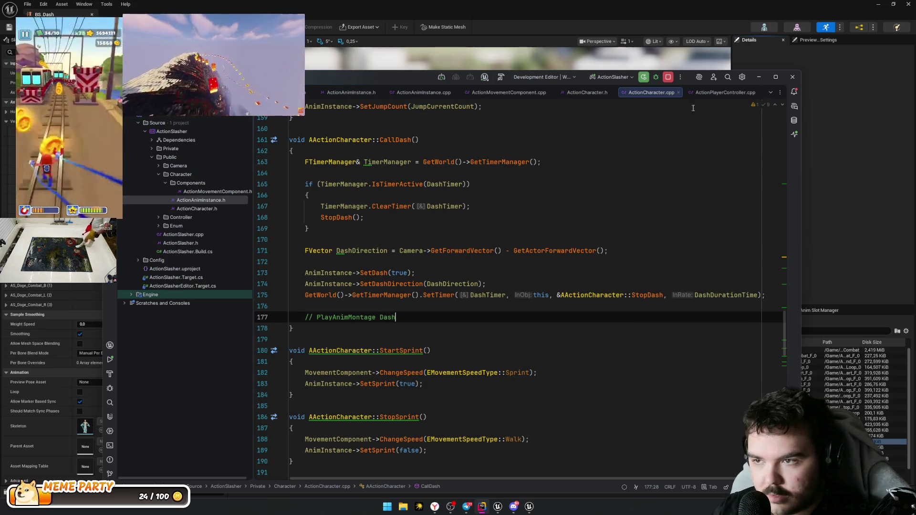
Step: In ActionCharacter.h, add a UPROPERTY with category Movement|Dash|Montages below AnimInstance
{"action": "scroll", "coordinate": [519, 228], "scroll_direction": "up", "scroll_amount": 5}
{"action": "left_click", "coordinate": [341, 272], "text": "ctrl"}
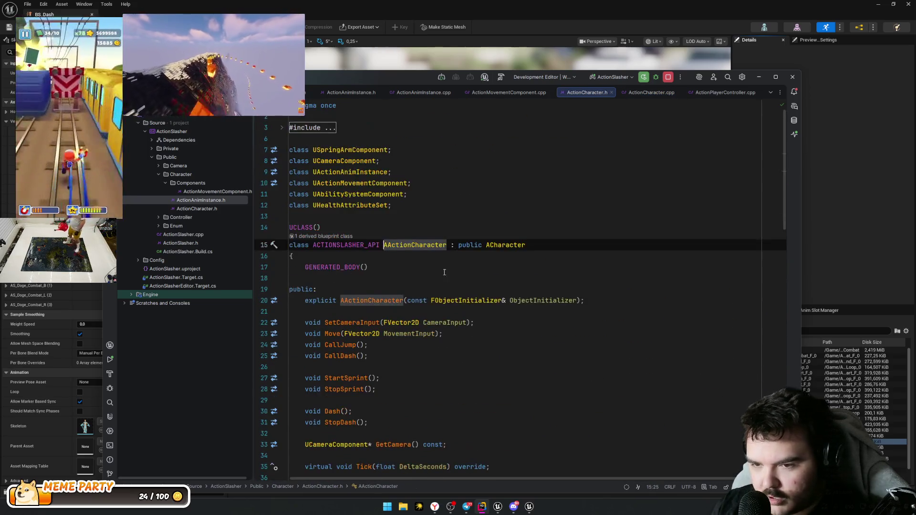
{"action": "scroll", "coordinate": [493, 269], "scroll_direction": "down", "scroll_amount": 10}
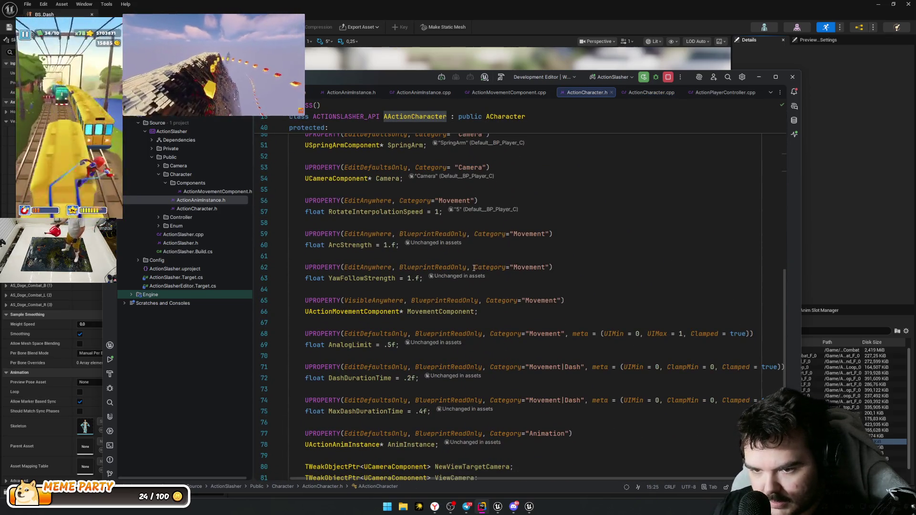
{"action": "scroll", "coordinate": [473, 268], "scroll_direction": "down", "scroll_amount": 6}
{"action": "left_click", "coordinate": [531, 244]}
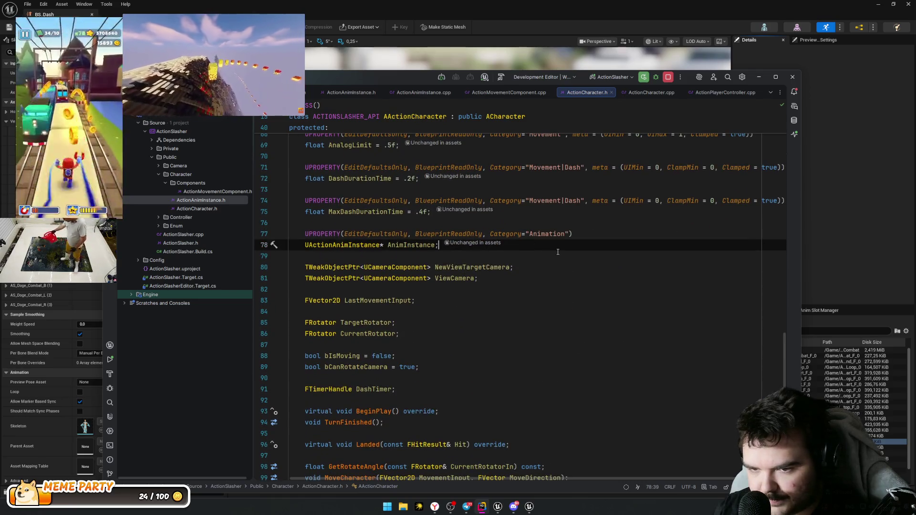
{"action": "key", "text": "Return"}
{"action": "key", "text": "Return"}
{"action": "type", "text": "UPRO"}
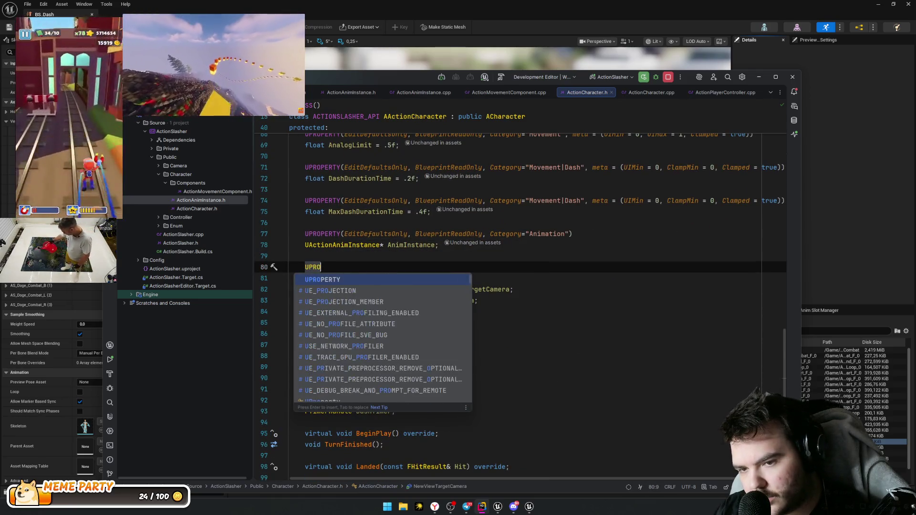
{"action": "key", "text": "Return"}
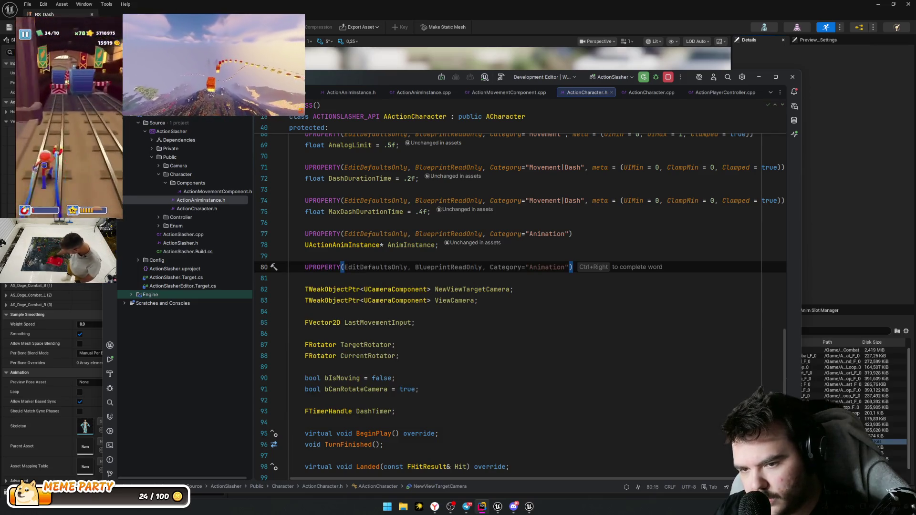
{"action": "key", "text": "Tab"}
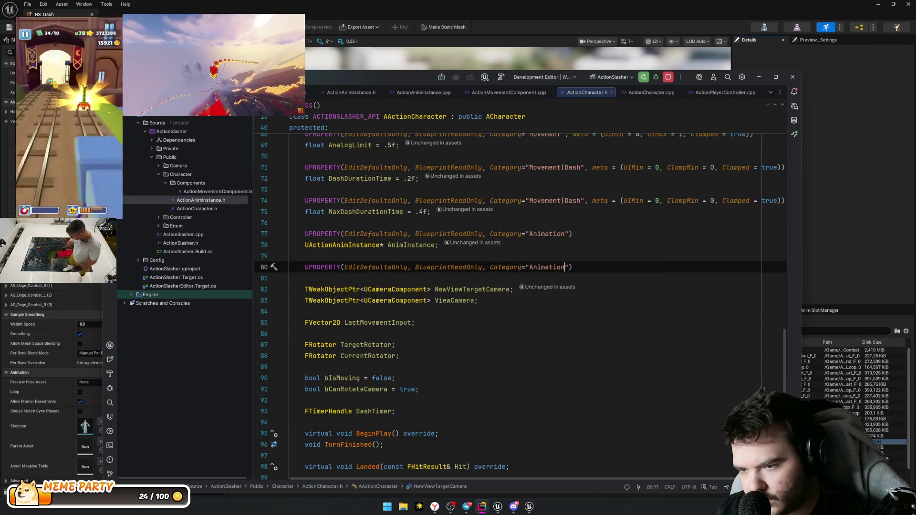
{"action": "type", "text": "|M"}
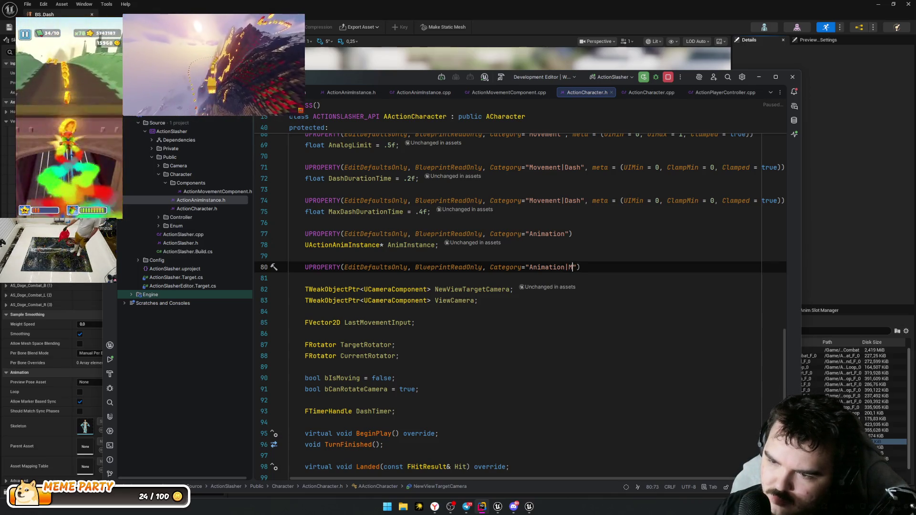
{"action": "type", "text": "ot"}
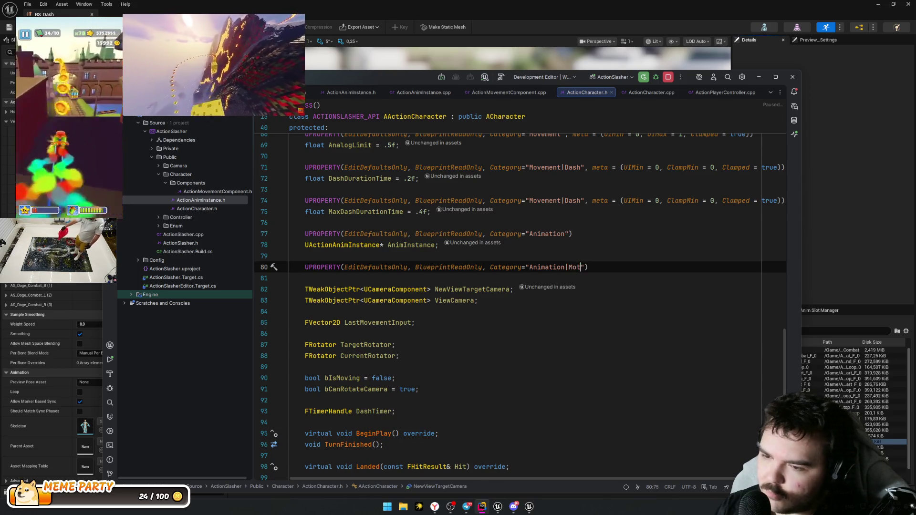
{"action": "key", "text": "BackSpace"}
{"action": "key", "text": "BackSpace"}
{"action": "type", "text": "ges"}
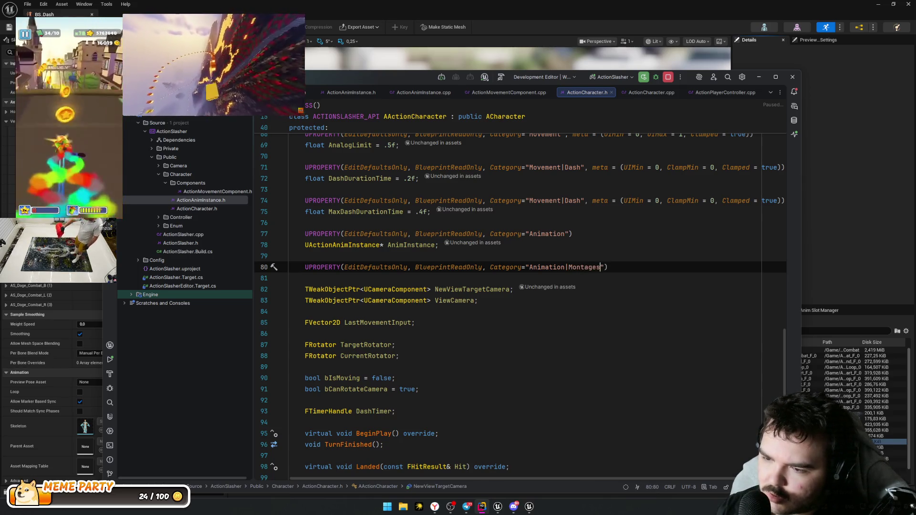
{"action": "scroll", "coordinate": [573, 269], "scroll_direction": "up", "scroll_amount": 5}
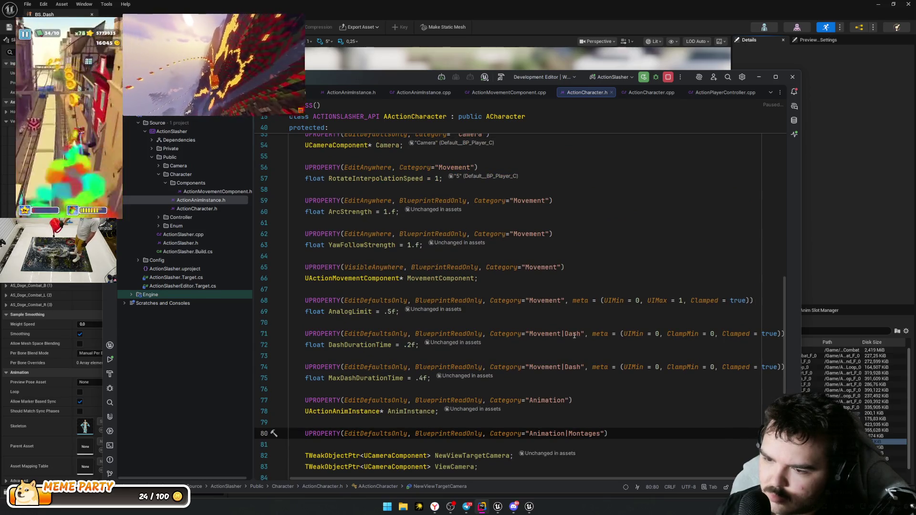
{"action": "scroll", "coordinate": [574, 335], "scroll_direction": "down", "scroll_amount": 1}
{"action": "double_click", "coordinate": [553, 302]}
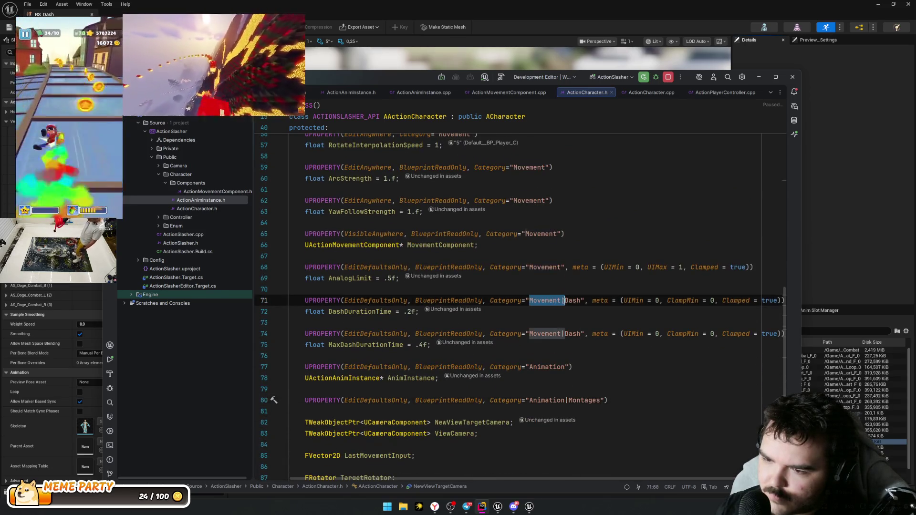
{"action": "key", "text": "ctrl+w"}
{"action": "key", "text": "ctrl+c"}
{"action": "double_click", "coordinate": [549, 400]}
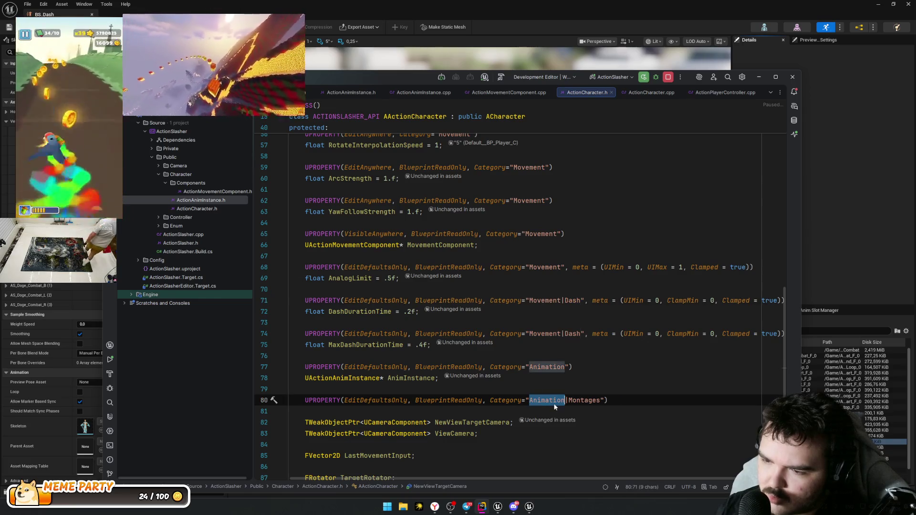
{"action": "key", "text": "ctrl+v"}
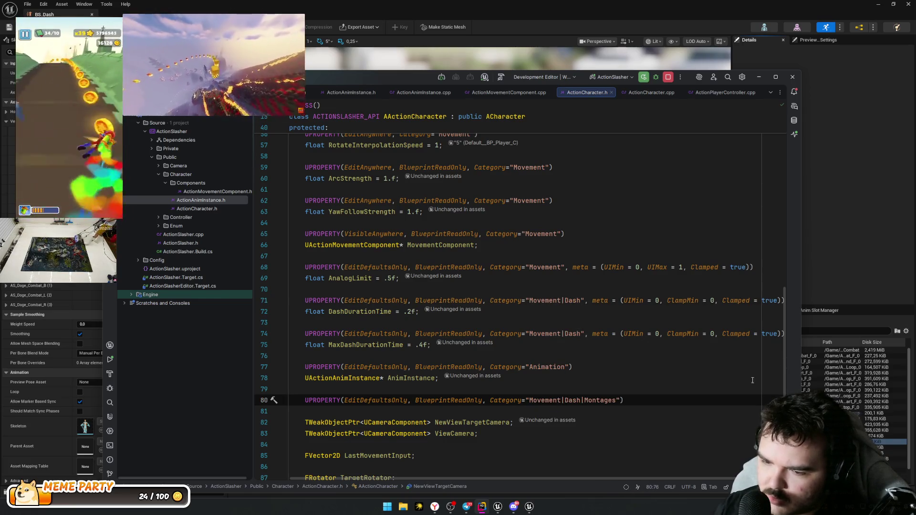
Step: Declare UAnimMontage* ForwardDash under it and copy the property block
{"action": "key", "text": "Return"}
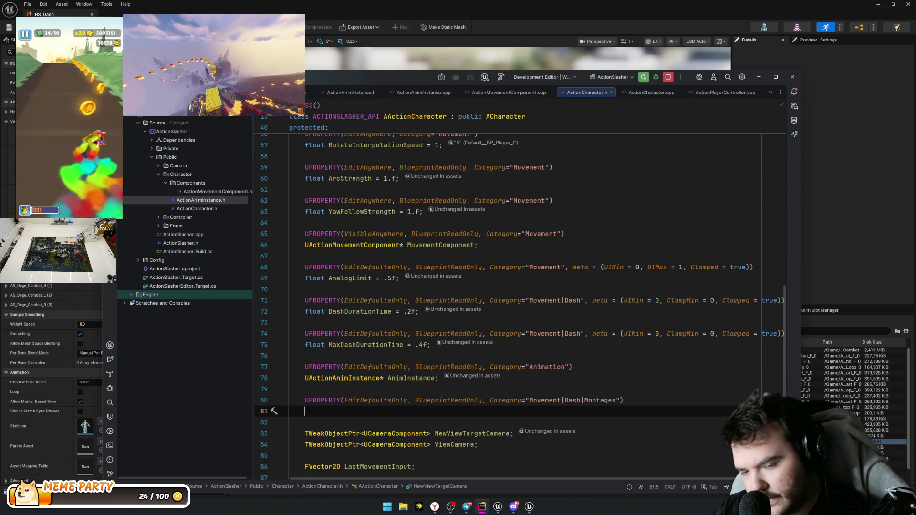
{"action": "type", "text": "AnimMont"}
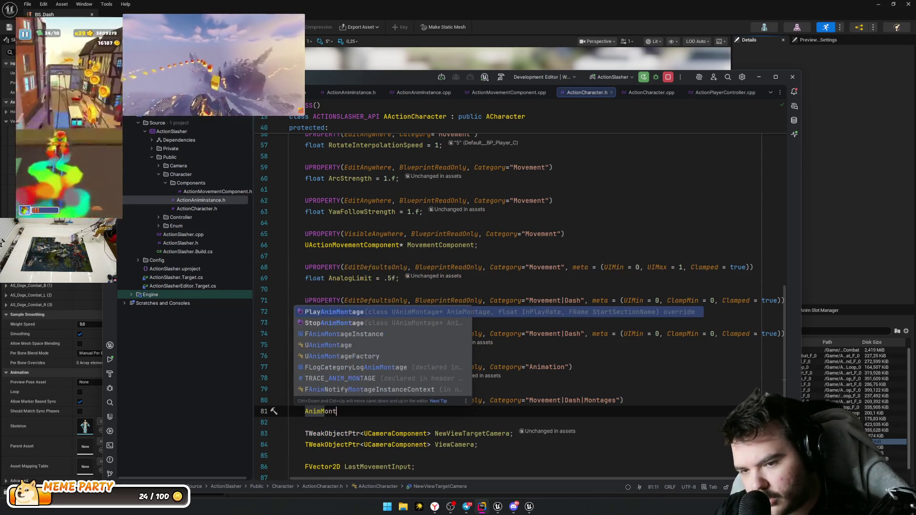
{"action": "type", "text": "age"}
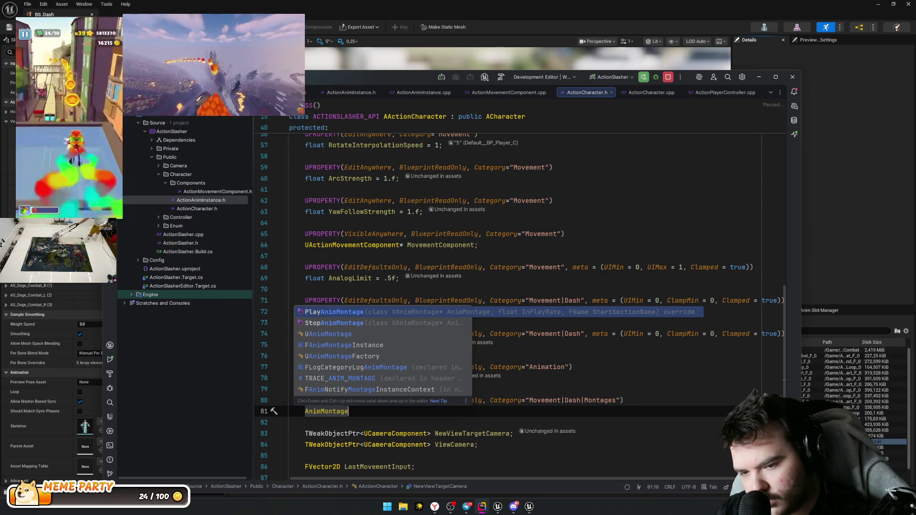
{"action": "key", "text": "Down"}
{"action": "key", "text": "Down"}
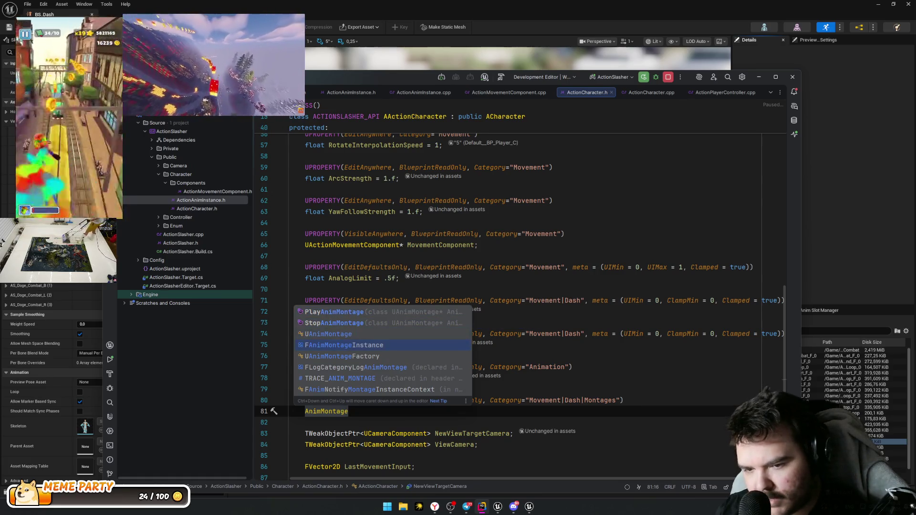
{"action": "key", "text": "Up"}
{"action": "key", "text": "Return"}
{"action": "type", "text": "* Forward"}
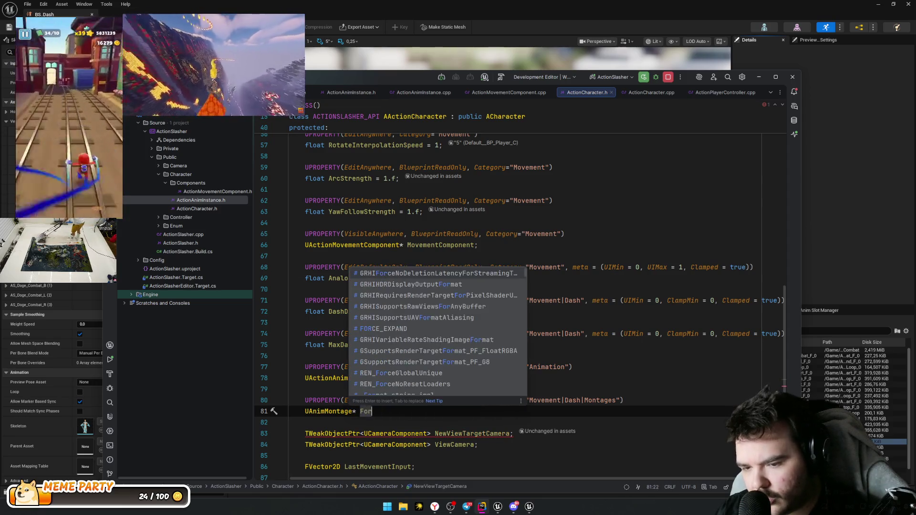
{"action": "type", "text": "Dash;"}
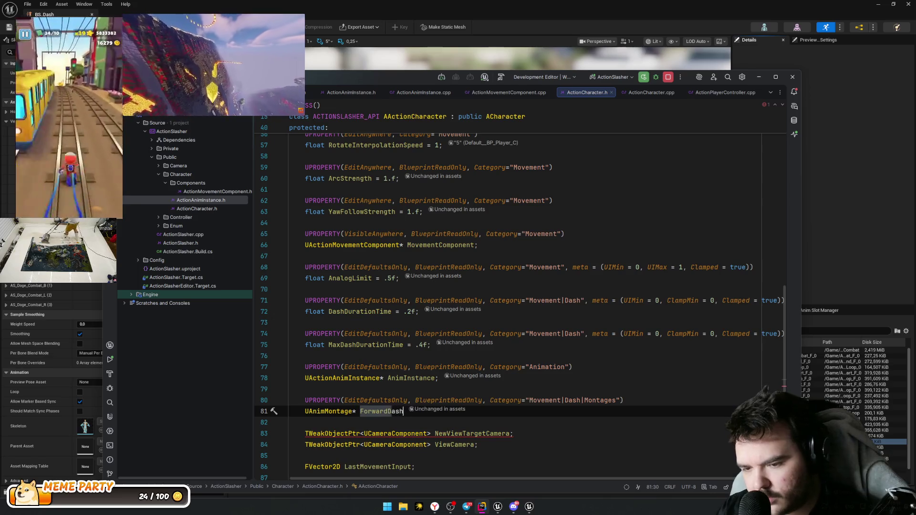
{"action": "key", "text": "shift+Up"}
{"action": "key", "text": "shift+Up"}
{"action": "key", "text": "ctrl+c"}
{"action": "key", "text": "End"}
{"action": "key", "text": "Return"}
{"action": "key", "text": "Return"}
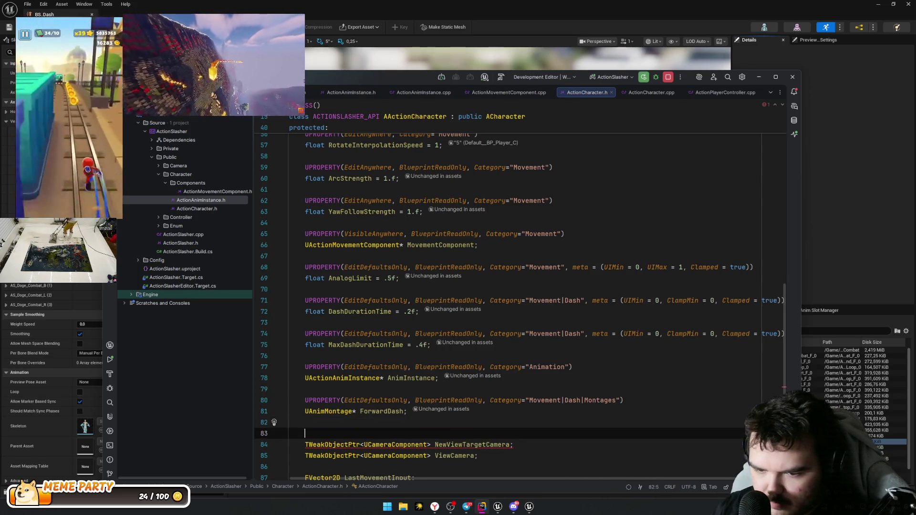
Step: Paste the copied block and rename it to a BackwardDash montage property
{"action": "key", "text": "ctrl+v"}
{"action": "key", "text": "ctrl+Left"}
{"action": "key", "text": "ctrl+Left"}
{"action": "key", "text": "ctrl+shift+Right"}
{"action": "type", "text": "Backward"}
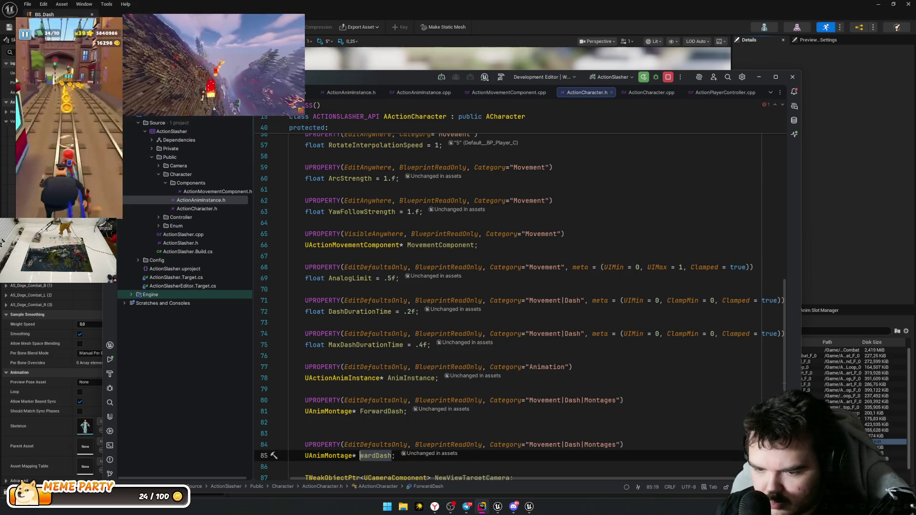
{"action": "key", "text": "Escape"}
{"action": "key", "text": "Up"}
{"action": "key", "text": "Up"}
{"action": "key", "text": "ctrl+y"}
{"action": "key", "text": "Down"}
{"action": "key", "text": "Down"}
{"action": "key", "text": "End"}
{"action": "key", "text": "Return"}
{"action": "key", "text": "Return"}
{"action": "key", "text": "Return"}
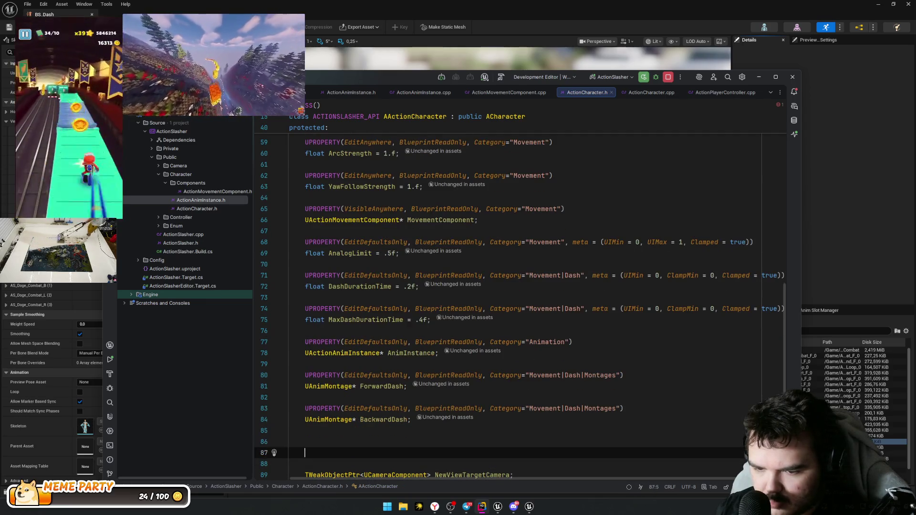
{"action": "key", "text": "Up"}
Step: Duplicate the BackwardDash declaration and rename the copies to RightDash and LeftDash
{"action": "key", "text": "shift+Up"}
{"action": "key", "text": "shift+Up"}
{"action": "key", "text": "shift+Up"}
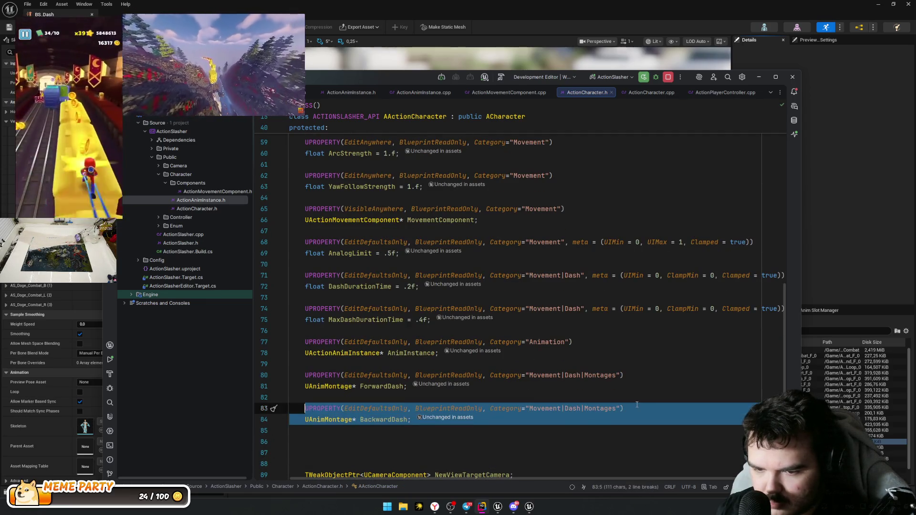
{"action": "key", "text": "ctrl+c"}
{"action": "key", "text": "Down"}
{"action": "key", "text": "Down"}
{"action": "key", "text": "Down"}
{"action": "key", "text": "ctrl+v"}
{"action": "key", "text": "ctrl+v"}
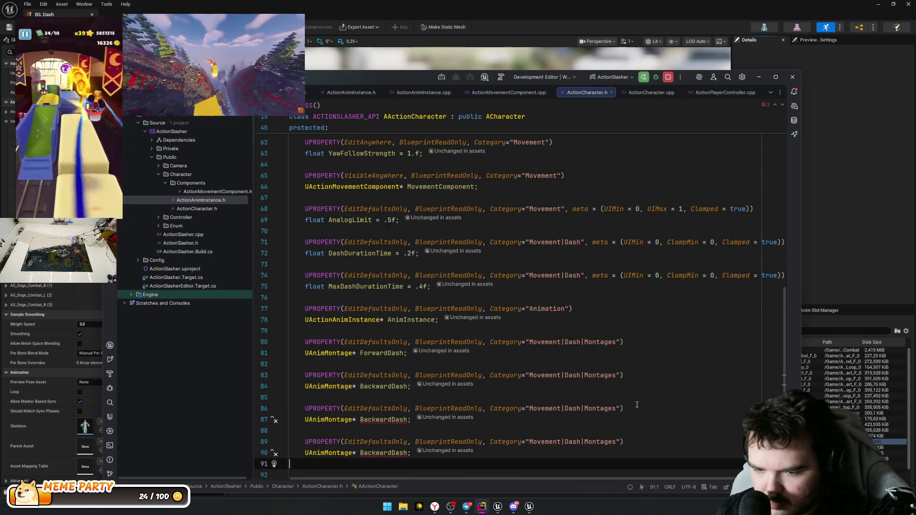
{"action": "left_click", "coordinate": [391, 419]}
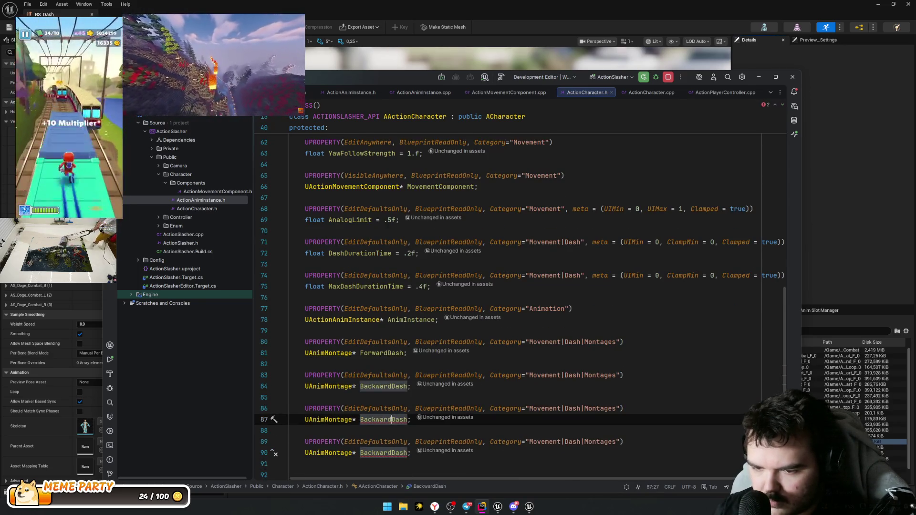
{"action": "key", "text": "ctrl+BackSpace"}
{"action": "type", "text": "Right"}
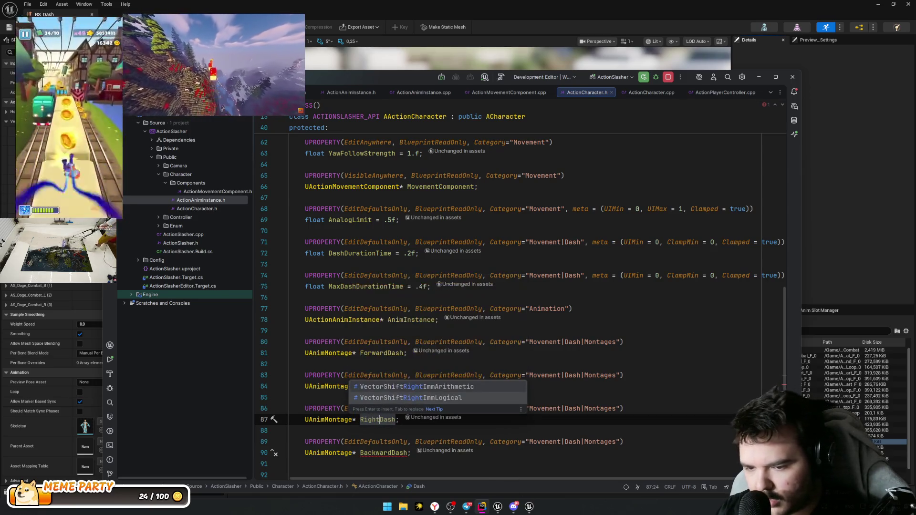
{"action": "key", "text": "Escape"}
{"action": "key", "text": "Down"}
{"action": "key", "text": "Down"}
{"action": "key", "text": "Down"}
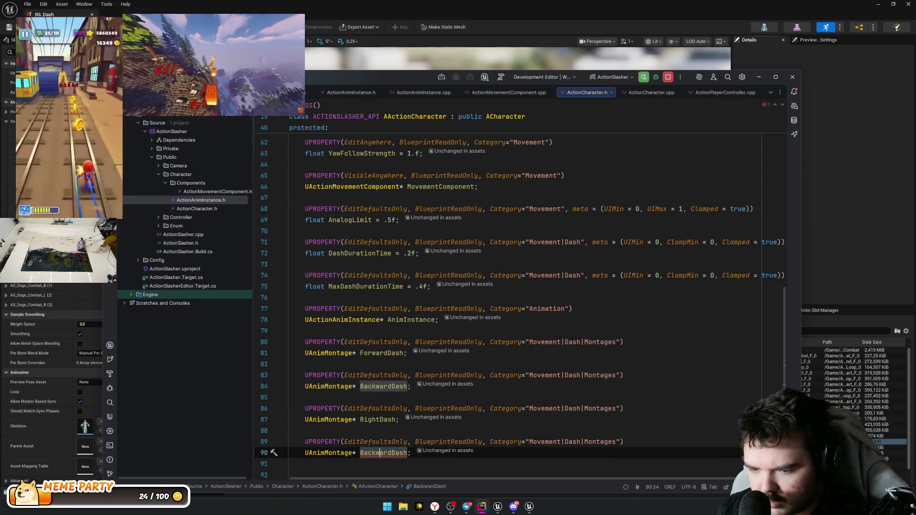
{"action": "key", "text": "ctrl+BackSpace"}
{"action": "type", "text": "Left"}
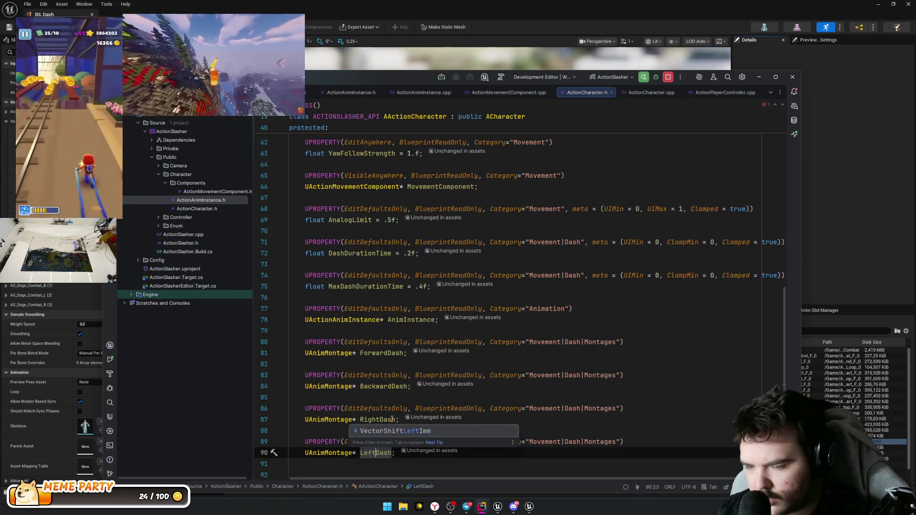
{"action": "key", "text": "Escape"}
Step: Review the four dash montage declarations under Movement|Dash|Montages
{"action": "left_click", "coordinate": [585, 409]}
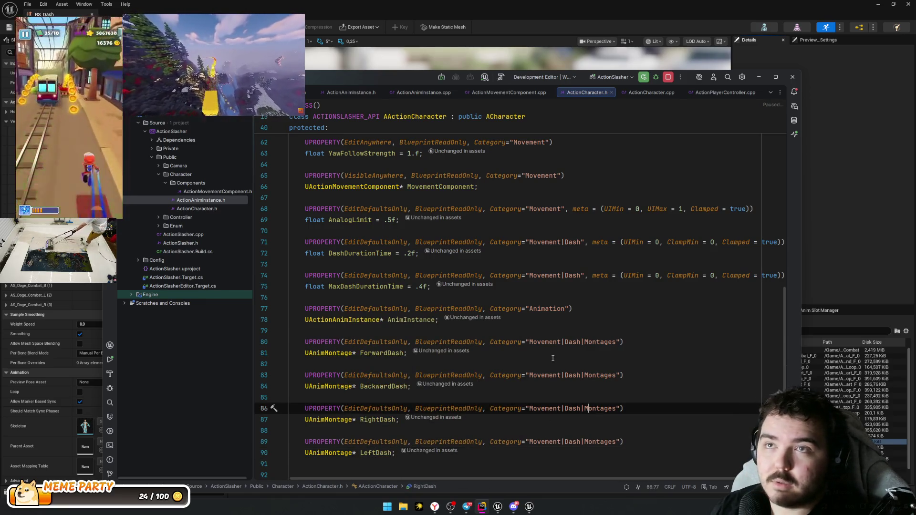
{"action": "mouse_move", "coordinate": [475, 428]}
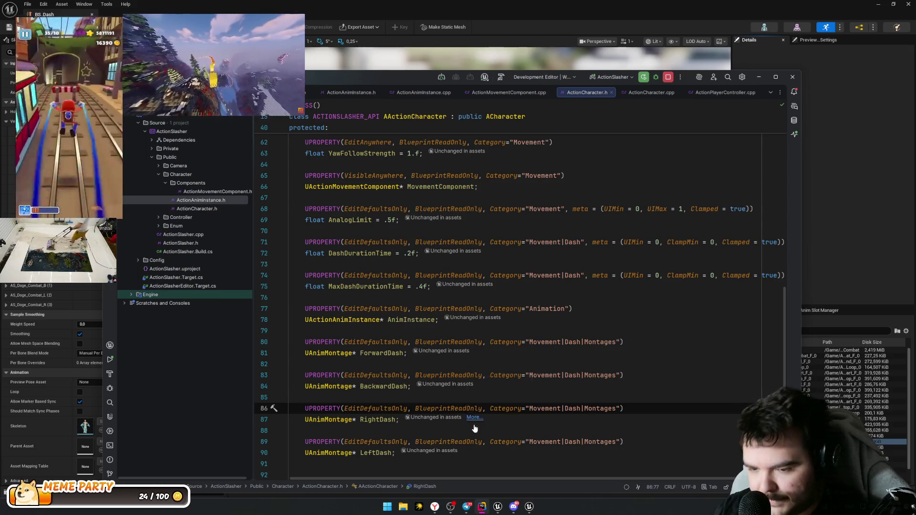
{"action": "scroll", "coordinate": [530, 427], "scroll_direction": "down", "scroll_amount": 4}
{"action": "left_click", "coordinate": [429, 333]}
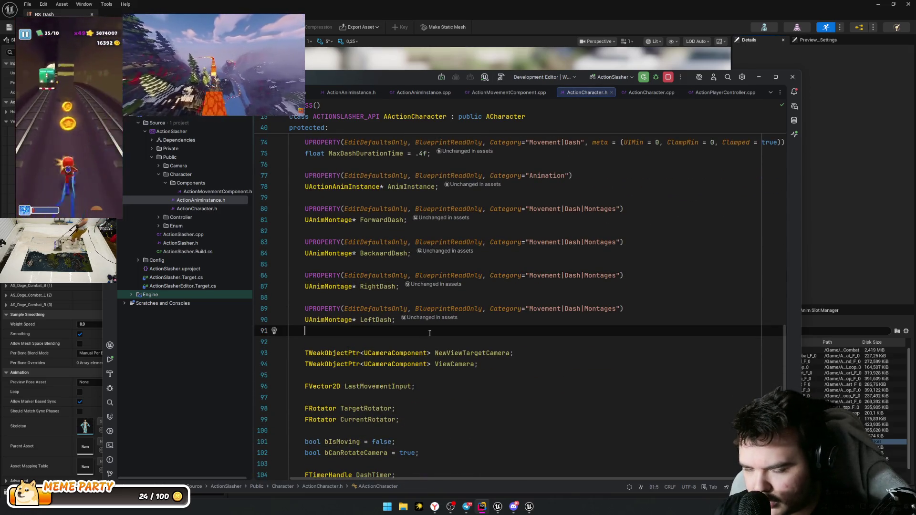
{"action": "left_click", "coordinate": [541, 324]}
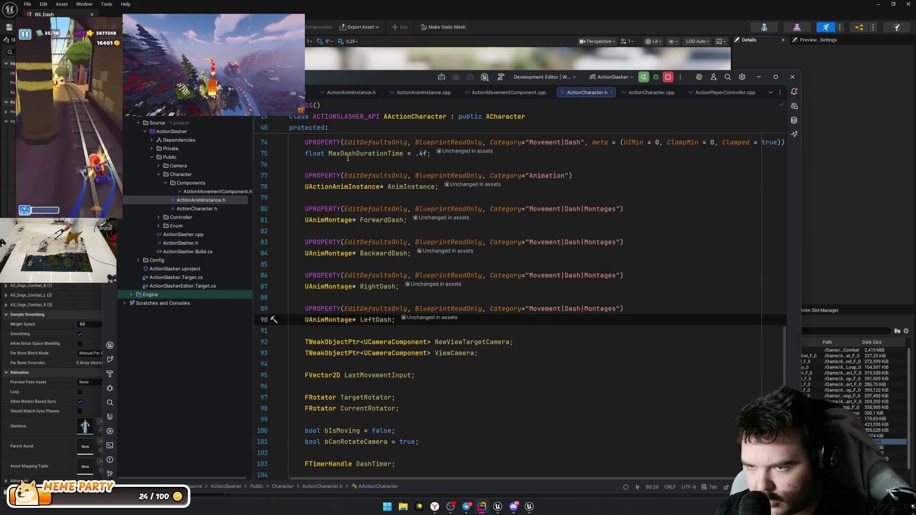
{"action": "left_click", "coordinate": [385, 221]}
{"action": "left_click", "coordinate": [663, 305]}
{"action": "left_click", "coordinate": [663, 242]}
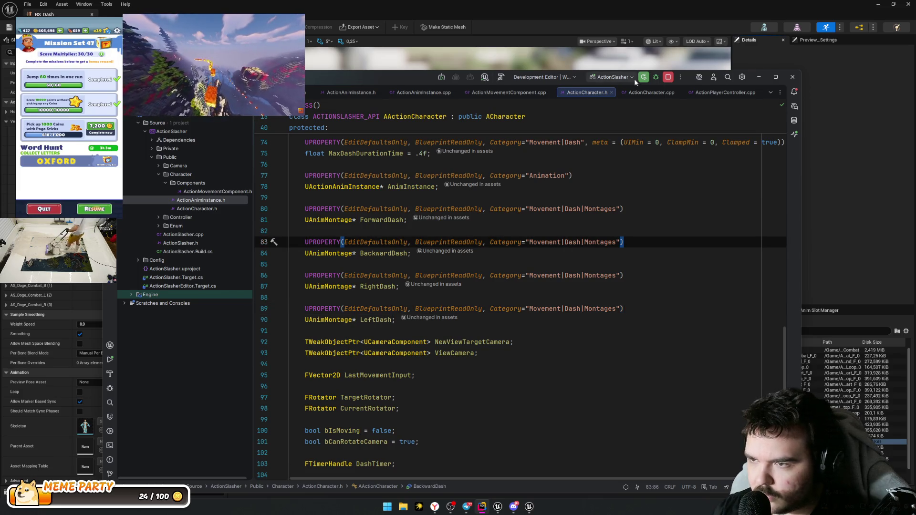
Step: Stop the running Unreal Editor session and recheck the dash montage declarations
{"action": "left_click", "coordinate": [668, 77]}
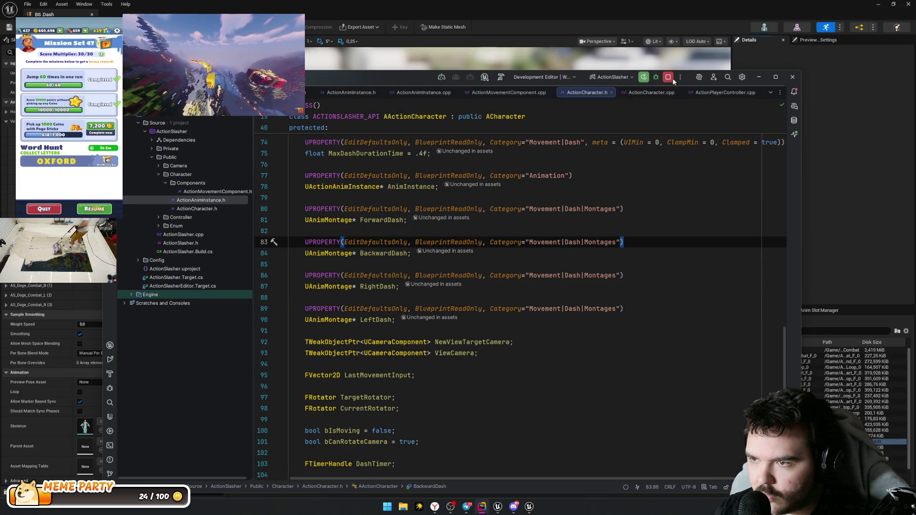
{"action": "left_click", "coordinate": [715, 264]}
{"action": "left_click", "coordinate": [664, 241]}
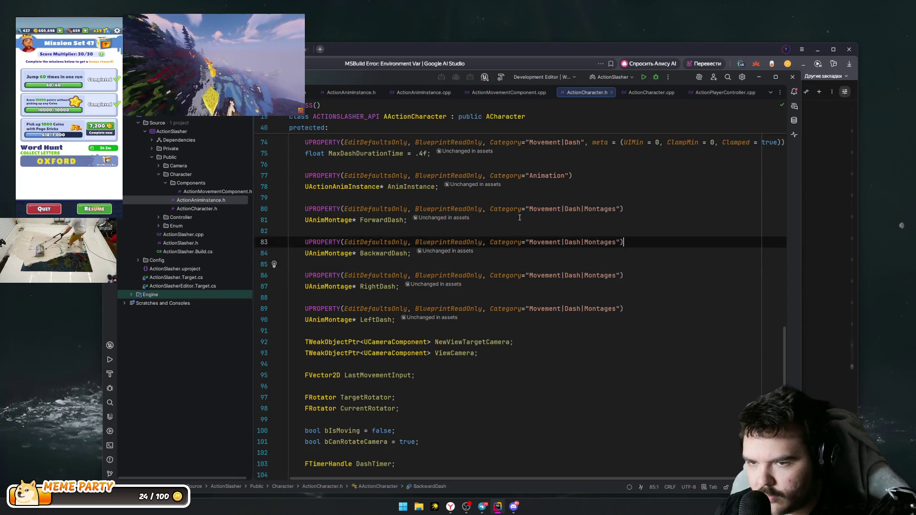
{"action": "left_click", "coordinate": [663, 308]}
{"action": "left_click", "coordinate": [385, 219]}
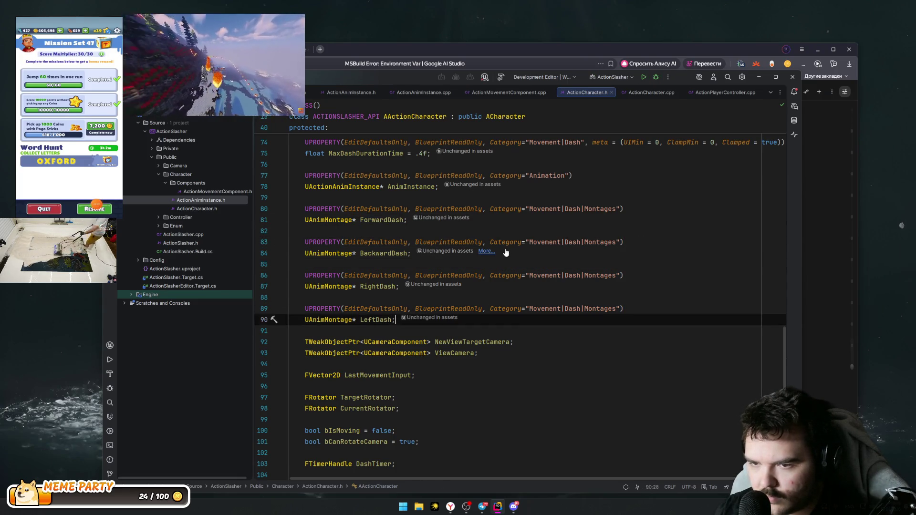
{"action": "scroll", "coordinate": [500, 250], "scroll_direction": "up", "scroll_amount": 5}
{"action": "left_click", "coordinate": [600, 400]}
{"action": "scroll", "coordinate": [500, 251], "scroll_direction": "up", "scroll_amount": 10}
{"action": "scroll", "coordinate": [477, 267], "scroll_direction": "down", "scroll_amount": 5}
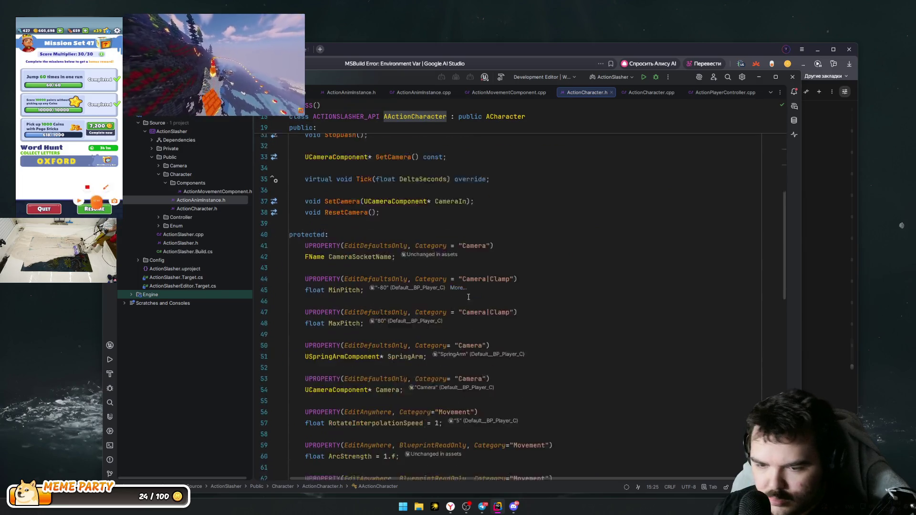
Step: Delete the SetDash and SetDashDirection calls from CallDash in ActionCharacter.cpp, then build
{"action": "key", "text": "ctrl+Tab"}
{"action": "scroll", "coordinate": [406, 330], "scroll_direction": "down", "scroll_amount": 3}
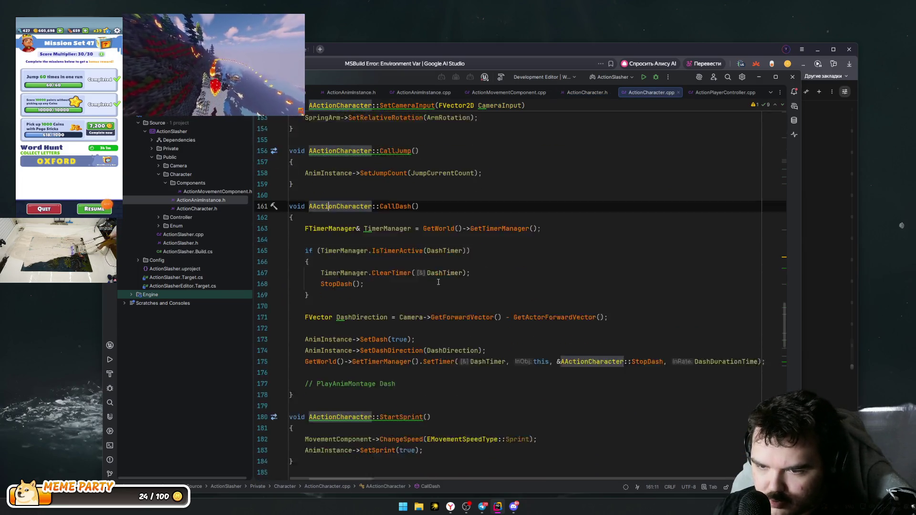
{"action": "left_click", "coordinate": [439, 355]}
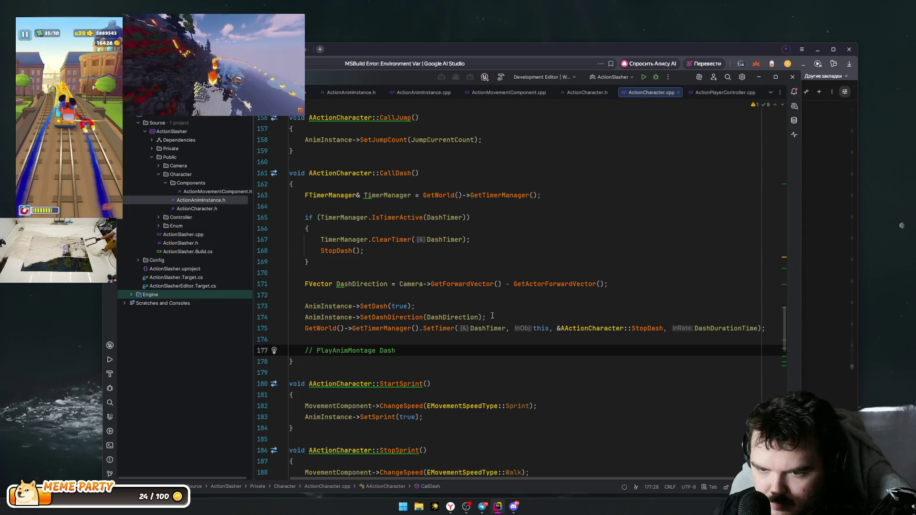
{"action": "left_click_drag", "start_coordinate": [485, 317], "coordinate": [305, 306]}
{"action": "key", "text": "BackSpace"}
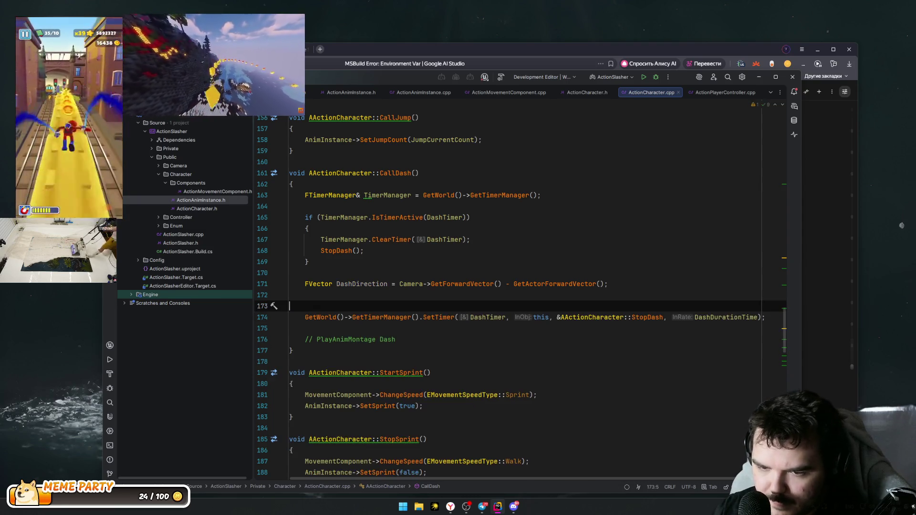
{"action": "key", "text": "BackSpace"}
{"action": "key", "text": "BackSpace"}
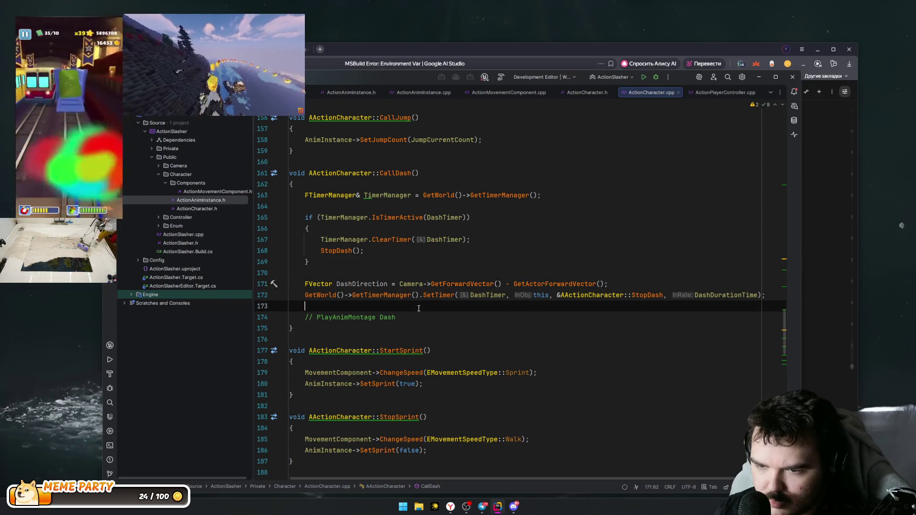
{"action": "double_click", "coordinate": [388, 284]}
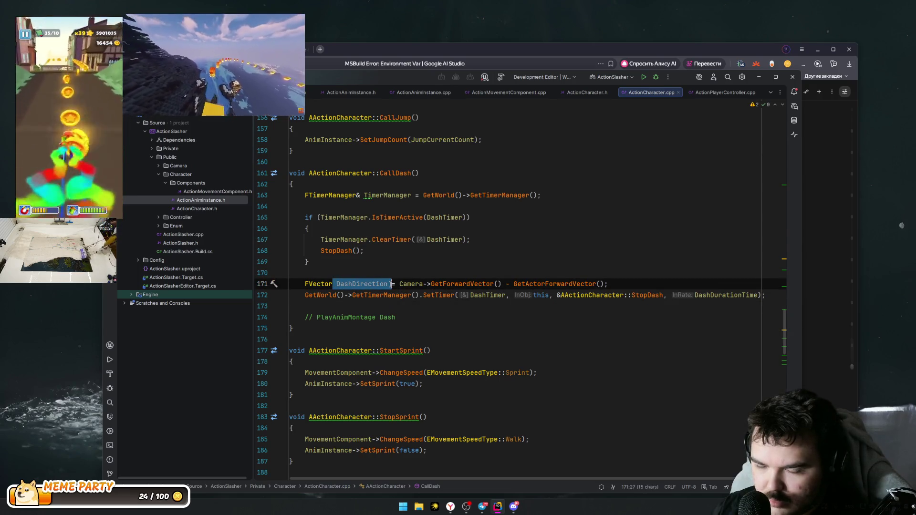
{"action": "scroll", "coordinate": [401, 287], "scroll_direction": "down", "scroll_amount": 1}
{"action": "mouse_move", "coordinate": [411, 282]}
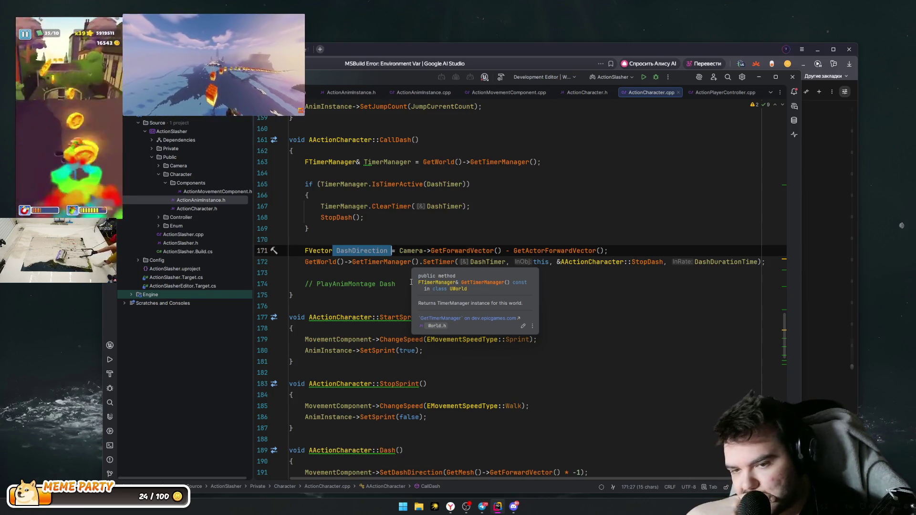
{"action": "left_click", "coordinate": [587, 173]}
{"action": "left_click", "coordinate": [590, 205]}
{"action": "left_click", "coordinate": [548, 230]}
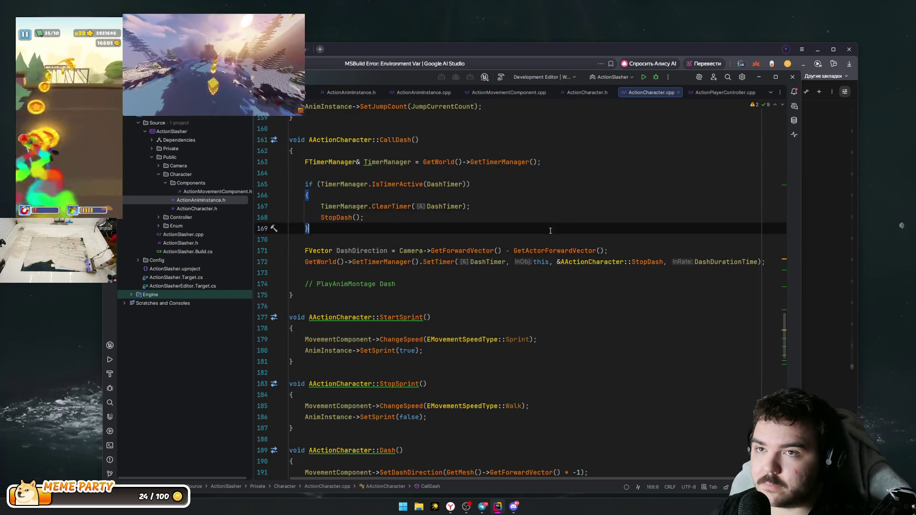
{"action": "left_click", "coordinate": [505, 279]}
{"action": "key", "text": "ctrl+shift+b"}
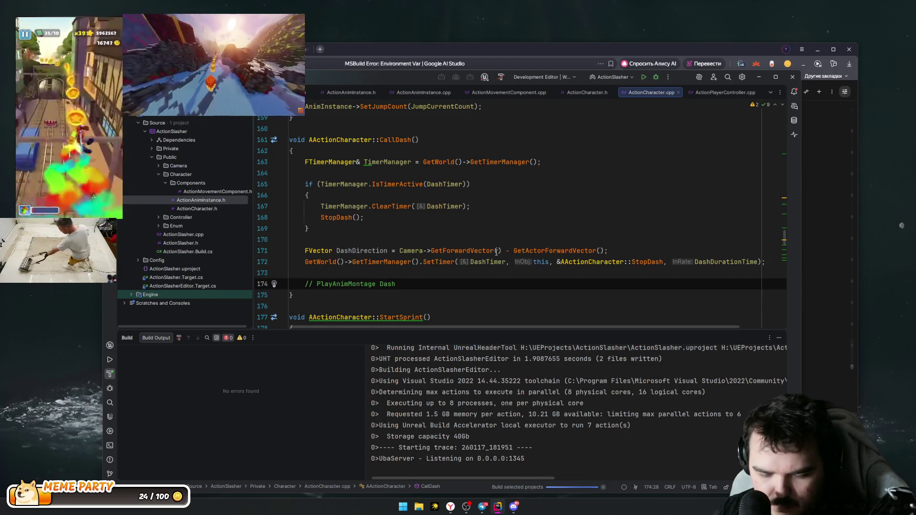
Step: Wait for the ActionSlasherEditor build to succeed, then relaunch the Unreal Editor
{"action": "mouse_move", "coordinate": [496, 252]}
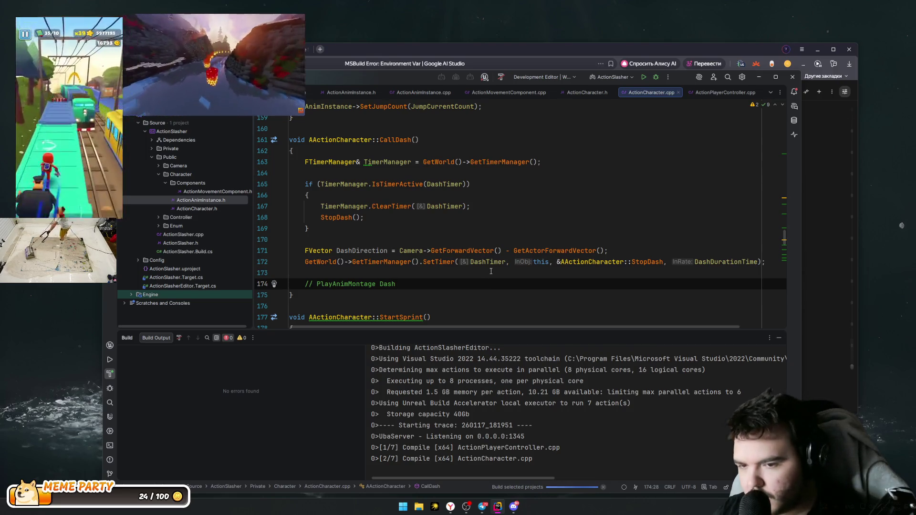
{"action": "left_click", "coordinate": [591, 185]}
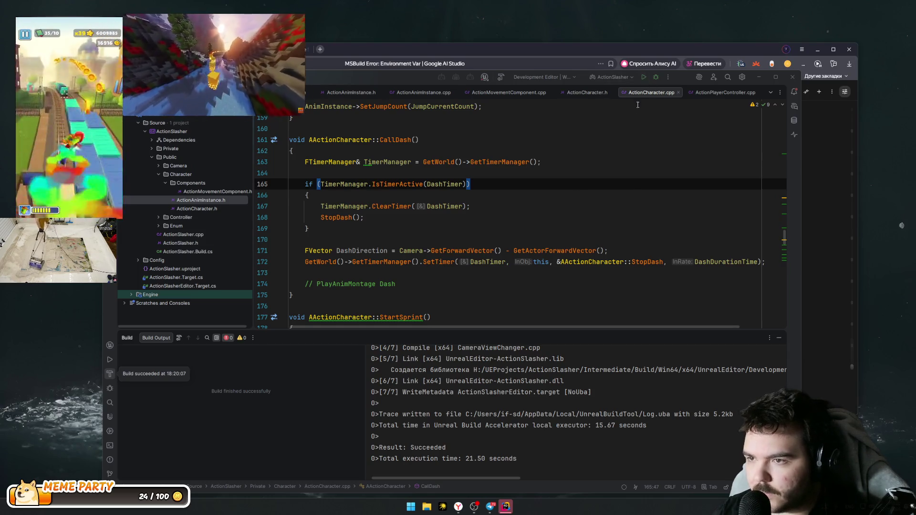
{"action": "left_click", "coordinate": [645, 78]}
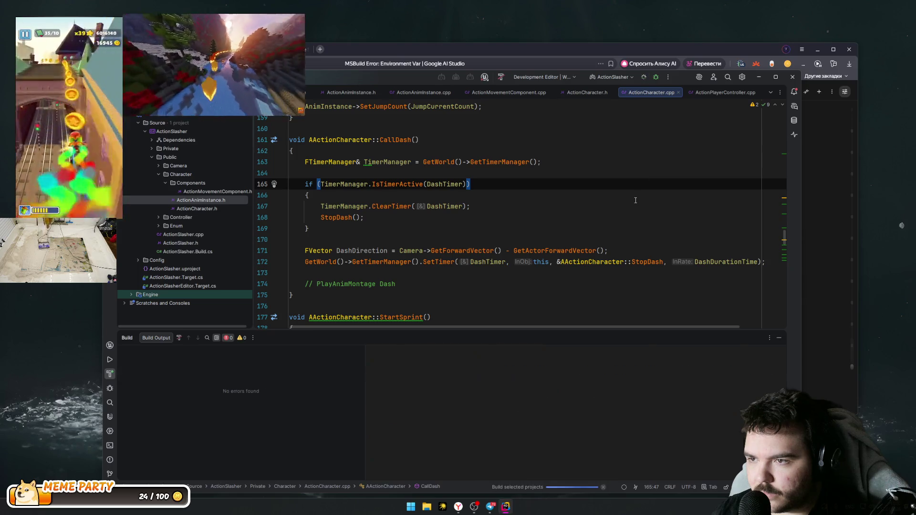
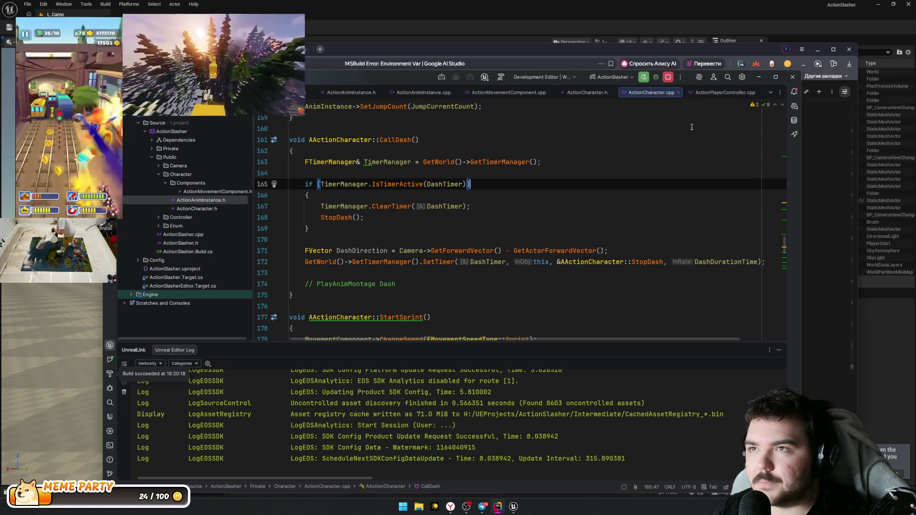
Step: Leave the StopDash timer call in Rider and bring up the 06_Dash assets in Unreal Editor
{"action": "left_click", "coordinate": [644, 261]}
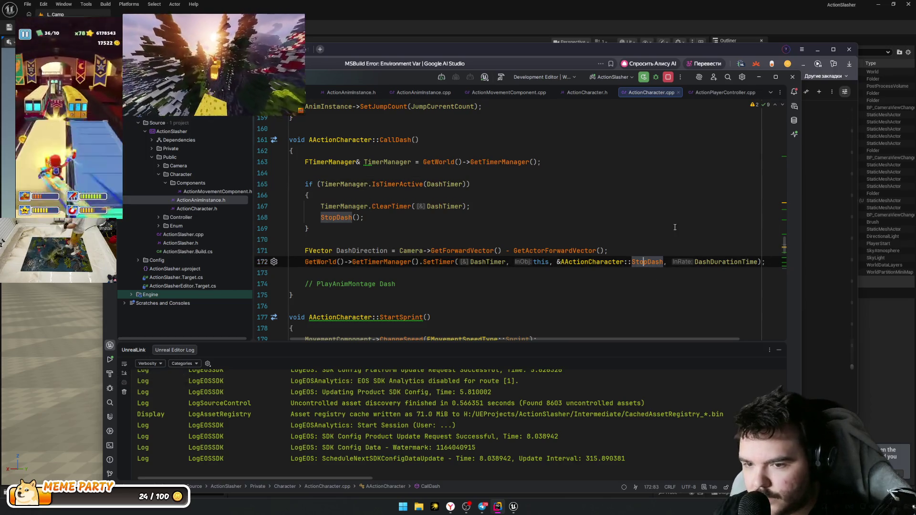
{"action": "left_click", "coordinate": [881, 339]}
{"action": "key", "text": "ctrl+space"}
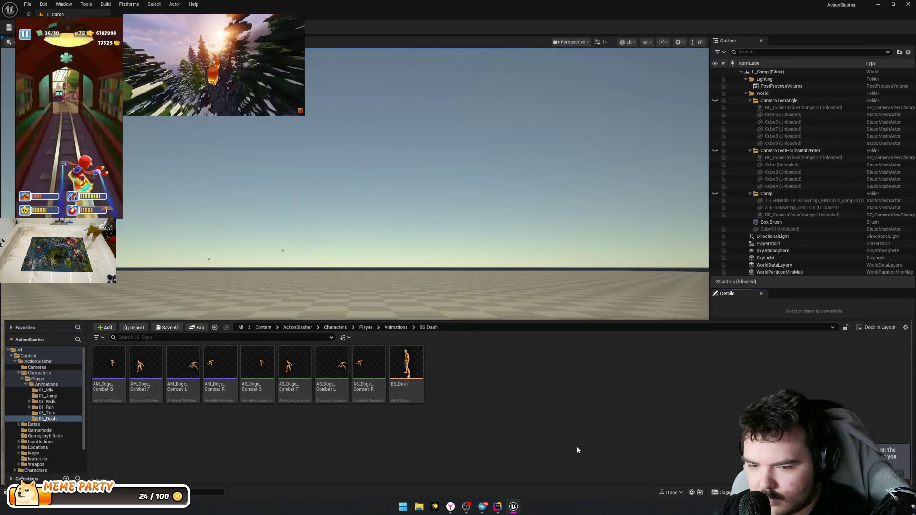
Step: Cancel deleting the BS_Dash blend space to keep it, then go up to the Player folder
{"action": "left_click", "coordinate": [423, 385]}
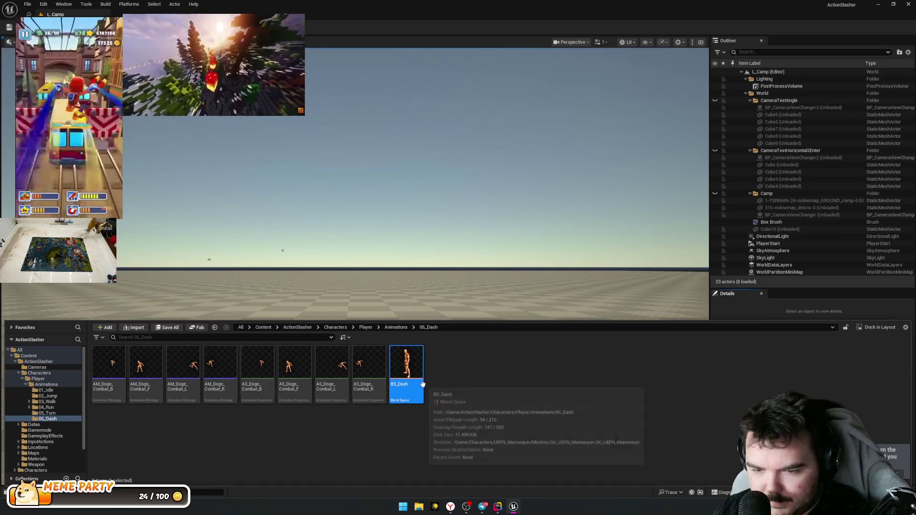
{"action": "key", "text": "Delete"}
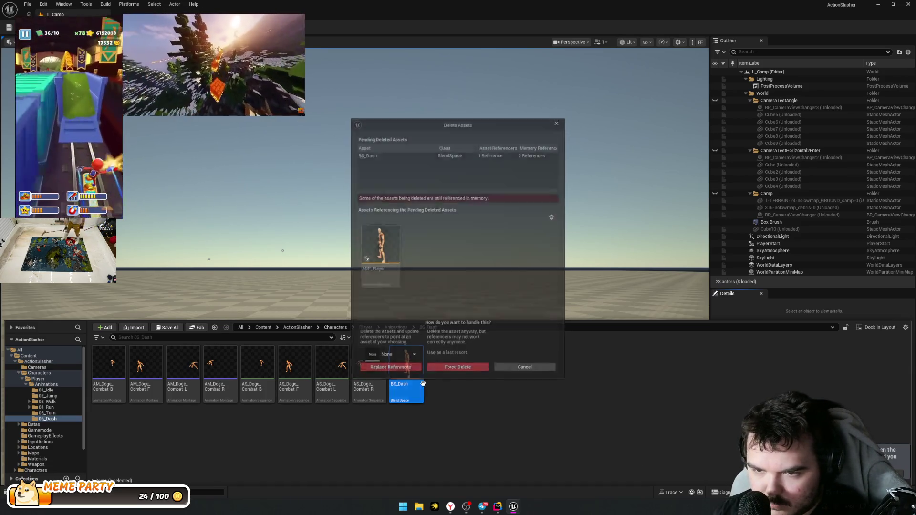
{"action": "key", "text": "Escape"}
{"action": "left_click", "coordinate": [437, 411]}
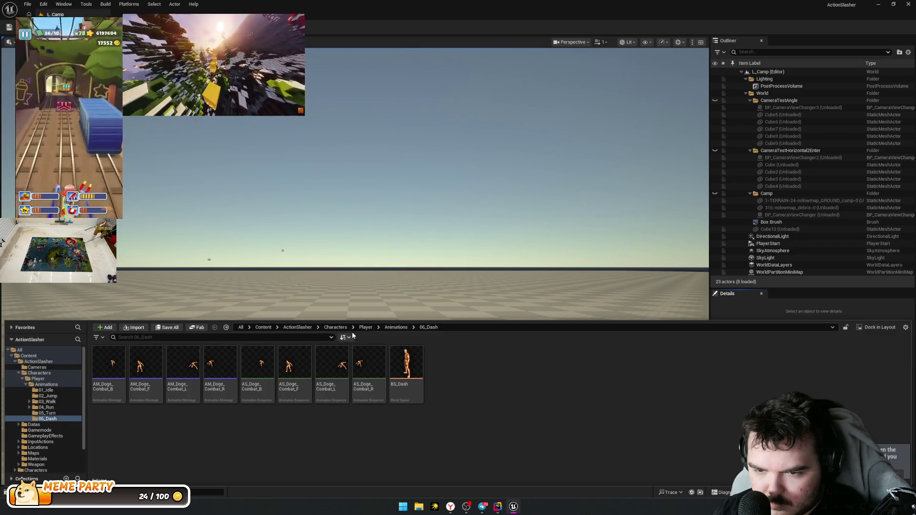
{"action": "left_click", "coordinate": [365, 328]}
Step: Open ABP_Player, review its Dash, Move and jump states, compile it, and return to BP_Player
{"action": "double_click", "coordinate": [145, 365]}
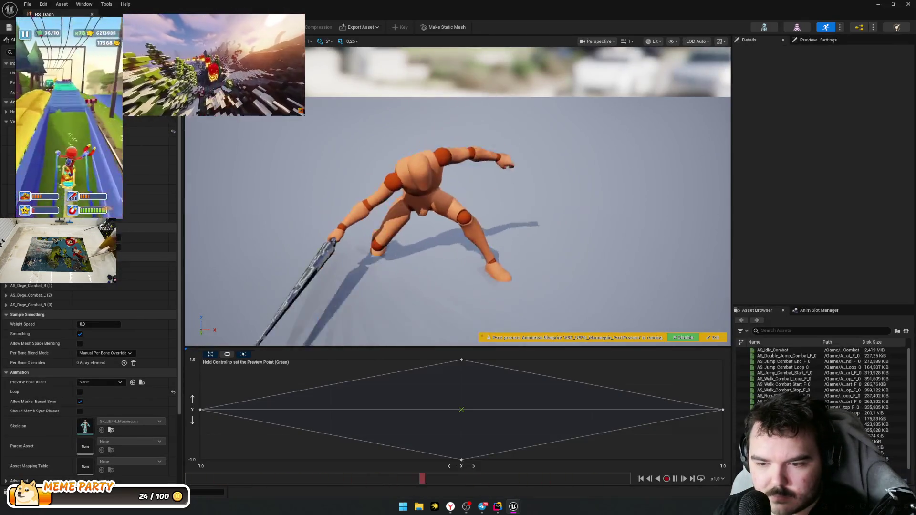
{"action": "scroll", "coordinate": [460, 194], "scroll_direction": "down", "scroll_amount": 6}
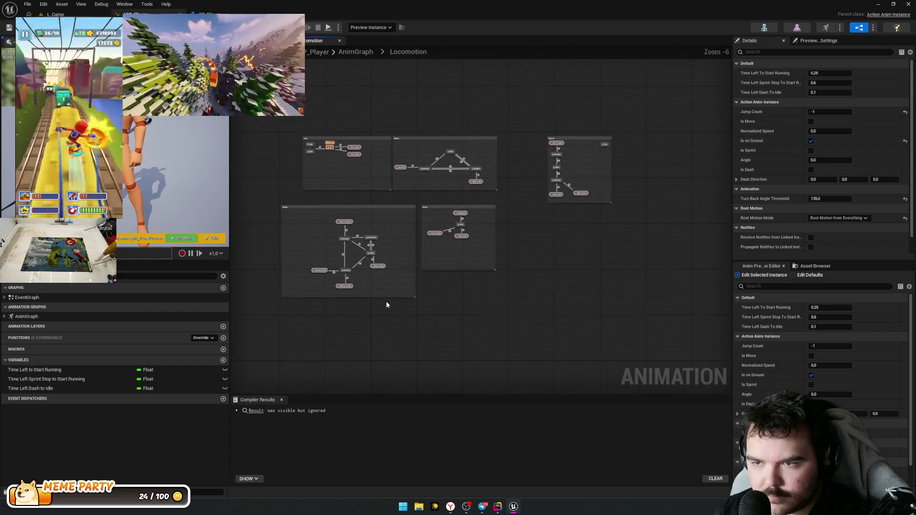
{"action": "scroll", "coordinate": [477, 239], "scroll_direction": "up", "scroll_amount": 5}
{"action": "mouse_move", "coordinate": [359, 258]}
{"action": "left_mouse_down"}
{"action": "mouse_move", "coordinate": [526, 147]}
{"action": "mouse_move", "coordinate": [525, 120]}
{"action": "left_mouse_up"}
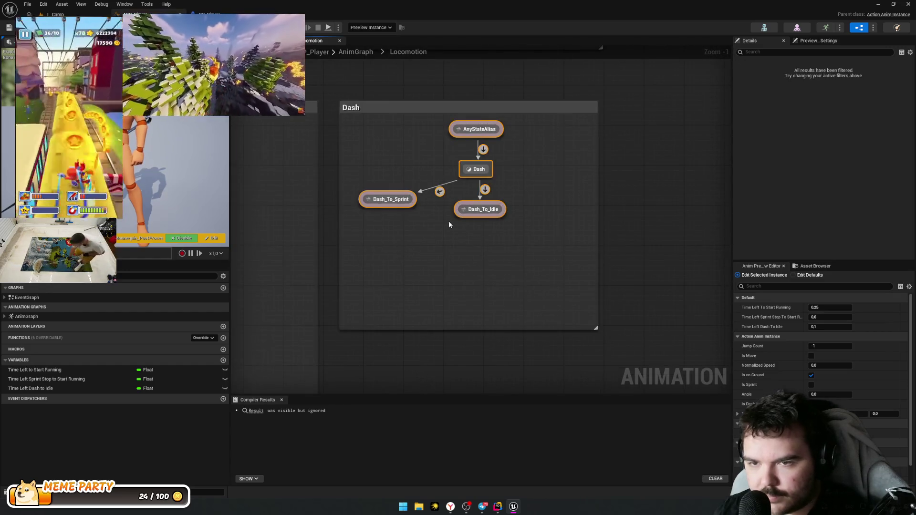
{"action": "left_click", "coordinate": [448, 131]}
{"action": "scroll", "coordinate": [517, 319], "scroll_direction": "down", "scroll_amount": 2}
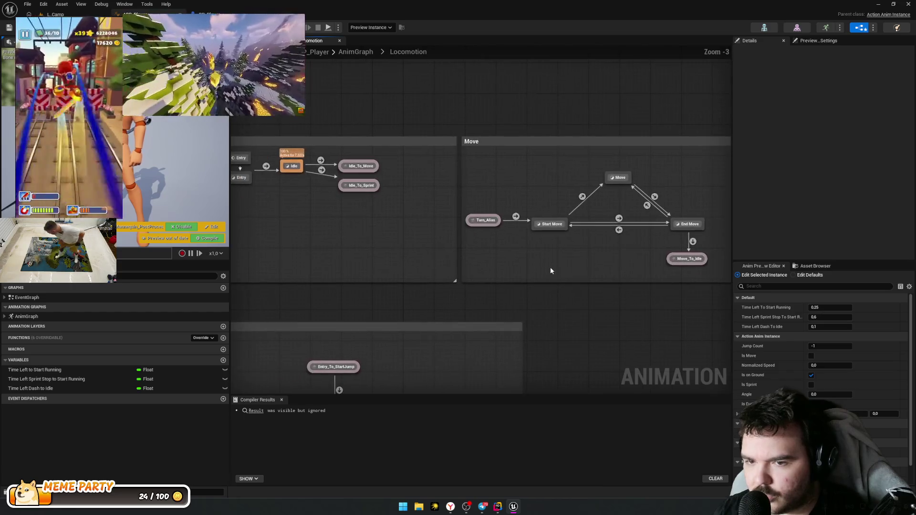
{"action": "mouse_move", "coordinate": [450, 255]}
{"action": "left_mouse_down"}
{"action": "mouse_move", "coordinate": [640, 241]}
{"action": "mouse_move", "coordinate": [545, 309]}
{"action": "mouse_move", "coordinate": [497, 94]}
{"action": "mouse_move", "coordinate": [525, 229]}
{"action": "mouse_move", "coordinate": [587, 159]}
{"action": "mouse_move", "coordinate": [669, 103]}
{"action": "left_mouse_up"}
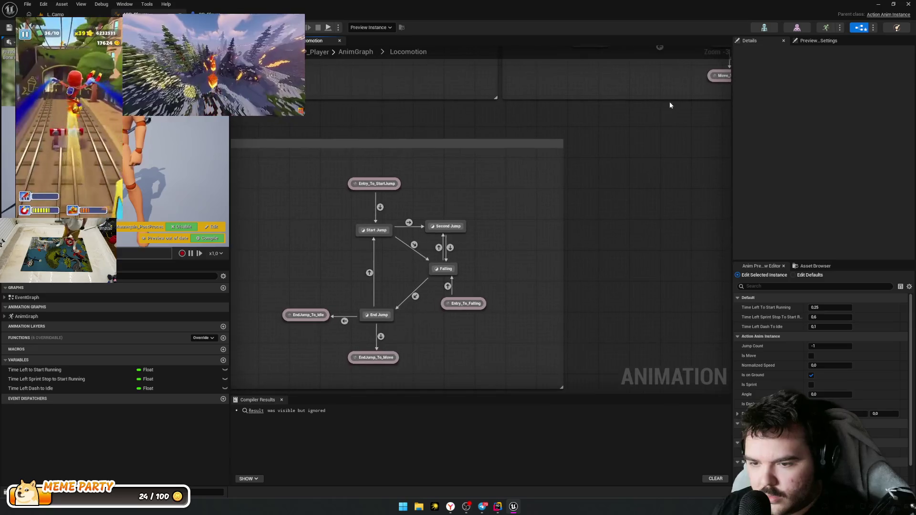
{"action": "mouse_move", "coordinate": [443, 196]}
{"action": "left_mouse_down"}
{"action": "mouse_move", "coordinate": [549, 240]}
{"action": "mouse_move", "coordinate": [527, 264]}
{"action": "left_mouse_up"}
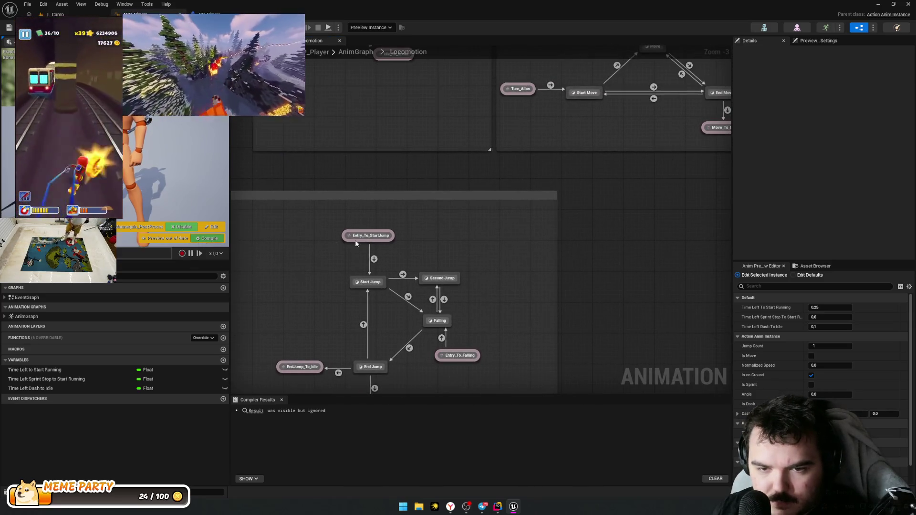
{"action": "key", "text": "F7"}
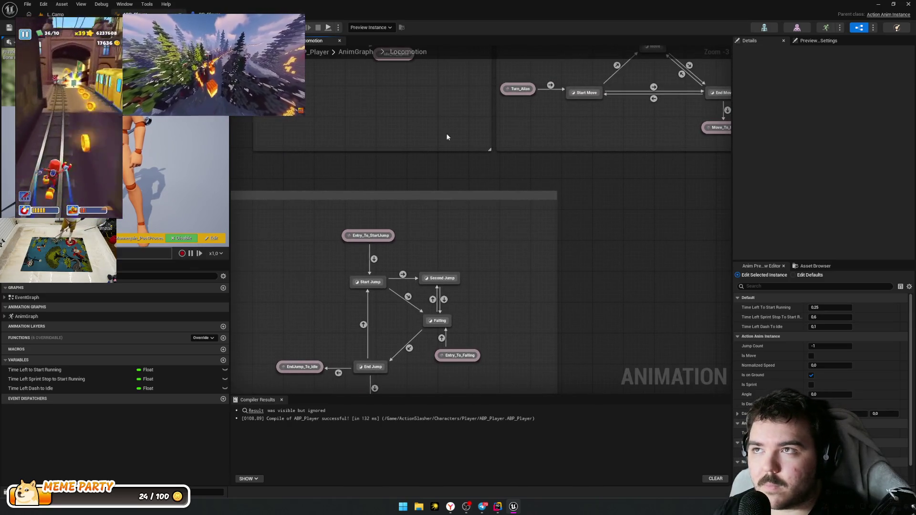
{"action": "left_click", "coordinate": [207, 14]}
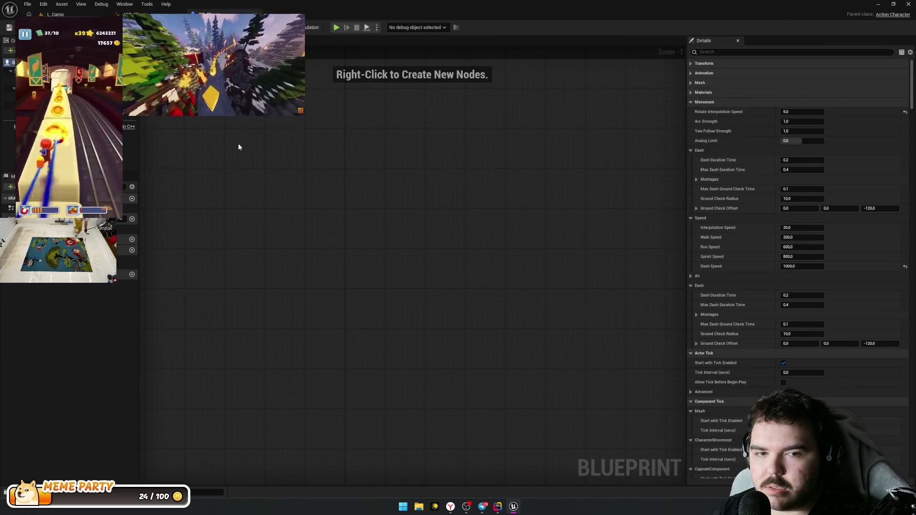
Step: Filter BP_Player's Details for Dash and check the montages offered for Forward Dash
{"action": "left_click", "coordinate": [139, 14]}
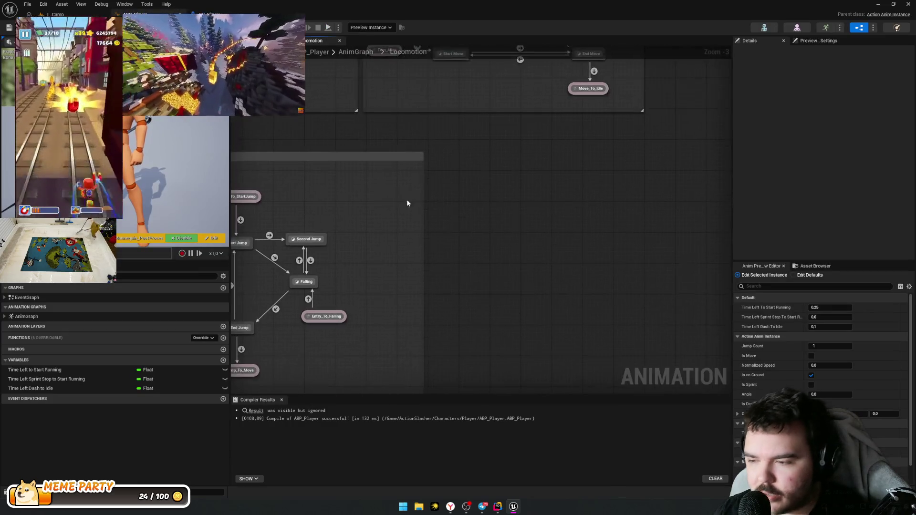
{"action": "left_click_drag", "start_coordinate": [398, 201], "coordinate": [398, 201]}
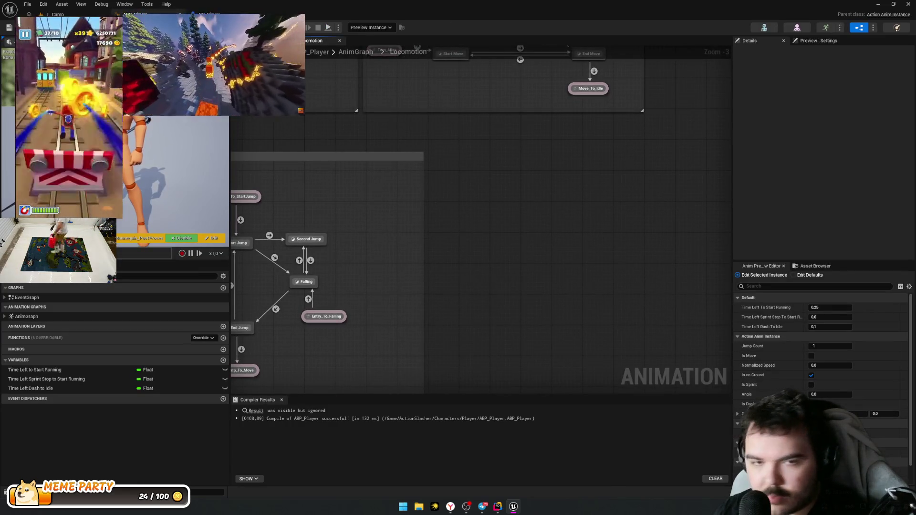
{"action": "left_click", "coordinate": [210, 14]}
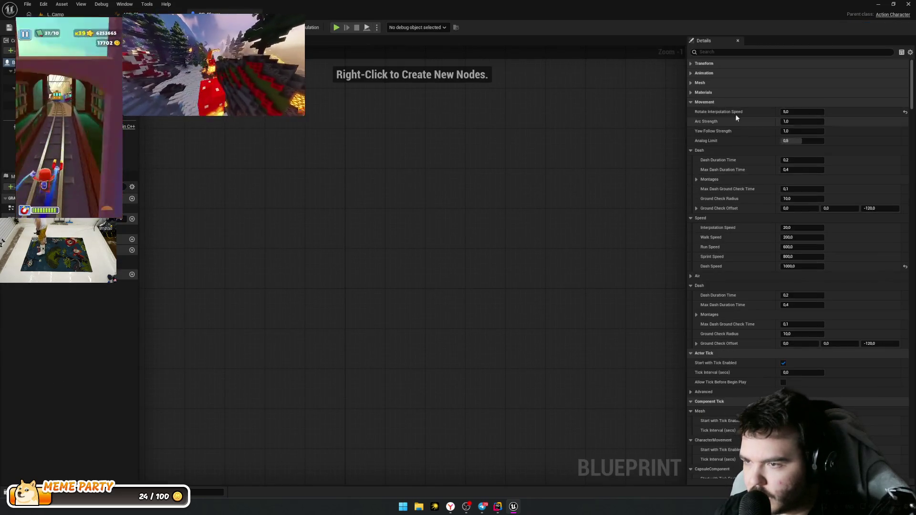
{"action": "type", "text": "Dash"}
{"action": "left_click", "coordinate": [831, 112]}
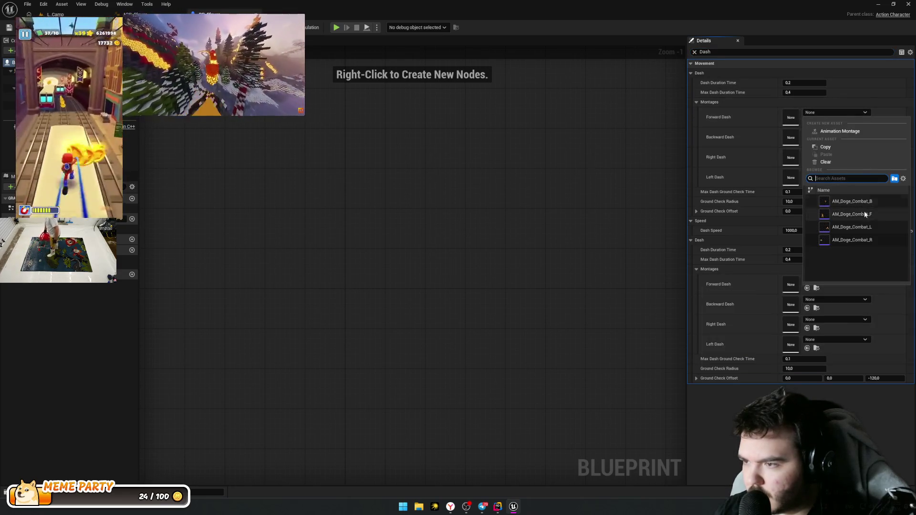
{"action": "left_click", "coordinate": [540, 425]}
Step: Batch-rename the four AM_Doge_Combat montages in 06_Dash, replacing Doge with Dash
{"action": "key", "text": "ctrl+space"}
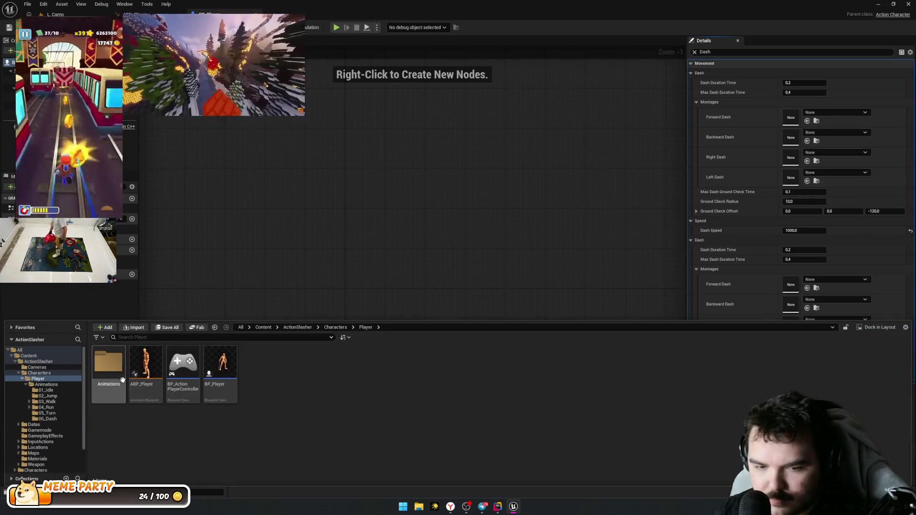
{"action": "double_click", "coordinate": [123, 380]}
{"action": "double_click", "coordinate": [289, 370]}
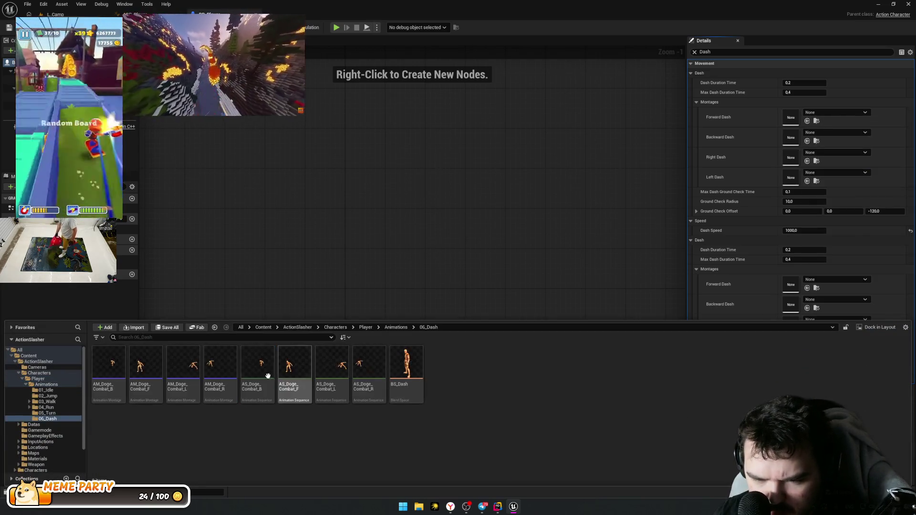
{"action": "left_click", "coordinate": [109, 367]}
{"action": "left_click", "coordinate": [230, 373], "text": "shift"}
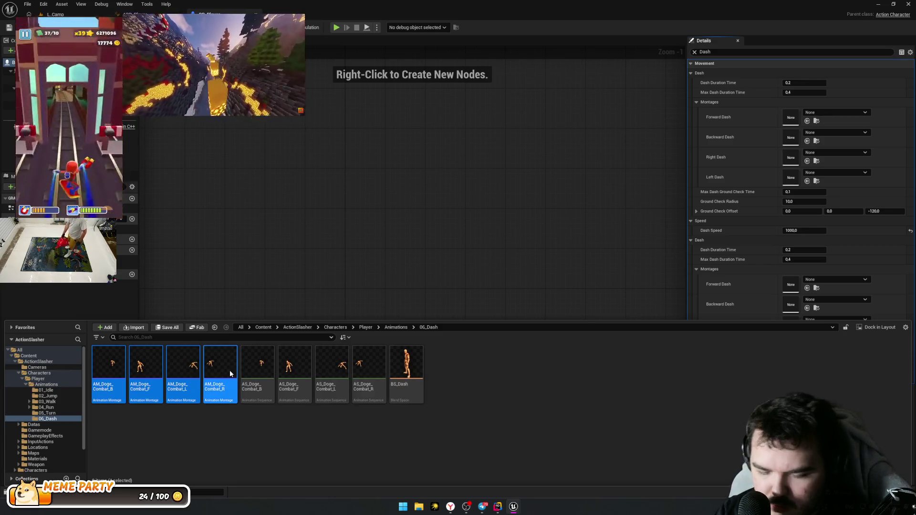
{"action": "key", "text": "F2"}
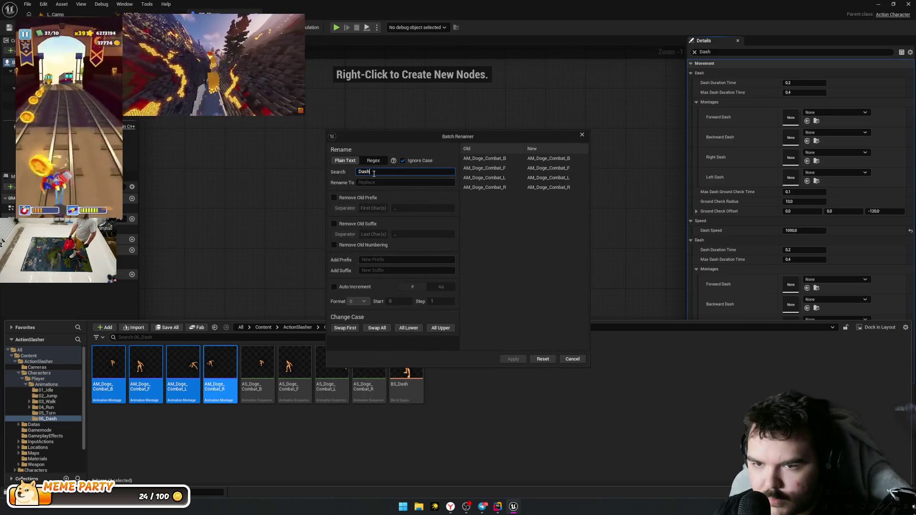
{"action": "left_click", "coordinate": [372, 172]}
{"action": "key", "text": "BackSpace"}
{"action": "key", "text": "BackSpace"}
{"action": "key", "text": "BackSpace"}
{"action": "type", "text": "Doge"}
{"action": "key", "text": "Tab"}
{"action": "type", "text": "D"}
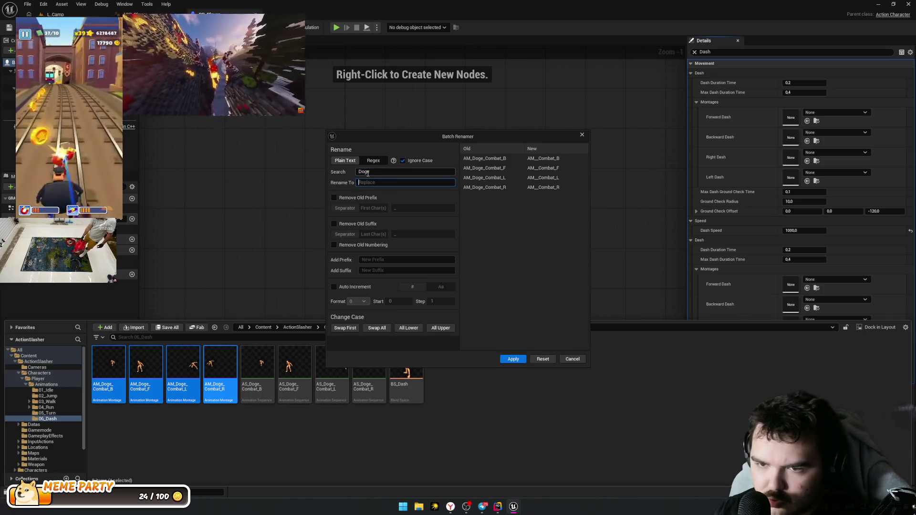
{"action": "type", "text": "ash"}
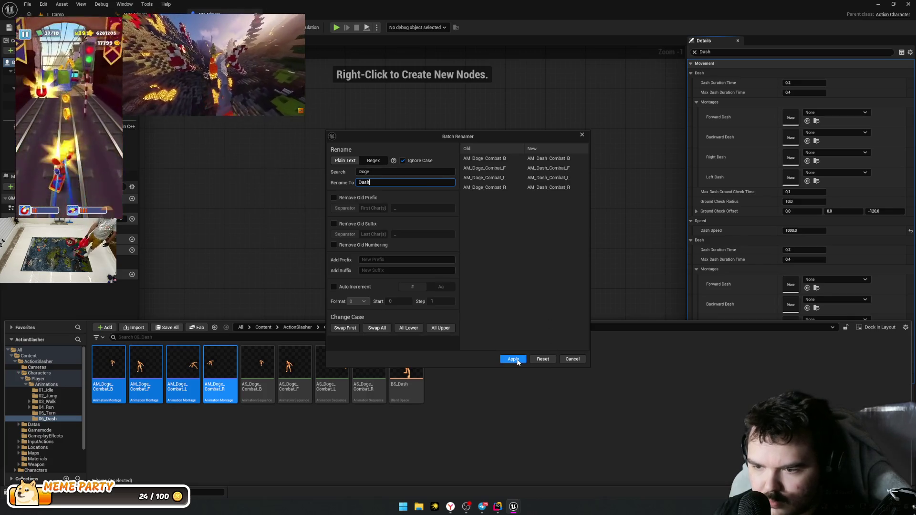
{"action": "left_click", "coordinate": [511, 359]}
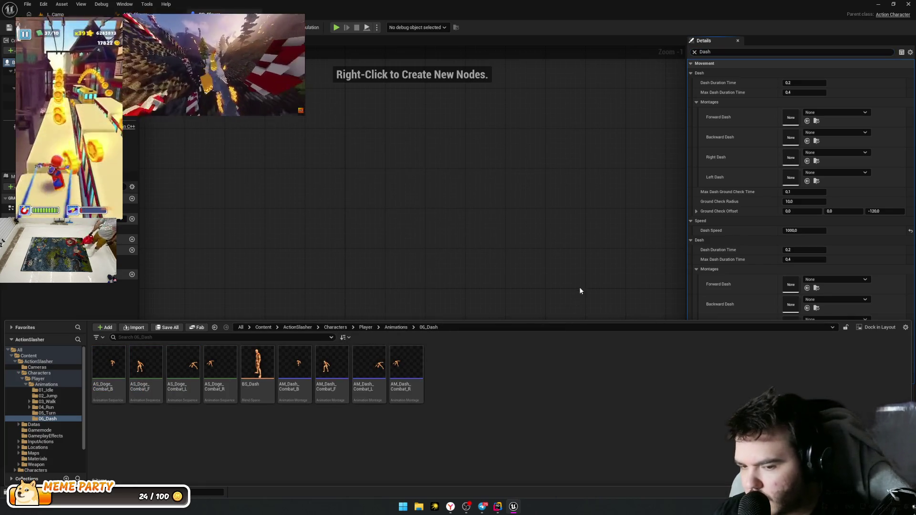
{"action": "left_click", "coordinate": [578, 289]}
Step: Assign AM_Dash_Combat_F, _B, _R and _L to the Forward, Backward, Right and Left Dash slots
{"action": "left_click", "coordinate": [817, 112]}
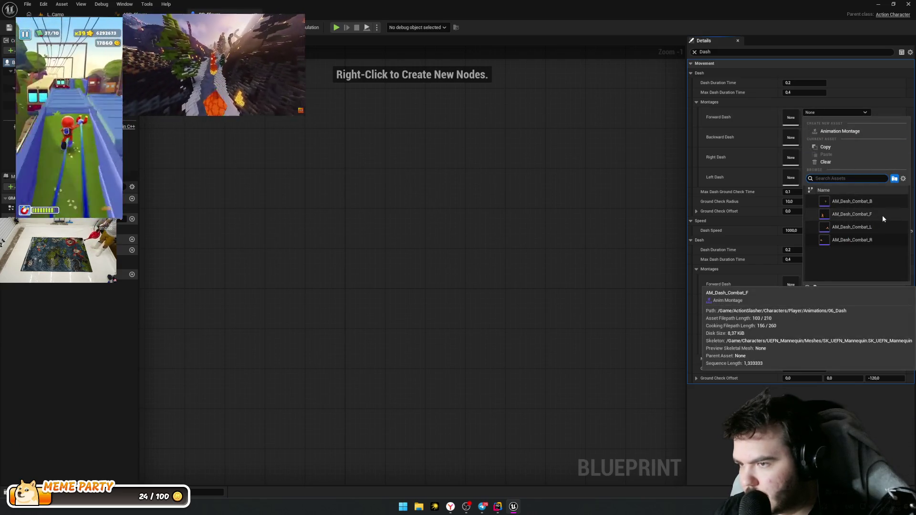
{"action": "left_click", "coordinate": [883, 215]}
{"action": "left_click", "coordinate": [819, 134]}
{"action": "left_click", "coordinate": [845, 221]}
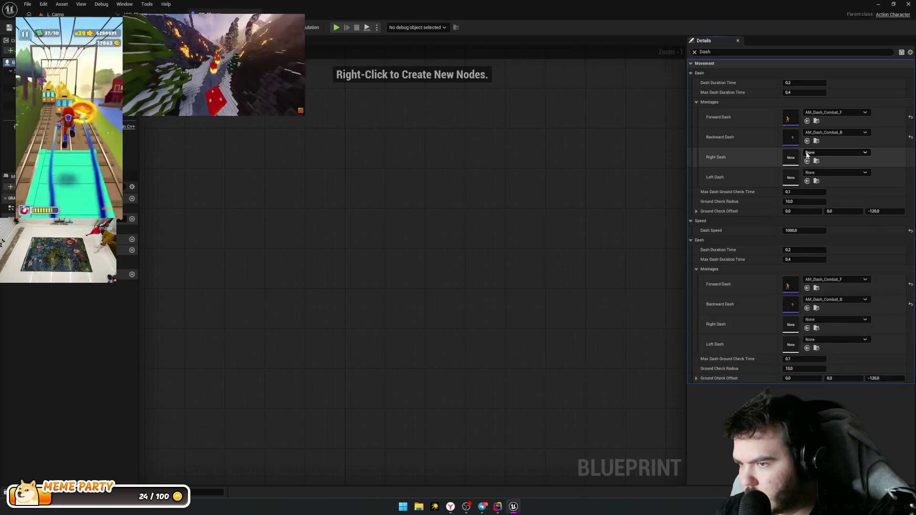
{"action": "left_click", "coordinate": [819, 152]}
{"action": "left_click", "coordinate": [852, 280]}
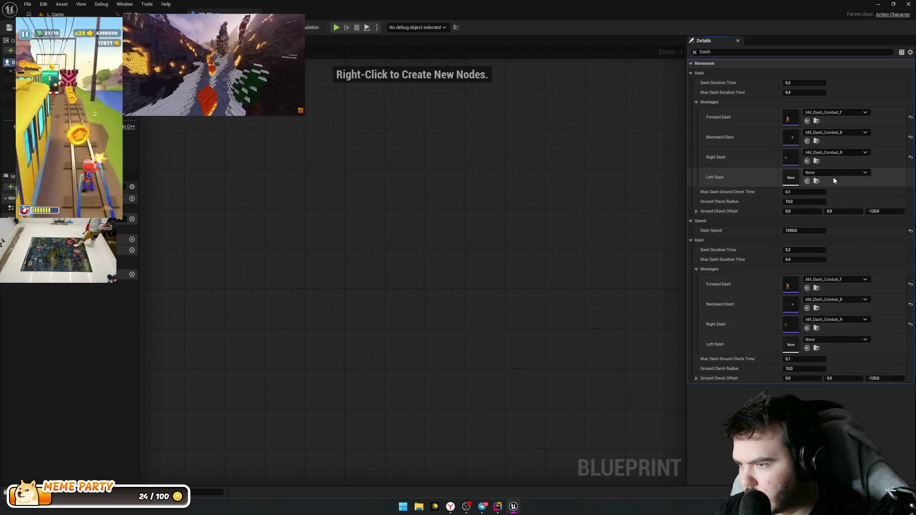
{"action": "left_click", "coordinate": [835, 173]}
{"action": "left_click", "coordinate": [853, 287]}
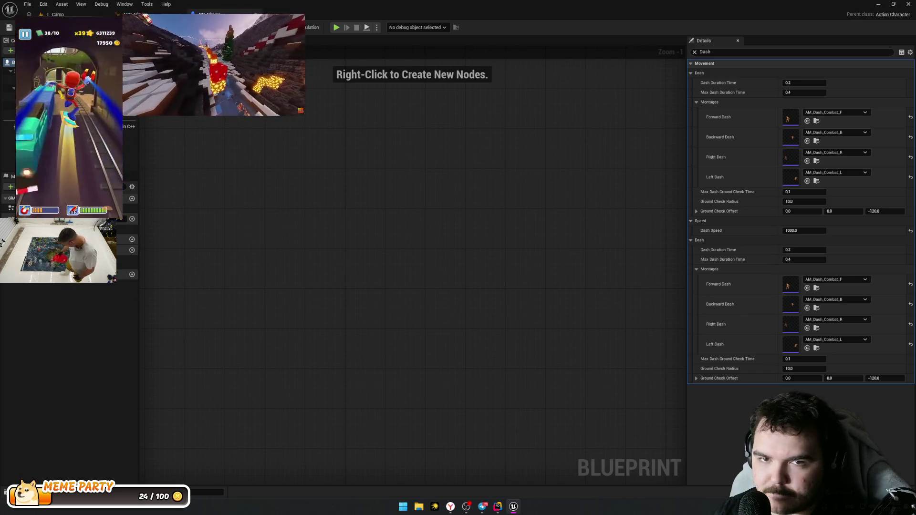
Step: Close both blueprint editors, return to the L_Camp level, and minimize Unreal Editor
{"action": "left_click", "coordinate": [134, 15]}
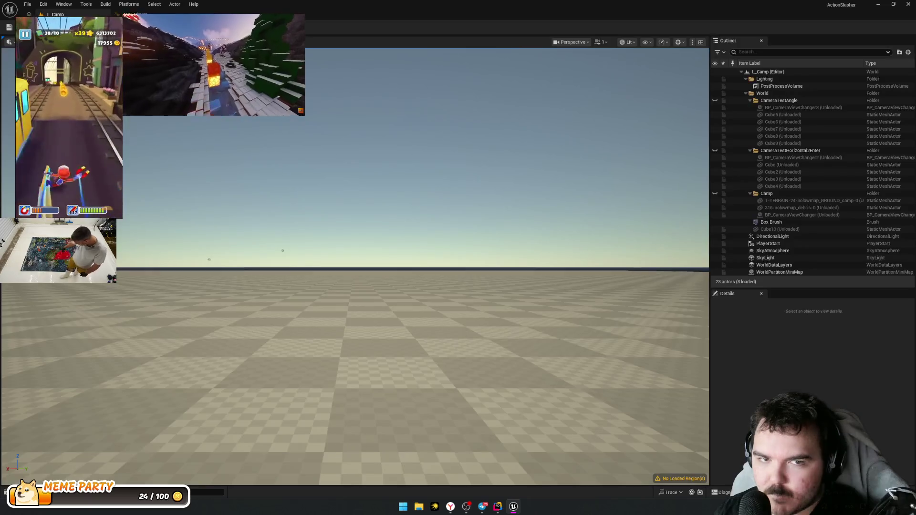
{"action": "left_click", "coordinate": [55, 14]}
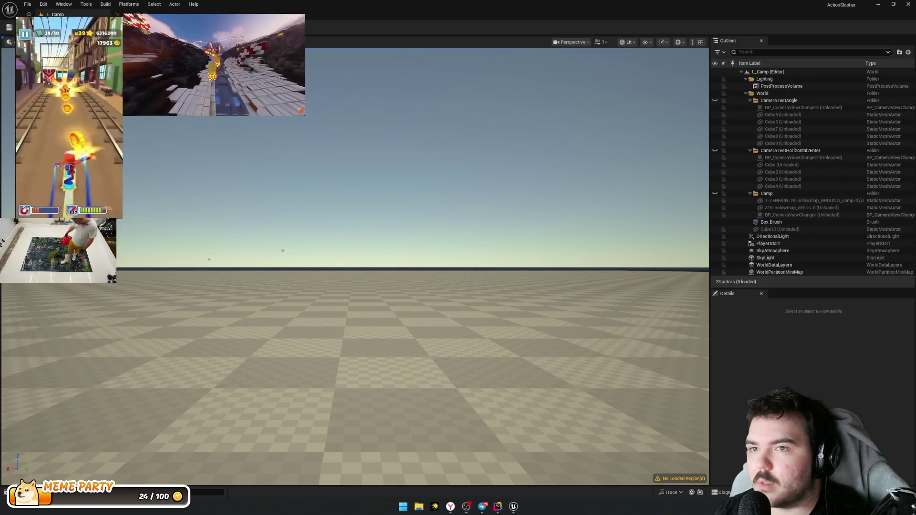
{"action": "left_click", "coordinate": [513, 506]}
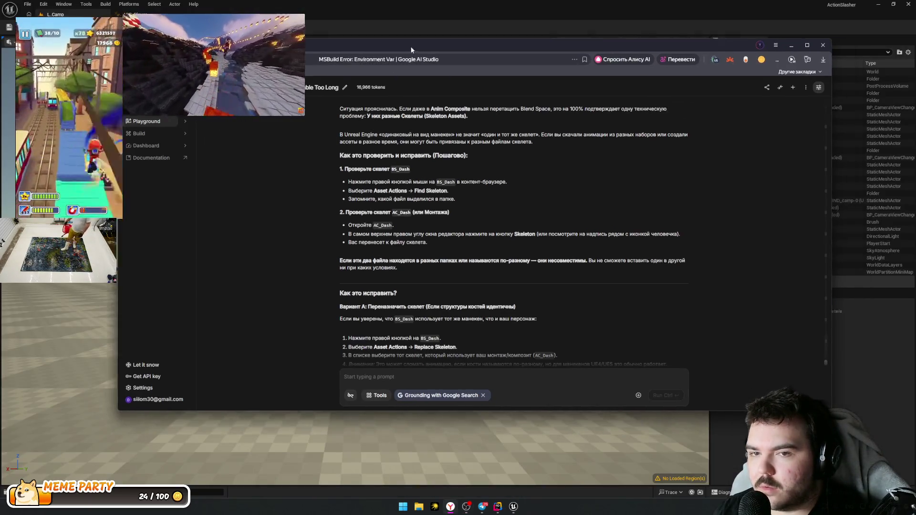
Step: In a new AI Studio chat, ask how to play an anim montage through C++
{"action": "left_click", "coordinate": [138, 121]}
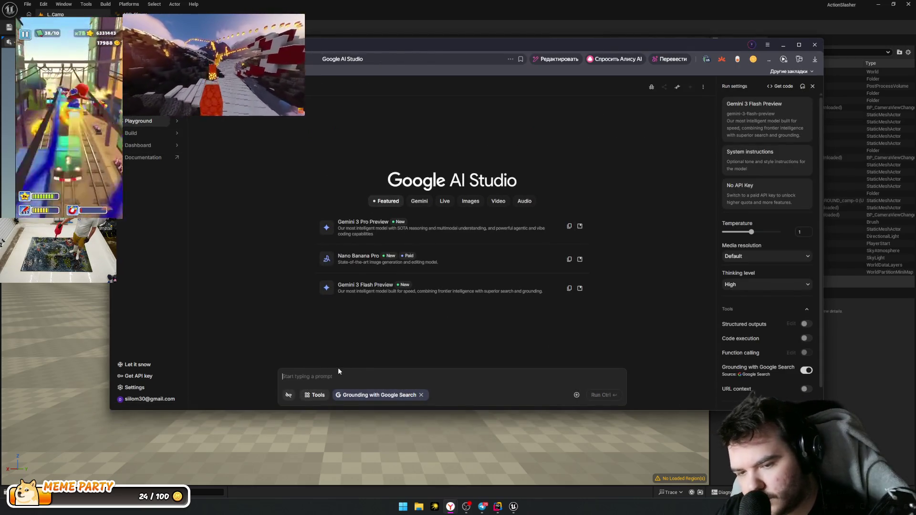
{"action": "type", "text": "Про"}
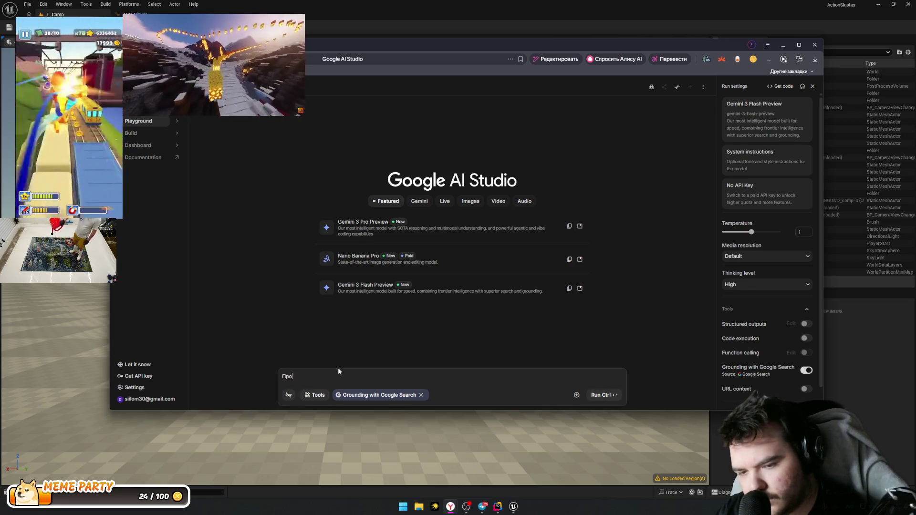
{"action": "type", "text": "игрывание"}
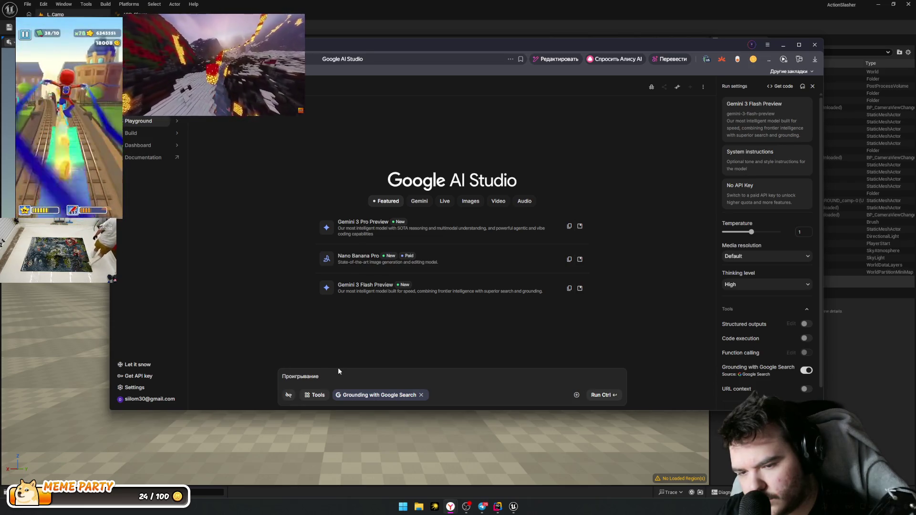
{"action": "type", "text": " anim mo"}
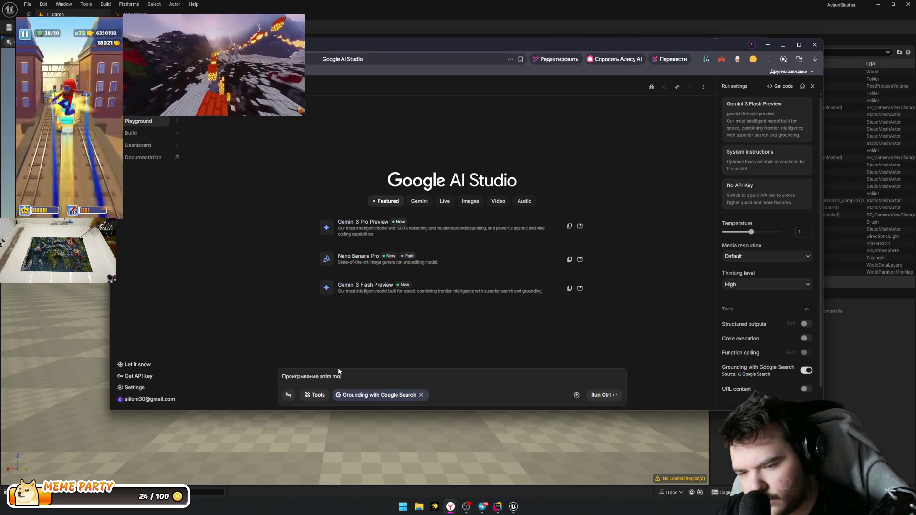
{"action": "type", "text": "ntage через"}
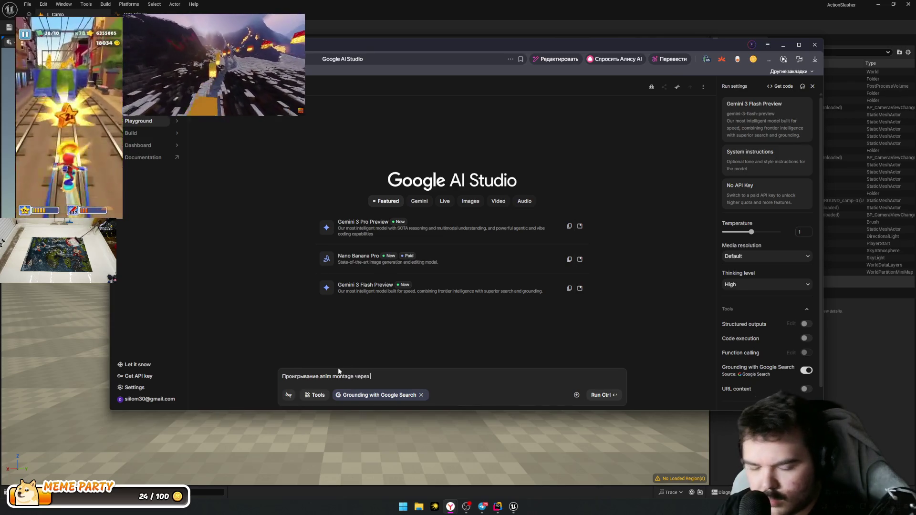
{"action": "type", "text": " C_+"}
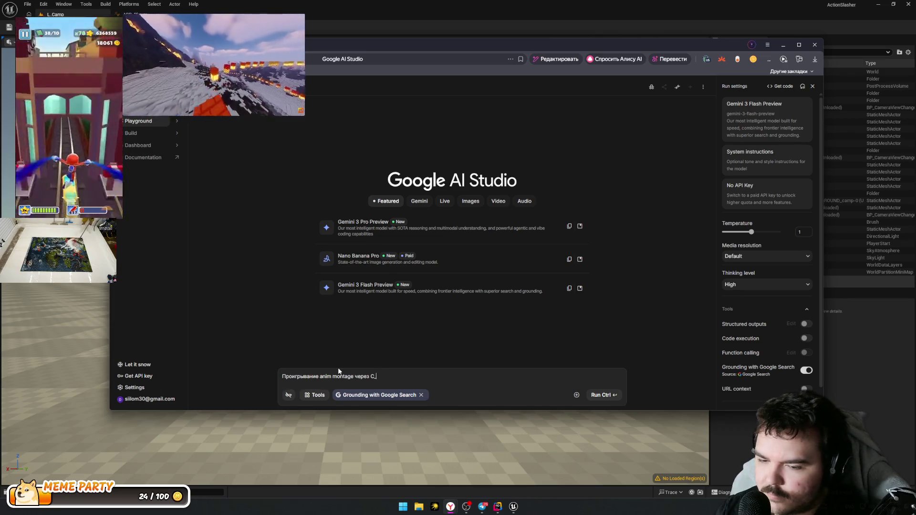
{"action": "key", "text": "Return"}
{"action": "key", "text": "ctrl+Return"}
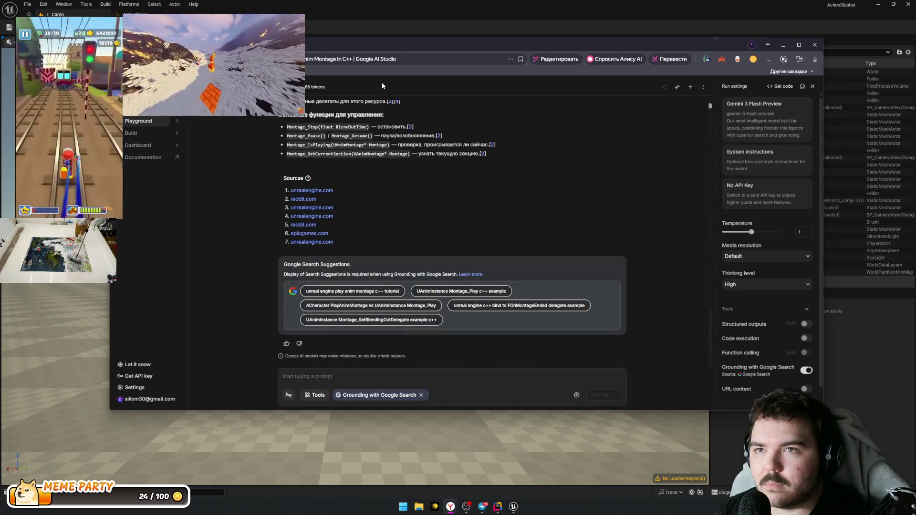
Step: Review the answer's PerformAction example and the advanced JumpToSection example code
{"action": "scroll", "coordinate": [552, 294], "scroll_direction": "up", "scroll_amount": 15}
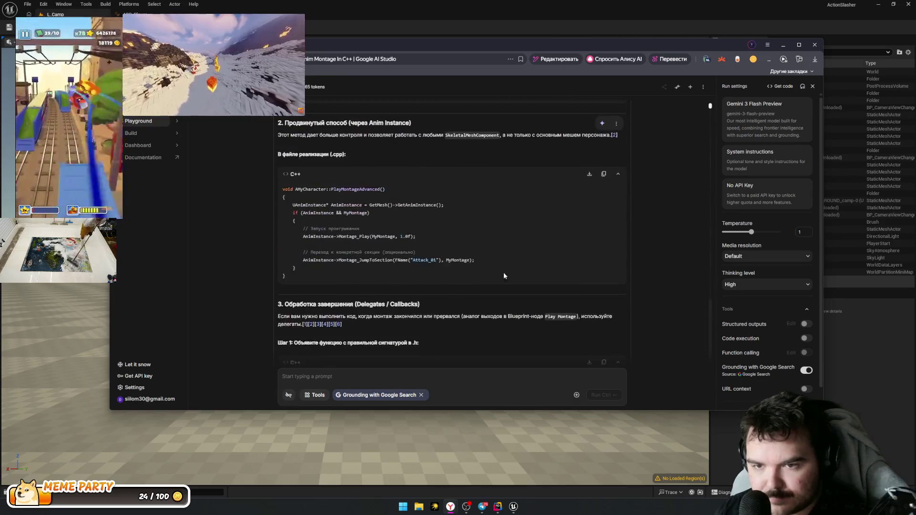
{"action": "scroll", "coordinate": [376, 264], "scroll_direction": "down", "scroll_amount": 3}
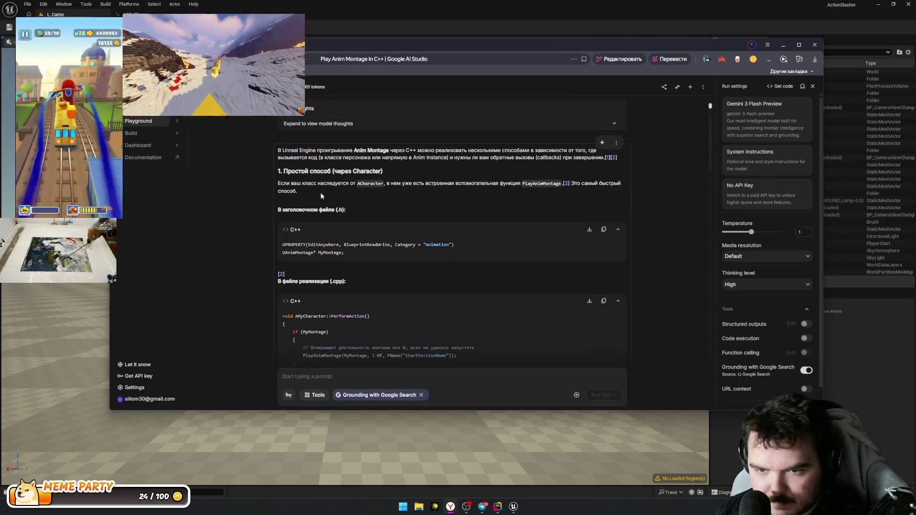
{"action": "scroll", "coordinate": [328, 189], "scroll_direction": "down", "scroll_amount": 3}
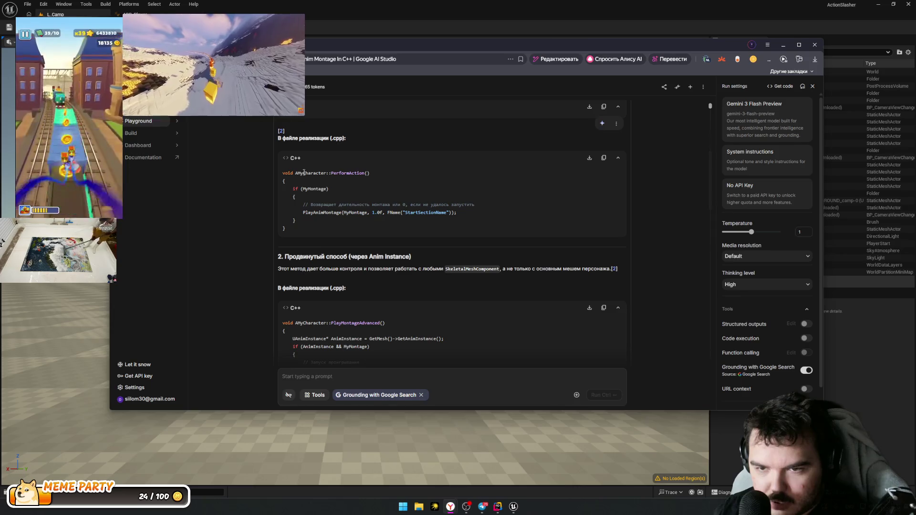
{"action": "left_click_drag", "start_coordinate": [284, 181], "coordinate": [328, 190]}
{"action": "mouse_move", "coordinate": [476, 213]}
{"action": "left_mouse_down"}
{"action": "mouse_move", "coordinate": [307, 205]}
{"action": "mouse_move", "coordinate": [302, 214]}
{"action": "left_mouse_up"}
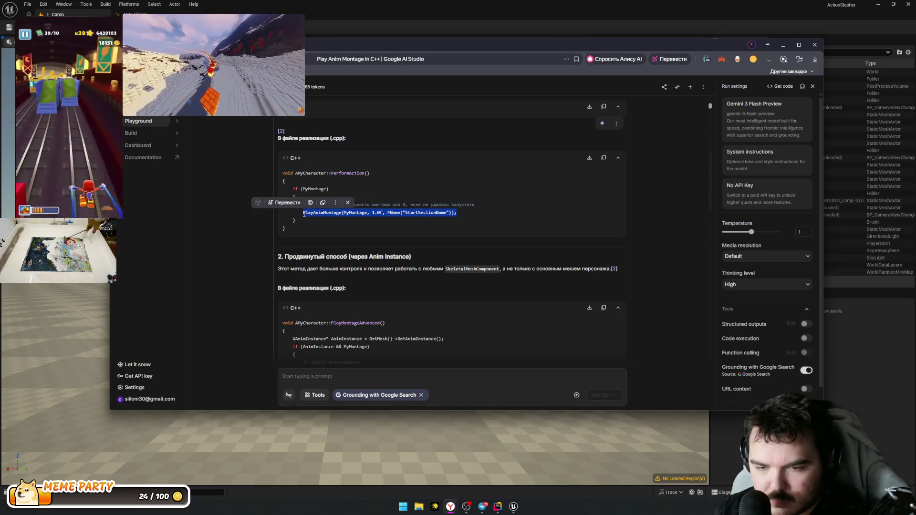
{"action": "scroll", "coordinate": [421, 255], "scroll_direction": "down", "scroll_amount": 3}
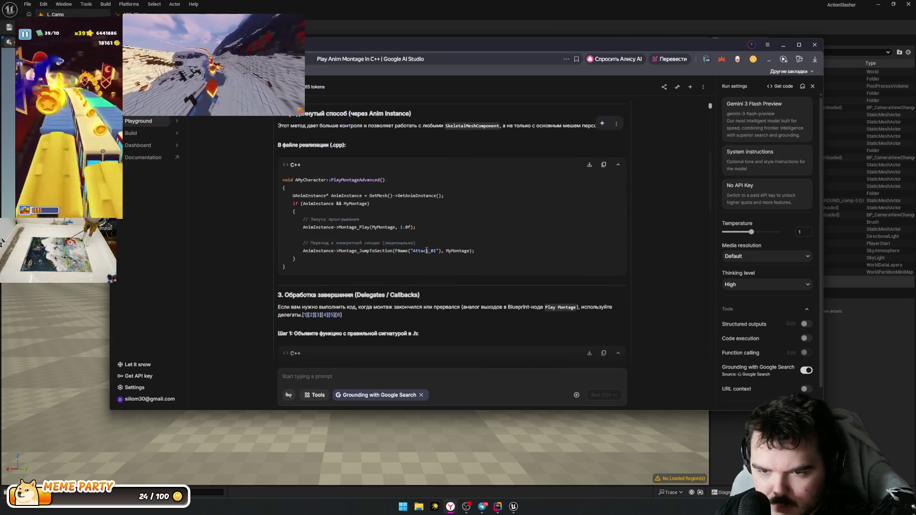
{"action": "left_click_drag", "start_coordinate": [347, 219], "coordinate": [350, 219]}
{"action": "scroll", "coordinate": [385, 232], "scroll_direction": "up", "scroll_amount": 1}
{"action": "left_click_drag", "start_coordinate": [323, 263], "coordinate": [417, 262]}
{"action": "left_click_drag", "start_coordinate": [356, 286], "coordinate": [355, 292]}
{"action": "left_click_drag", "start_coordinate": [446, 285], "coordinate": [314, 277]}
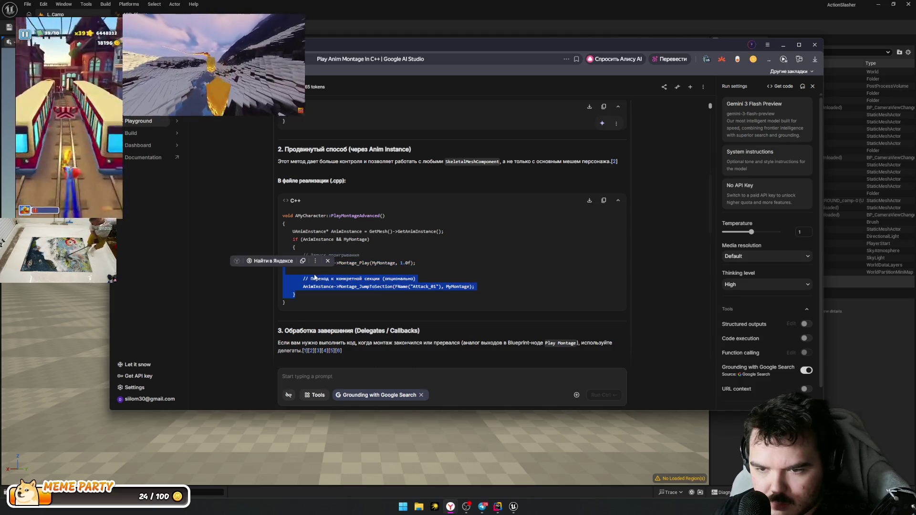
{"action": "left_click", "coordinate": [489, 288]}
Step: Read further through the answer and pick out the PlayAnimMontage call line
{"action": "scroll", "coordinate": [429, 262], "scroll_direction": "down", "scroll_amount": 3}
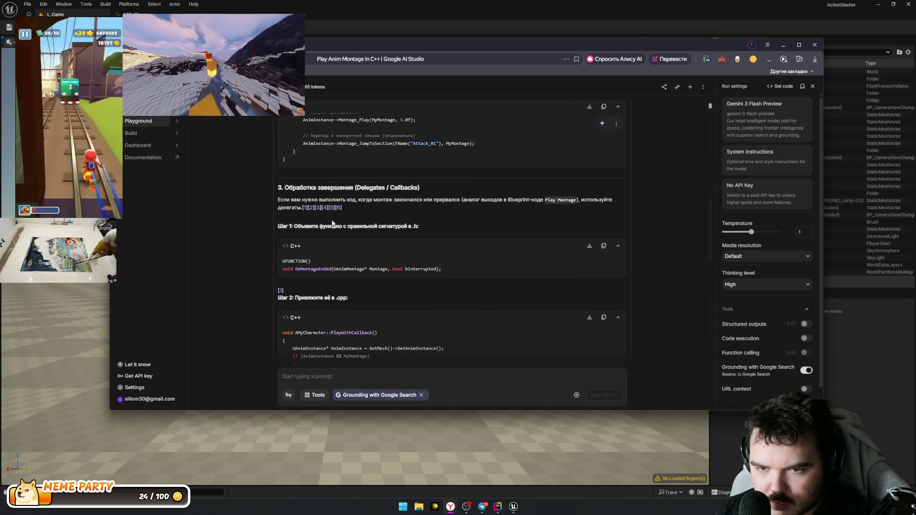
{"action": "left_click_drag", "start_coordinate": [365, 189], "coordinate": [441, 245]}
{"action": "left_click", "coordinate": [440, 260]}
{"action": "scroll", "coordinate": [439, 260], "scroll_direction": "down", "scroll_amount": 1}
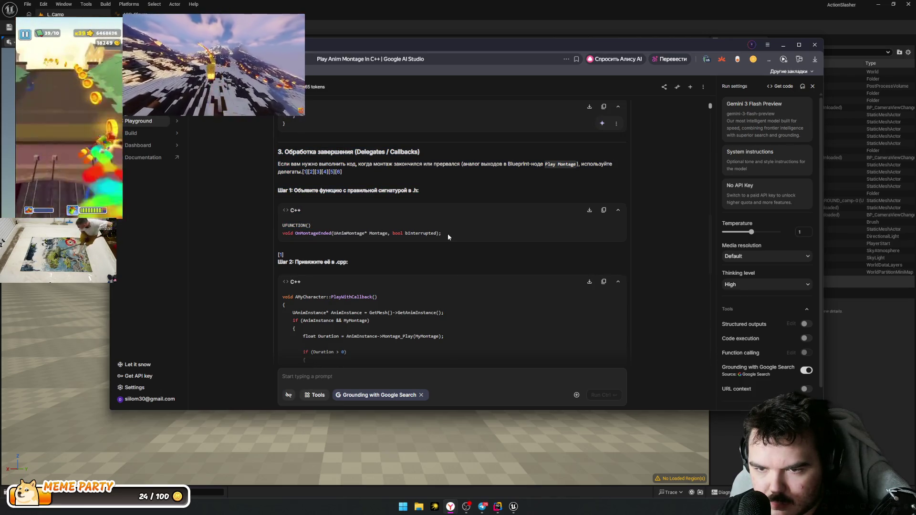
{"action": "scroll", "coordinate": [447, 234], "scroll_direction": "down", "scroll_amount": 3}
{"action": "scroll", "coordinate": [317, 229], "scroll_direction": "up", "scroll_amount": 6}
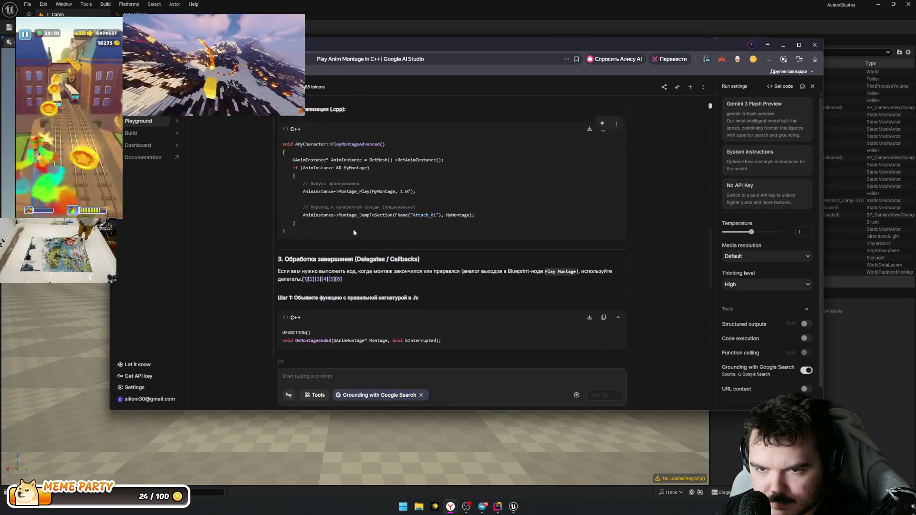
{"action": "scroll", "coordinate": [363, 237], "scroll_direction": "up", "scroll_amount": 5}
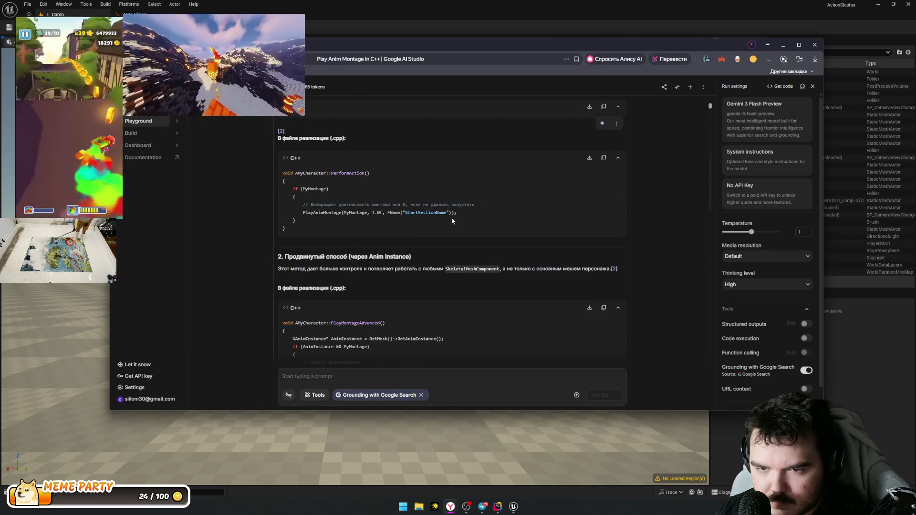
{"action": "left_click_drag", "start_coordinate": [459, 221], "coordinate": [301, 211]}
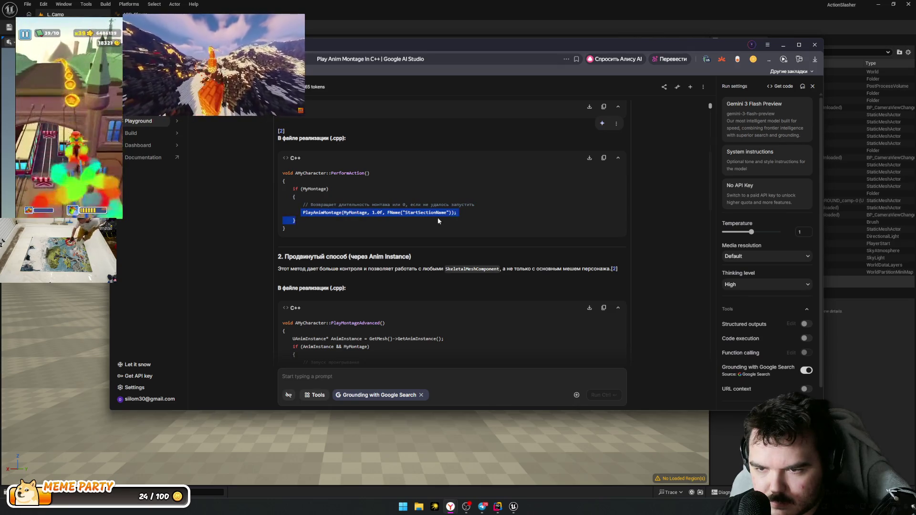
{"action": "left_click_drag", "start_coordinate": [466, 212], "coordinate": [302, 213]}
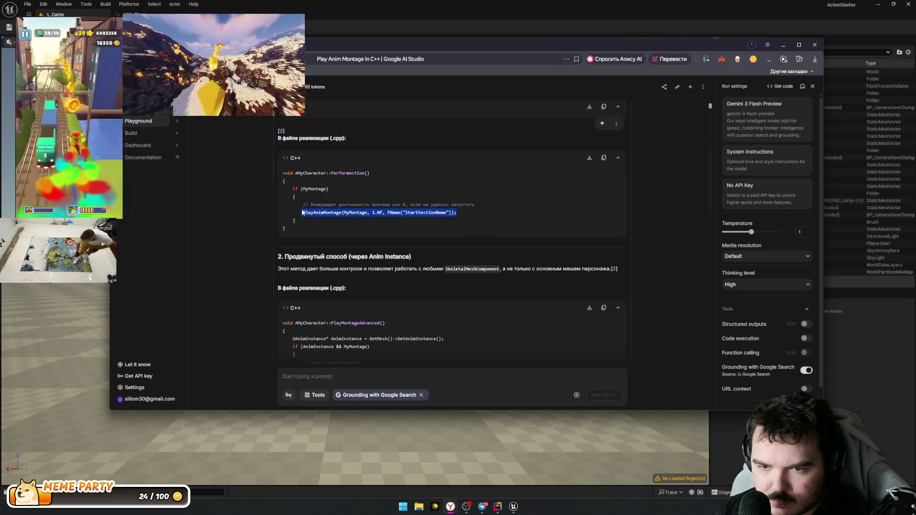
{"action": "left_click", "coordinate": [353, 228]}
Step: Copy the PlayAnimMontage call line and add it on a new line in CallDash
{"action": "key", "text": "alt+Tab"}
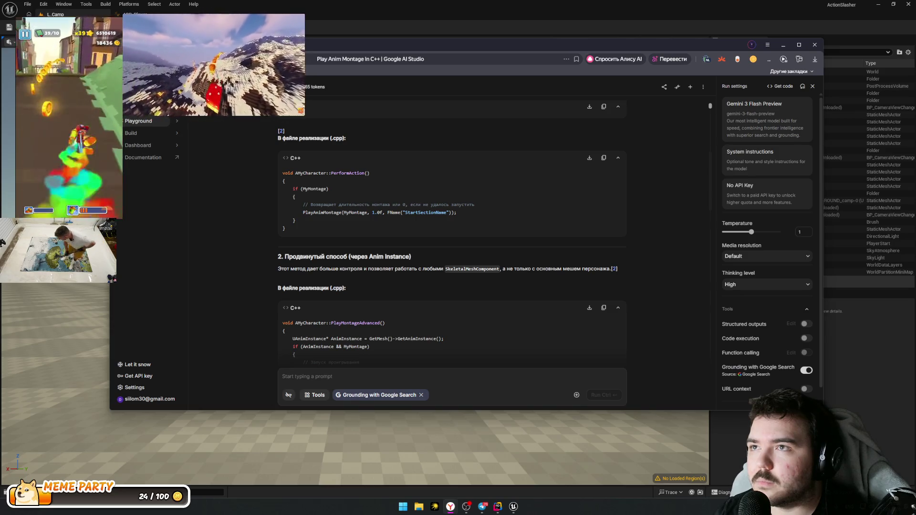
{"action": "left_click_drag", "start_coordinate": [458, 212], "coordinate": [434, 211]}
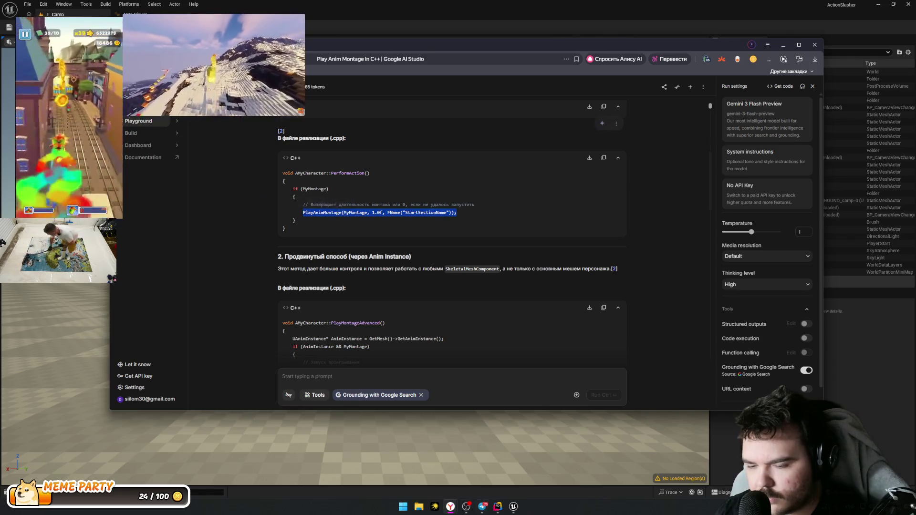
{"action": "left_click", "coordinate": [498, 507]}
{"action": "key", "text": "Return"}
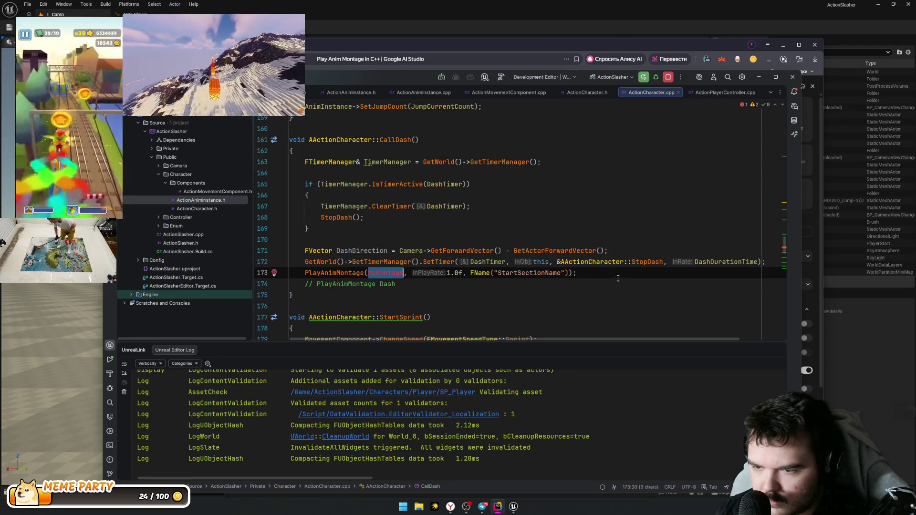
Step: Re-check the AI Studio example's comment and PlayAnimMontage call lines
{"action": "key", "text": "alt+Tab"}
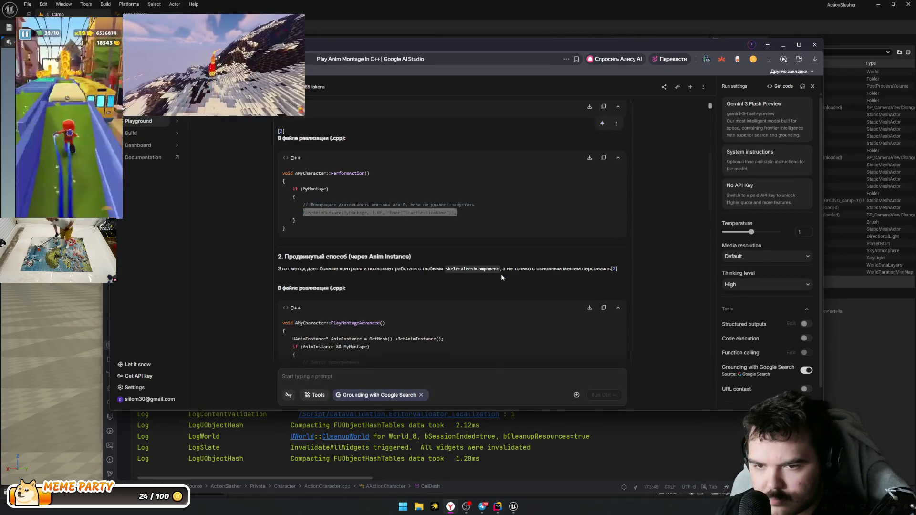
{"action": "left_click_drag", "start_coordinate": [323, 205], "coordinate": [483, 213]}
{"action": "left_click", "coordinate": [428, 213]}
{"action": "left_click_drag", "start_coordinate": [319, 204], "coordinate": [469, 206]}
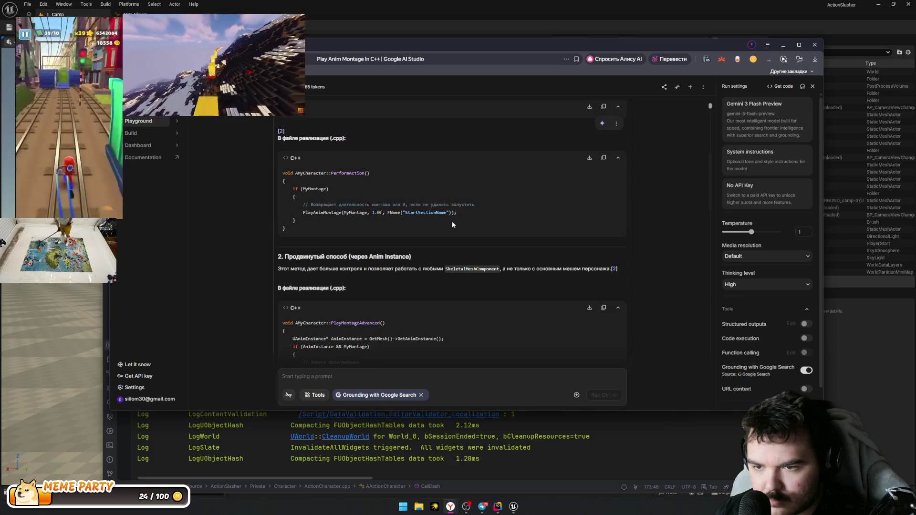
{"action": "scroll", "coordinate": [477, 234], "scroll_direction": "down", "scroll_amount": 2}
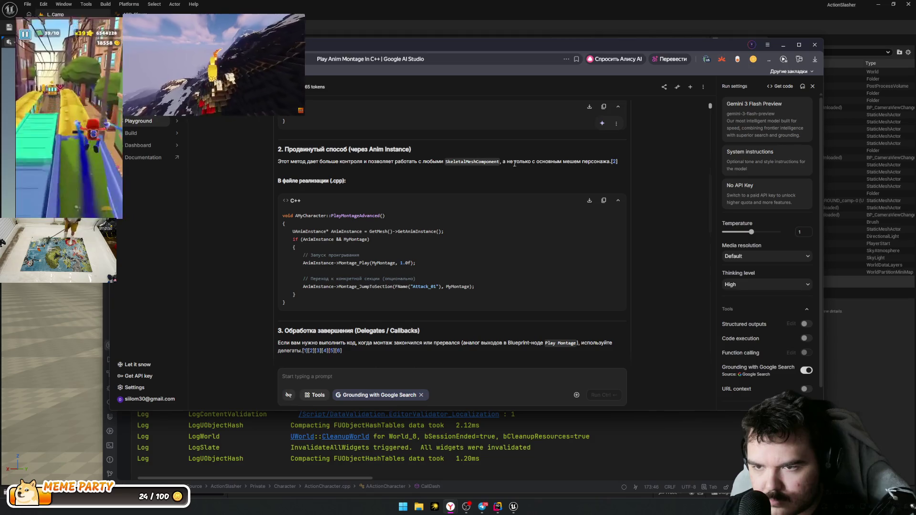
{"action": "scroll", "coordinate": [377, 234], "scroll_direction": "up", "scroll_amount": 4}
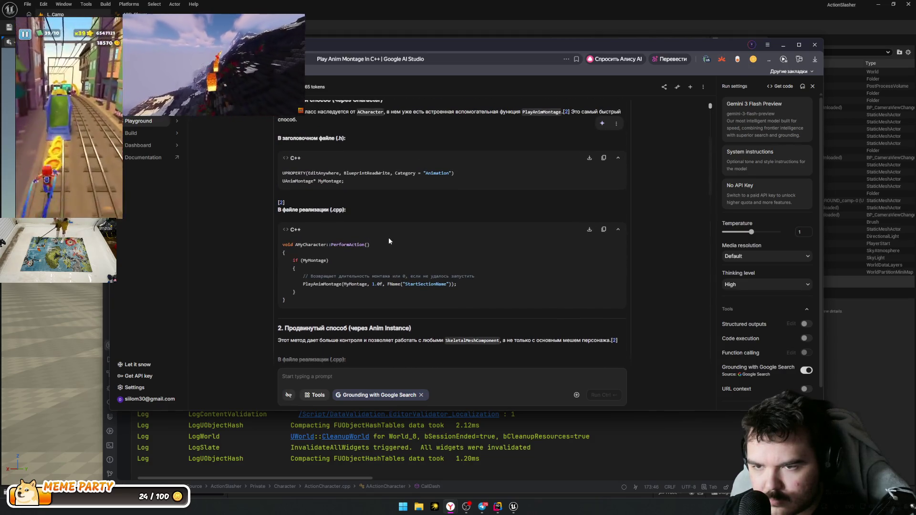
{"action": "key", "text": "alt+Tab"}
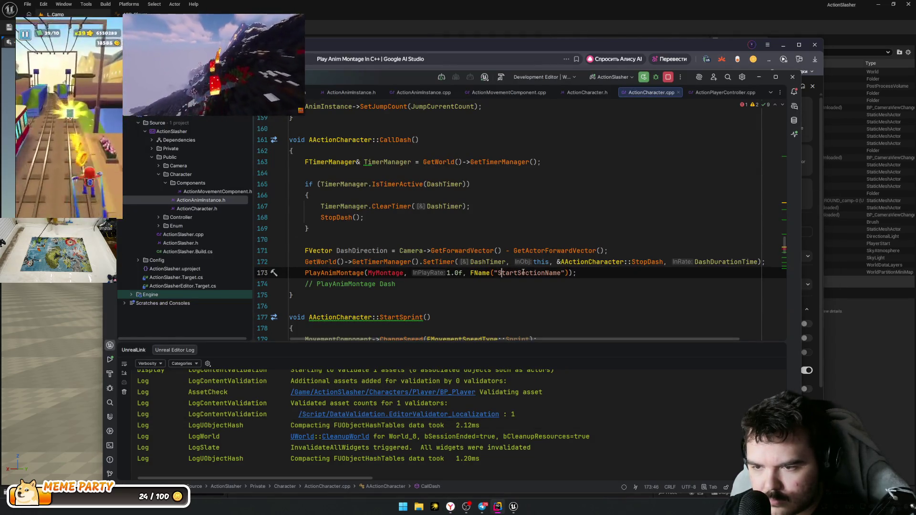
Step: Trim the call to PlayAnimMontage(MyMontage, 1.0f), dropping StartSectionName, the stray comma and extra parenthesis
{"action": "double_click", "coordinate": [521, 273]}
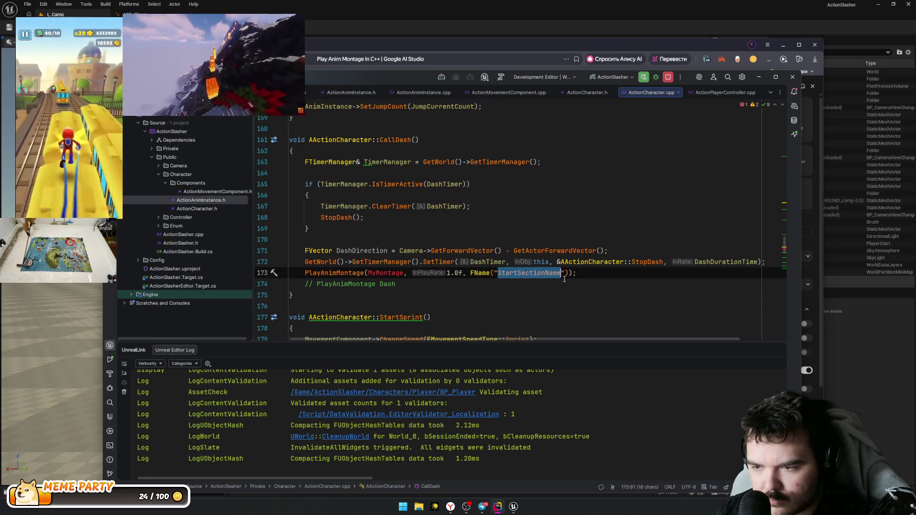
{"action": "left_click_drag", "start_coordinate": [568, 273], "coordinate": [494, 273]}
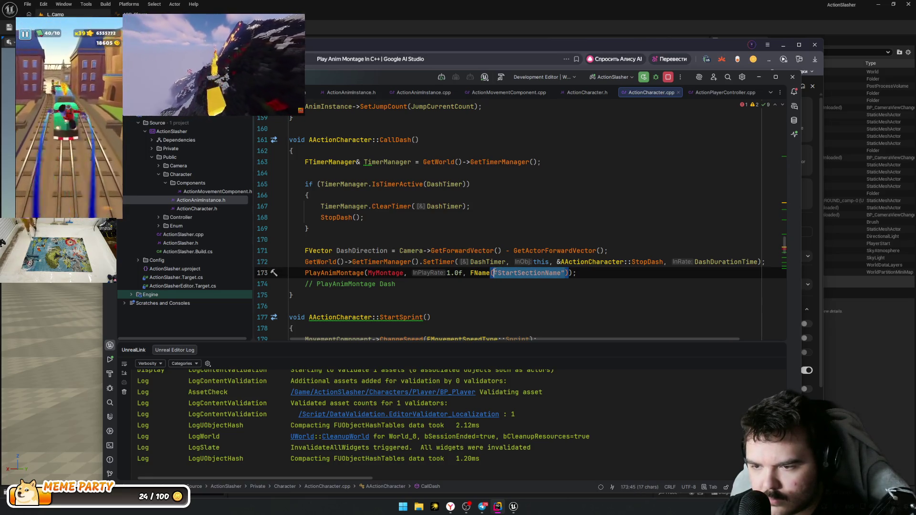
{"action": "key", "text": "Right"}
{"action": "key", "text": "Right"}
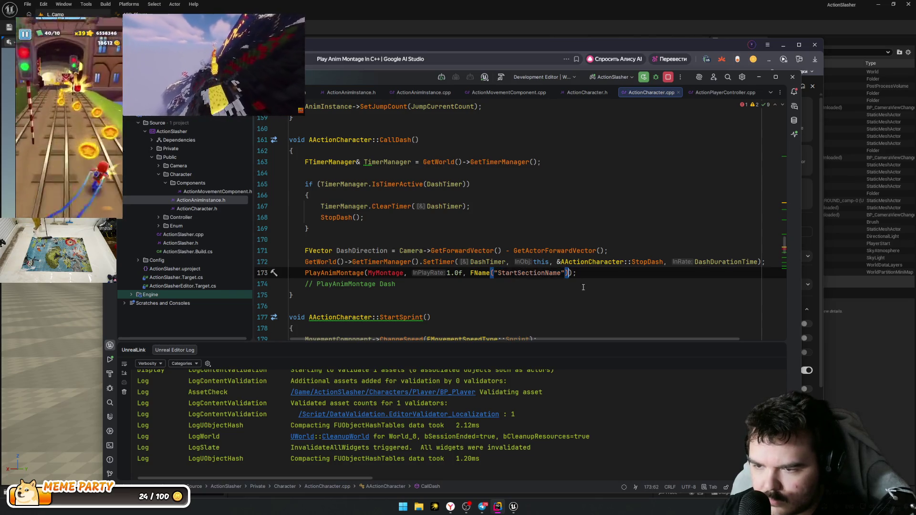
{"action": "key", "text": "ctrl+shift+Left"}
{"action": "key", "text": "ctrl+shift+Left"}
{"action": "key", "text": "ctrl+shift+Left"}
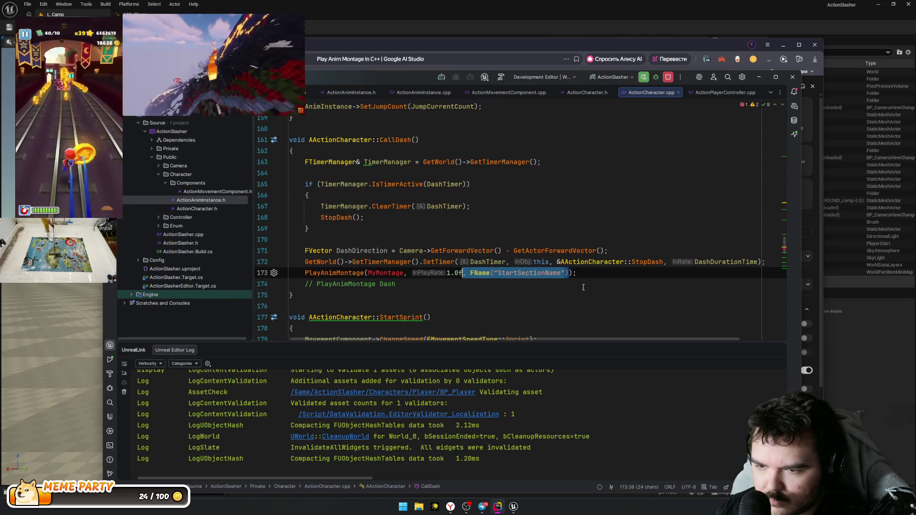
{"action": "key", "text": "BackSpace"}
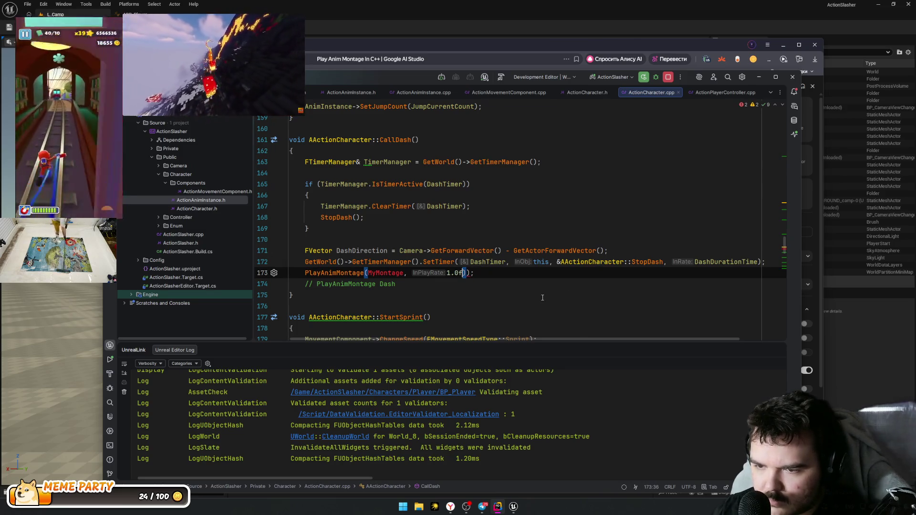
{"action": "type", "text": "m"}
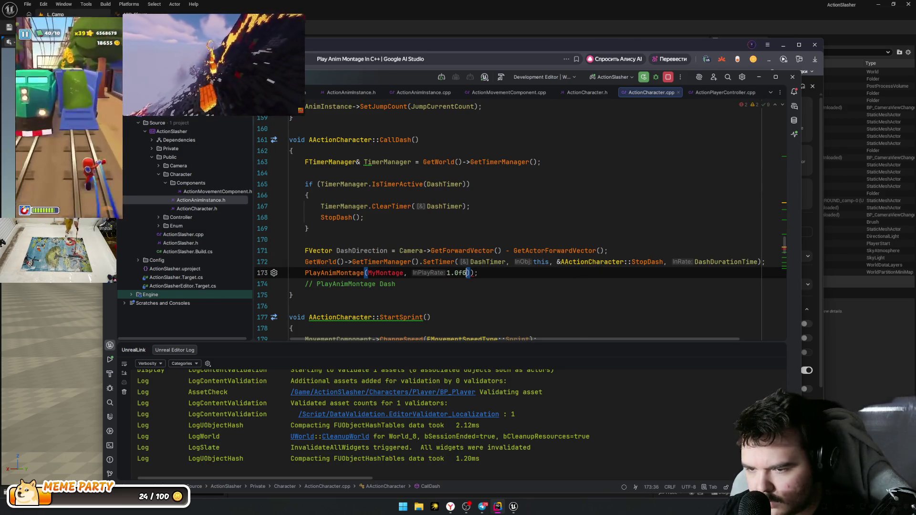
{"action": "type", "text": ","}
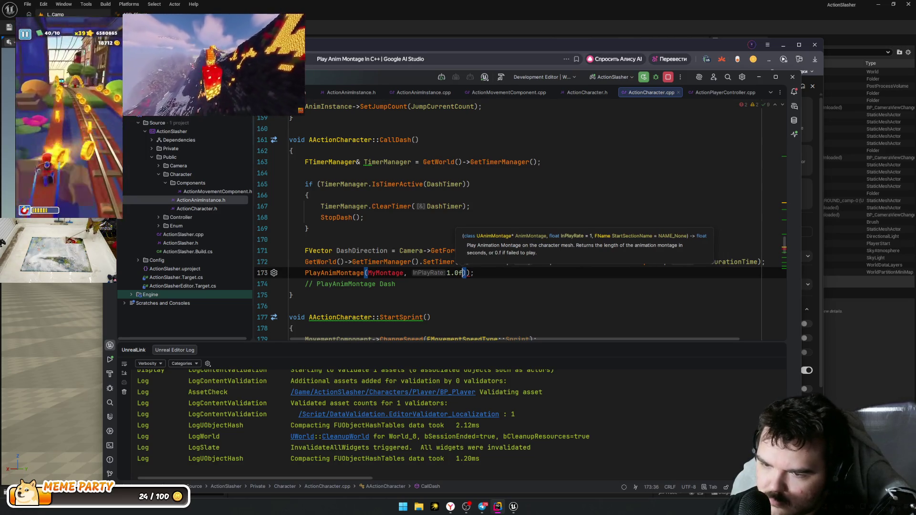
{"action": "key", "text": "BackSpace"}
{"action": "key", "text": "BackSpace"}
{"action": "key", "text": "Down"}
{"action": "key", "text": "Down"}
{"action": "left_click", "coordinate": [467, 273]}
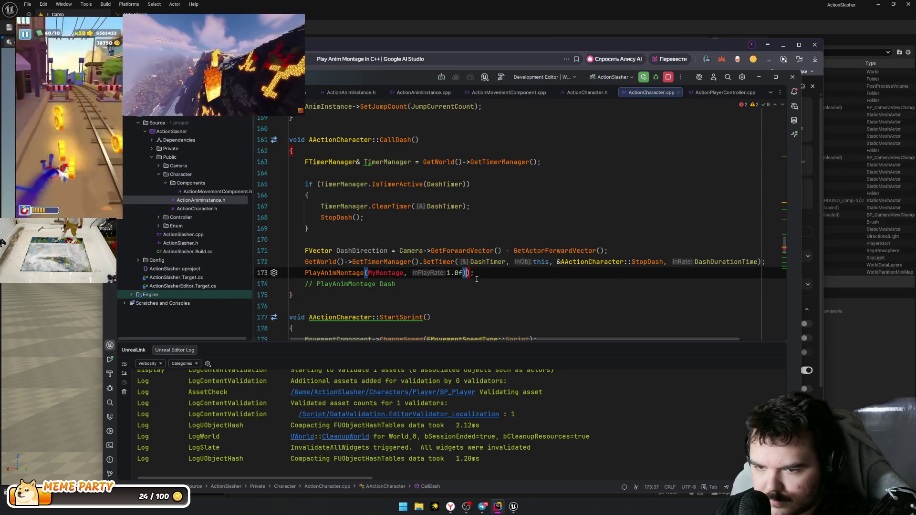
{"action": "key", "text": "BackSpace"}
{"action": "key", "text": "End"}
Step: Delete the leftover PlayAnimMontage Dash comment line and select the DashDirection line
{"action": "key", "text": "Down"}
{"action": "key", "text": "shift+Home"}
{"action": "key", "text": "shift+Home"}
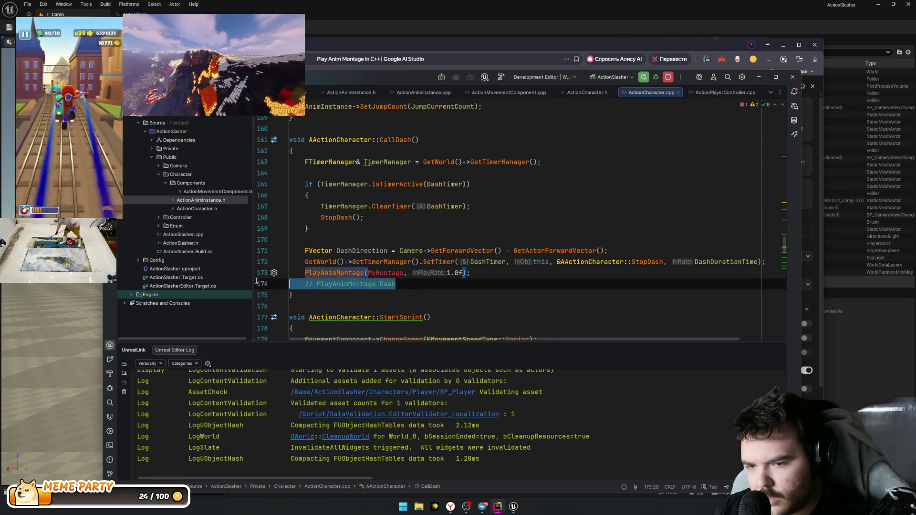
{"action": "key", "text": "BackSpace"}
{"action": "key", "text": "BackSpace"}
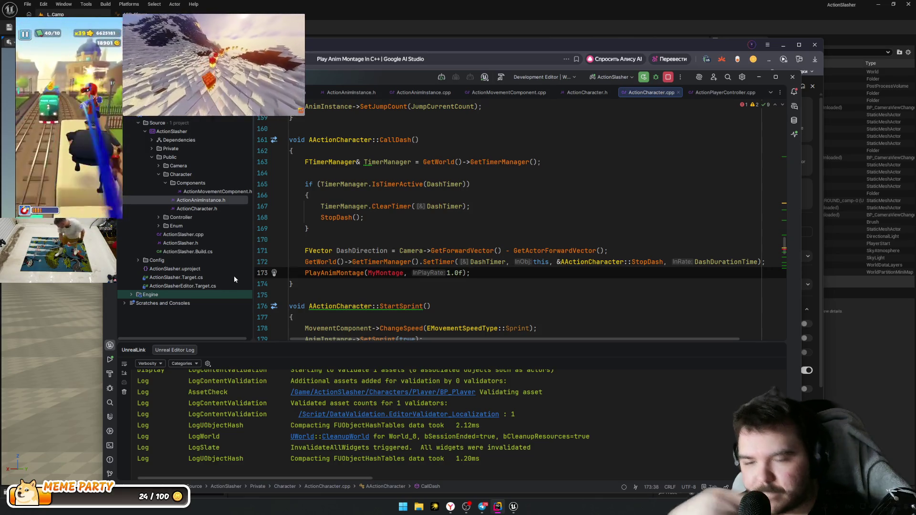
{"action": "left_click_drag", "start_coordinate": [372, 251], "coordinate": [372, 245]}
{"action": "left_click_drag", "start_coordinate": [608, 251], "coordinate": [339, 242]}
{"action": "key", "text": "ctrl+c"}
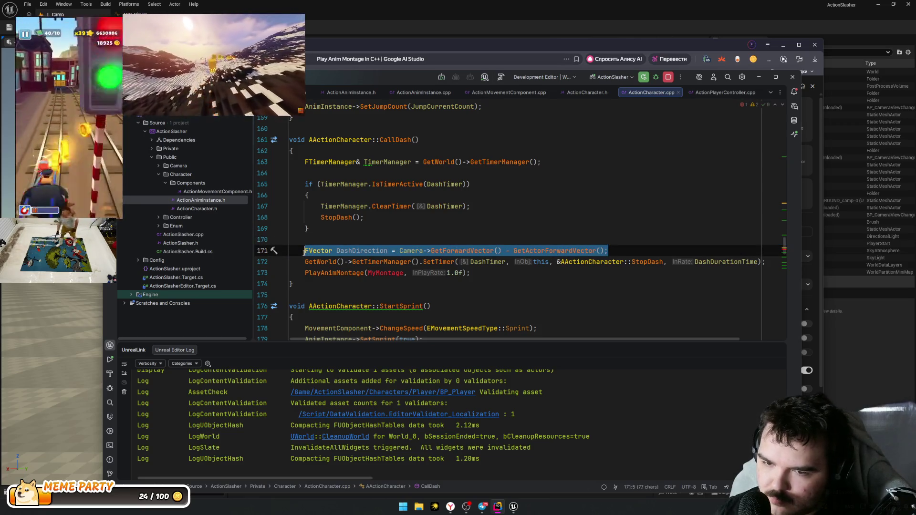
Step: Ask in Russian for a direction formula relative to the camera, pasting the DashDirection line underneath
{"action": "key", "text": "alt+Tab"}
{"action": "left_click", "coordinate": [351, 375]}
{"action": "type", "text": "YT"}
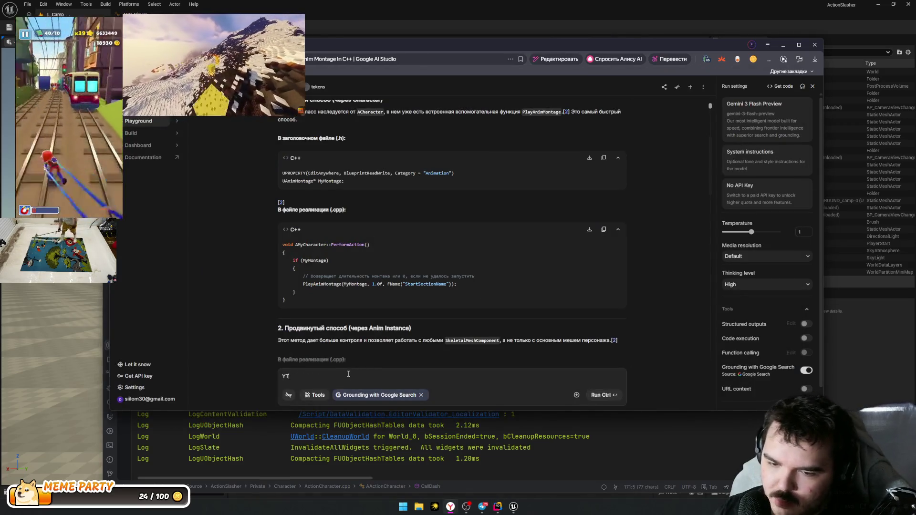
{"action": "key", "text": "BackSpace"}
{"action": "key", "text": "BackSpace"}
{"action": "type", "text": "на"}
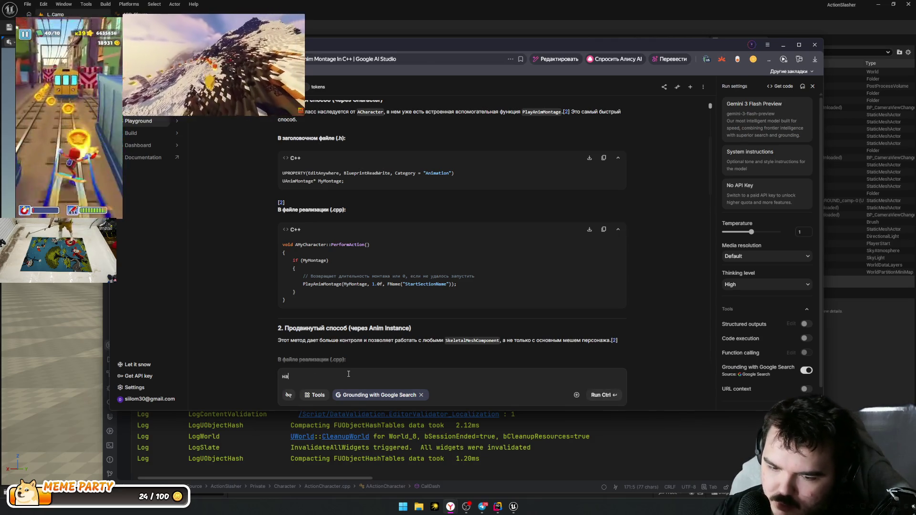
{"action": "type", "text": "пиши формулу для полу"}
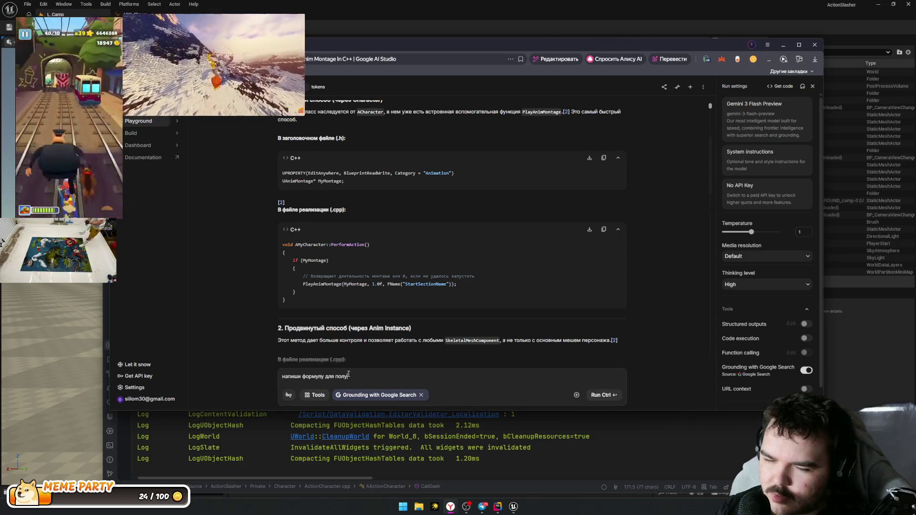
{"action": "type", "text": "вления"}
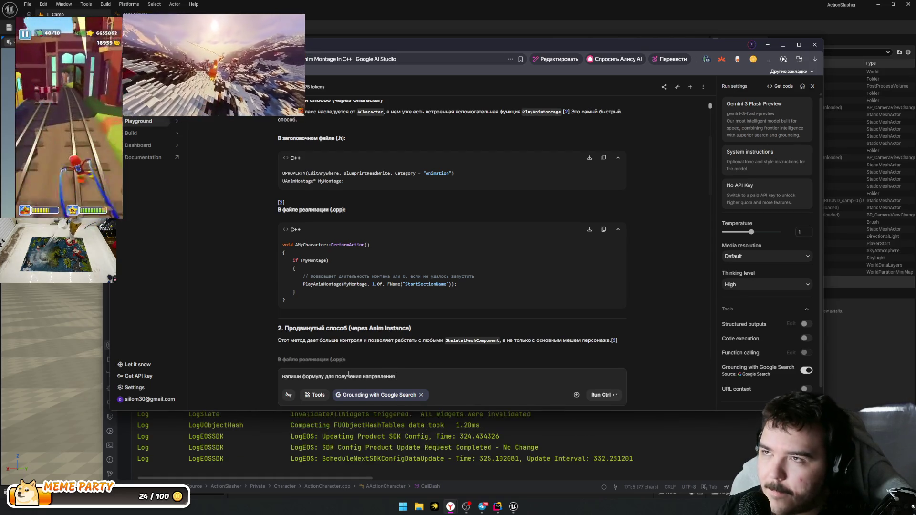
{"action": "type", "text": " A"}
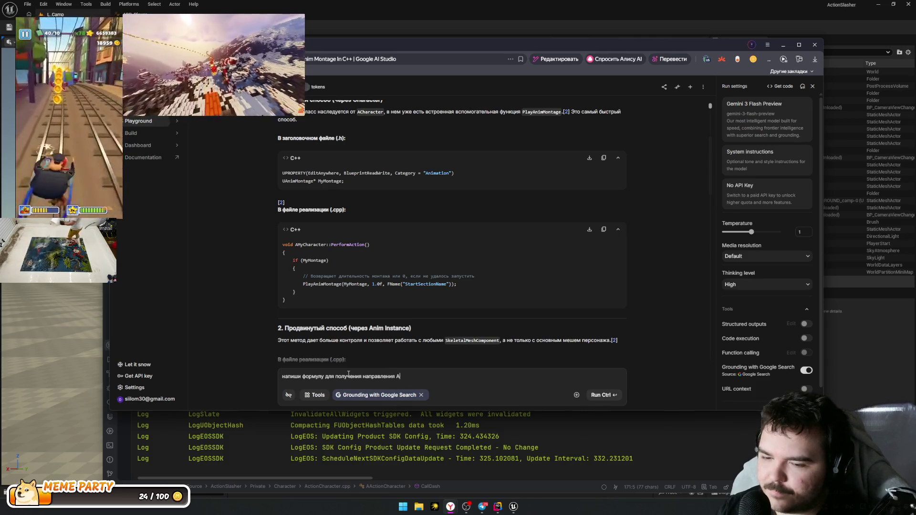
{"action": "type", "text": "еши"}
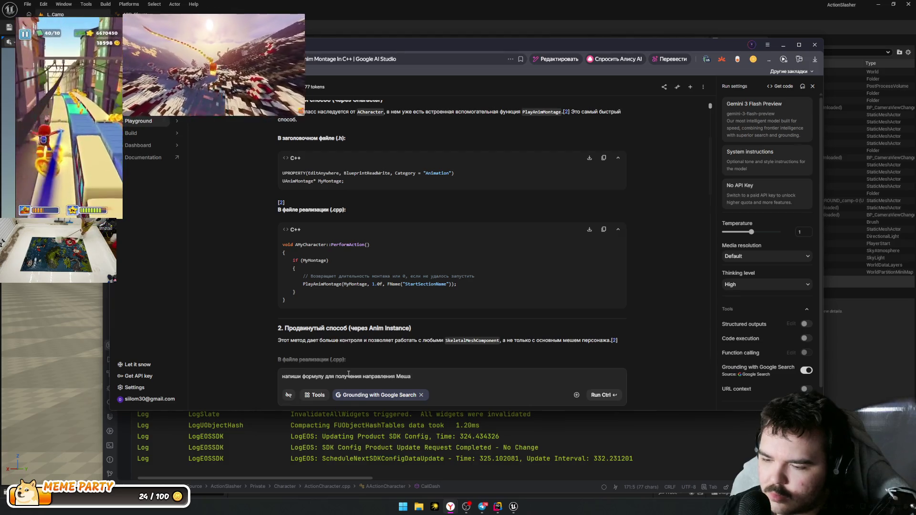
{"action": "type", "text": "оти"}
{"action": "key", "text": "BackSpace"}
{"action": "key", "text": "BackSpace"}
{"action": "type", "text": "но"}
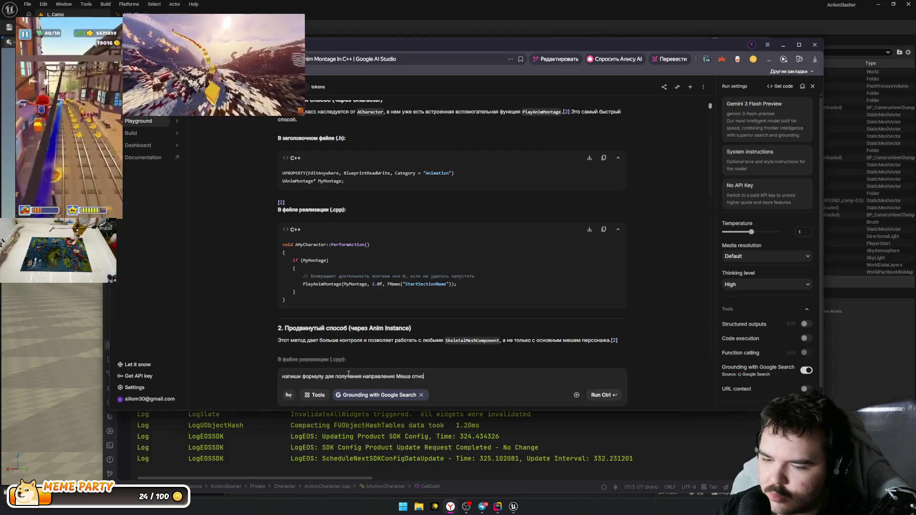
{"action": "type", "text": "сительно к"}
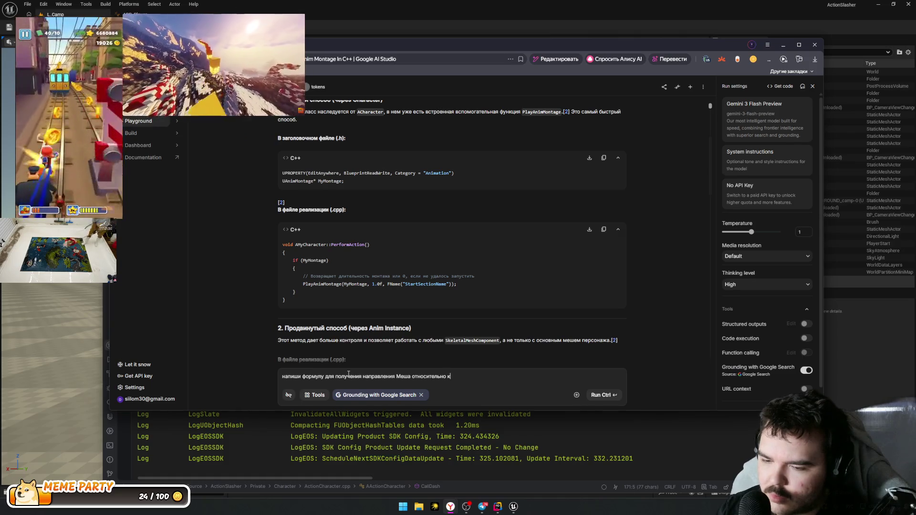
{"action": "type", "text": "амеры"}
{"action": "key", "text": "shift+Return"}
{"action": "key", "text": "shift+Return"}
{"action": "key", "text": "ctrl+v"}
{"action": "key", "text": "ctrl+Return"}
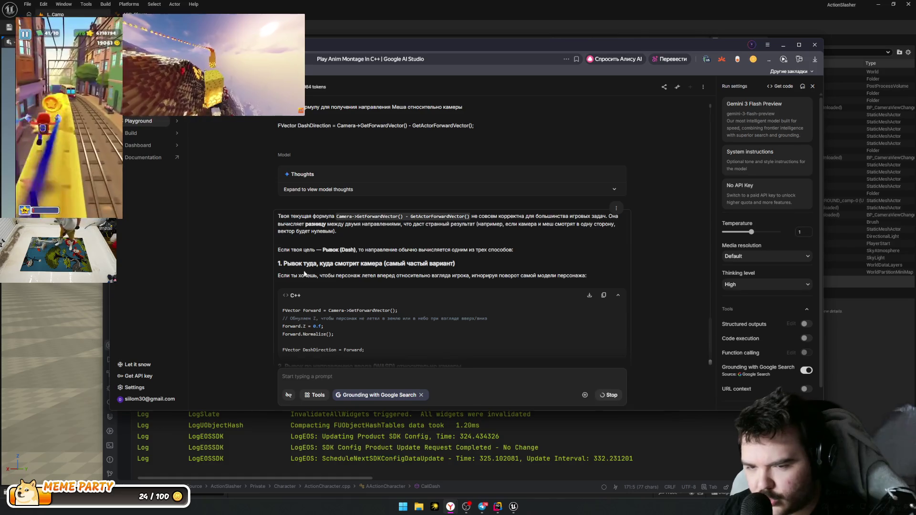
Step: Highlight code lines from the answer's suggested camera-relative dash approaches
{"action": "left_click_drag", "start_coordinate": [288, 264], "coordinate": [416, 276]}
{"action": "left_click", "coordinate": [330, 277]}
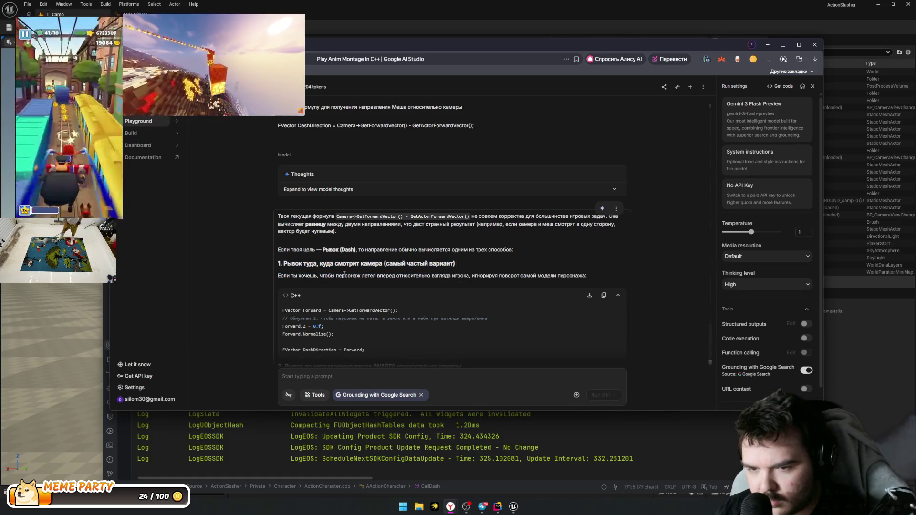
{"action": "scroll", "coordinate": [336, 247], "scroll_direction": "down", "scroll_amount": 2}
{"action": "left_click_drag", "start_coordinate": [283, 200], "coordinate": [398, 237]}
{"action": "left_click", "coordinate": [398, 237]}
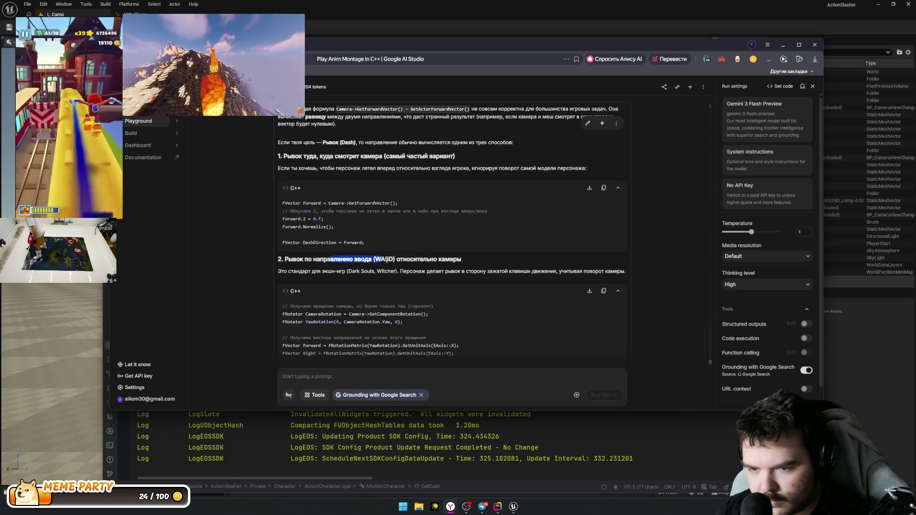
{"action": "left_click_drag", "start_coordinate": [427, 271], "coordinate": [626, 273]}
{"action": "scroll", "coordinate": [525, 273], "scroll_direction": "down", "scroll_amount": 2}
{"action": "left_click", "coordinate": [470, 281]}
{"action": "scroll", "coordinate": [470, 282], "scroll_direction": "down", "scroll_amount": 1}
{"action": "mouse_move", "coordinate": [283, 199]}
{"action": "left_mouse_down"}
{"action": "mouse_move", "coordinate": [420, 230]}
{"action": "mouse_move", "coordinate": [428, 247]}
{"action": "left_mouse_up"}
{"action": "left_click", "coordinate": [448, 287]}
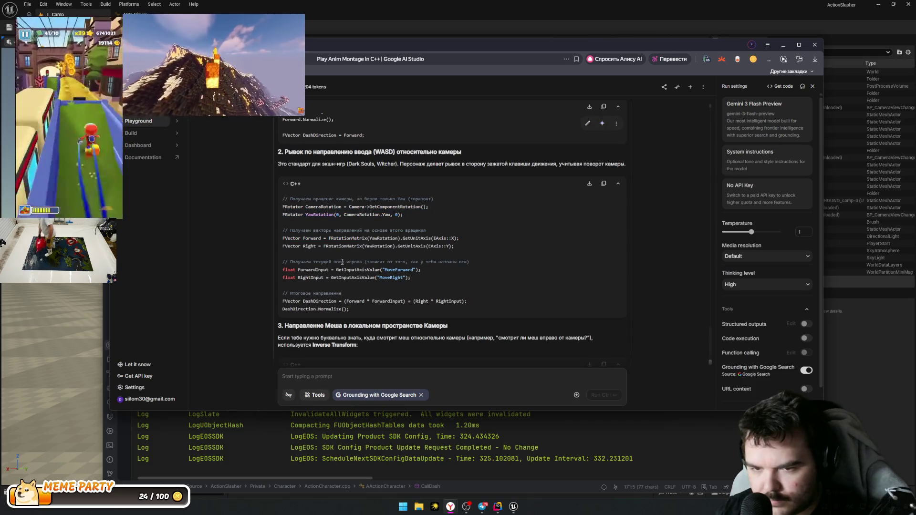
Step: Highlight the WASD input-based DashDirection formula, then return to CallDash in Rider without the log panel
{"action": "left_click_drag", "start_coordinate": [283, 268], "coordinate": [411, 279]}
{"action": "left_click", "coordinate": [378, 301]}
{"action": "mouse_move", "coordinate": [493, 304]}
{"action": "left_mouse_down"}
{"action": "mouse_move", "coordinate": [362, 302]}
{"action": "mouse_move", "coordinate": [515, 310]}
{"action": "mouse_move", "coordinate": [271, 290]}
{"action": "mouse_move", "coordinate": [283, 302]}
{"action": "left_mouse_up"}
{"action": "left_click", "coordinate": [487, 304]}
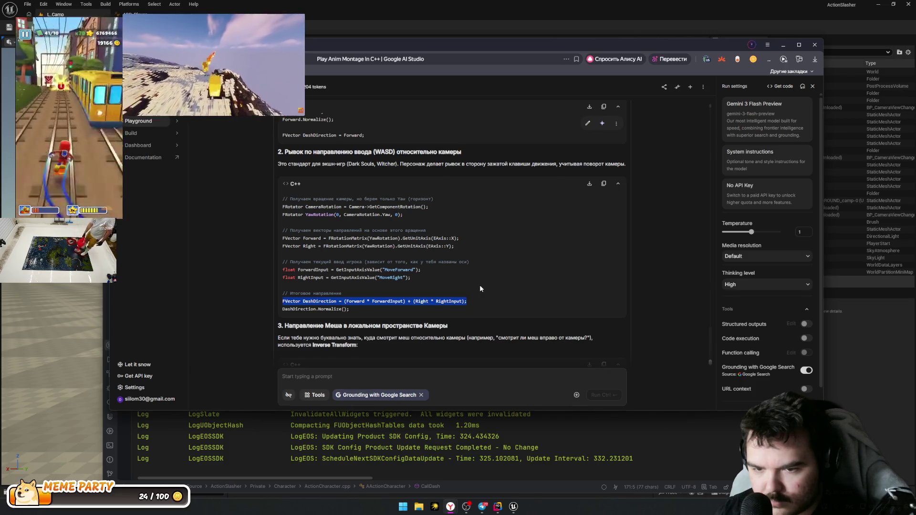
{"action": "scroll", "coordinate": [479, 287], "scroll_direction": "down", "scroll_amount": 2}
{"action": "key", "text": "alt+Tab"}
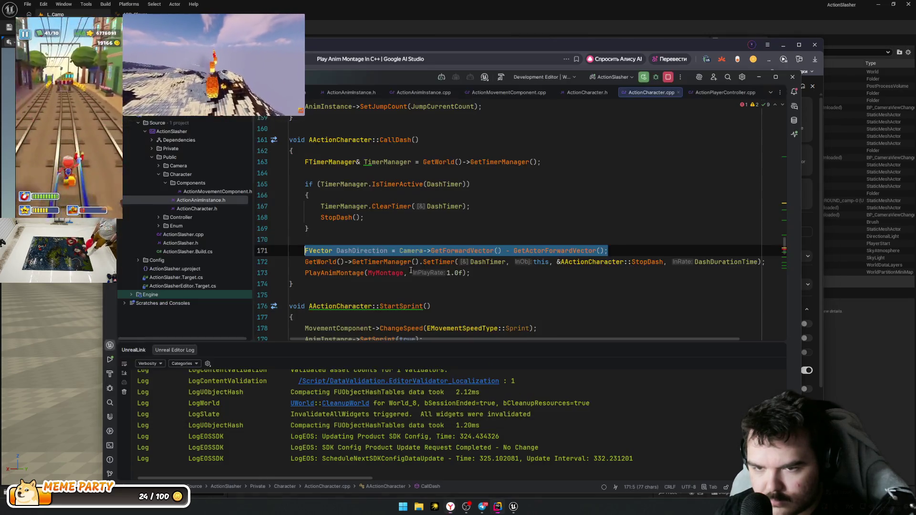
{"action": "left_click", "coordinate": [779, 351]}
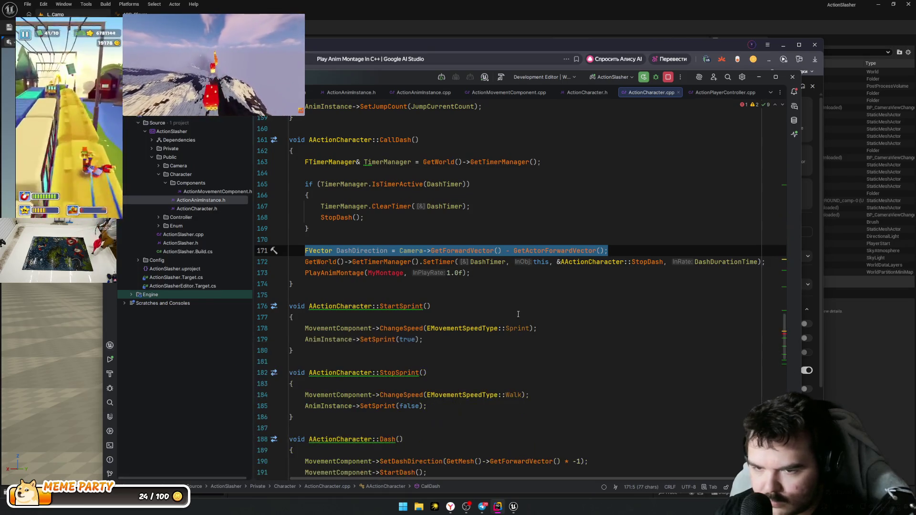
Step: Scroll through ActionCharacter.cpp to check where CameraRight and MoveDirection are used in Move
{"action": "scroll", "coordinate": [481, 301], "scroll_direction": "down", "scroll_amount": 5}
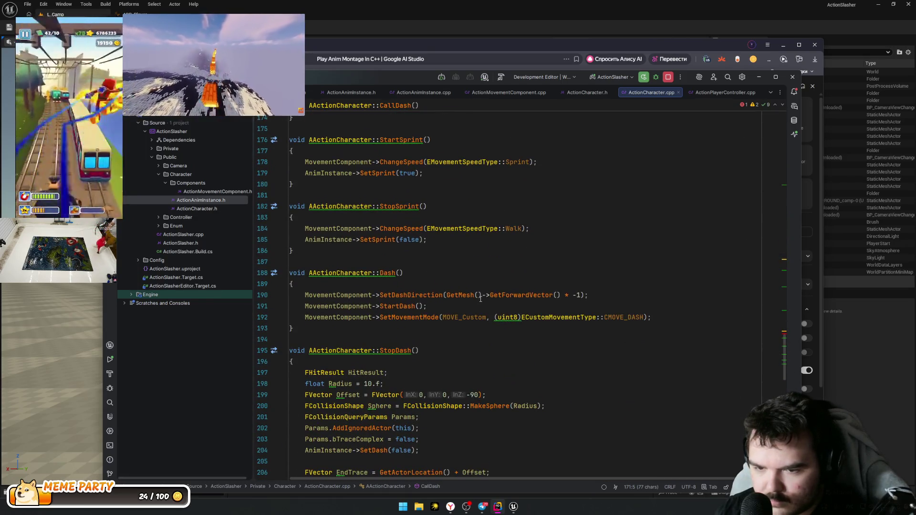
{"action": "scroll", "coordinate": [480, 299], "scroll_direction": "down", "scroll_amount": 12}
{"action": "scroll", "coordinate": [480, 299], "scroll_direction": "down", "scroll_amount": 5}
{"action": "scroll", "coordinate": [482, 298], "scroll_direction": "up", "scroll_amount": 11}
{"action": "scroll", "coordinate": [483, 297], "scroll_direction": "up", "scroll_amount": 20}
{"action": "scroll", "coordinate": [431, 291], "scroll_direction": "up", "scroll_amount": 6}
{"action": "left_click", "coordinate": [353, 339]}
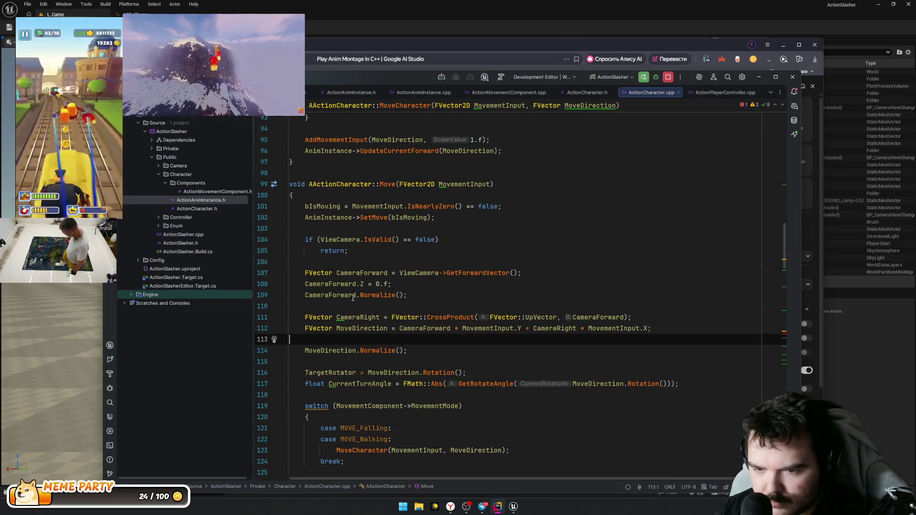
{"action": "left_click", "coordinate": [348, 319]}
{"action": "left_click", "coordinate": [361, 329]}
Step: Compare the AI Studio answer against the Move function's MoveDirection code on line 114
{"action": "key", "text": "alt+Tab"}
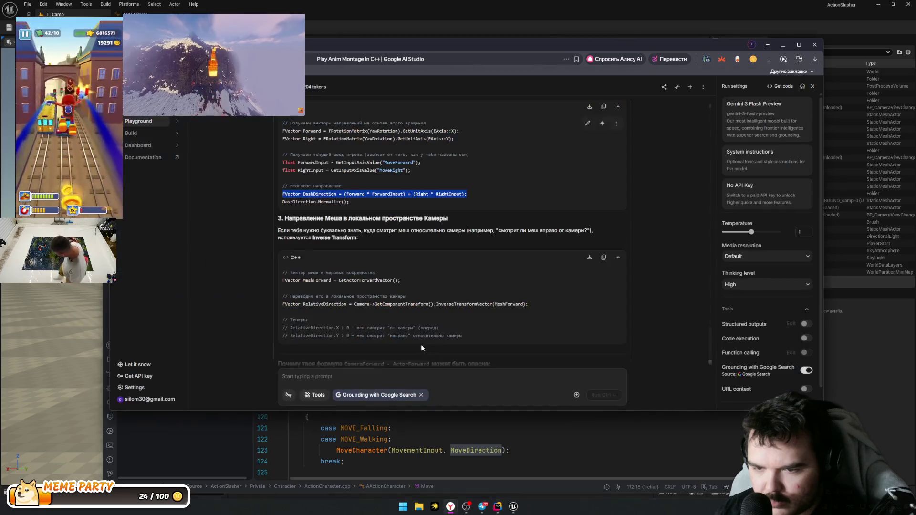
{"action": "key", "text": "alt+Tab"}
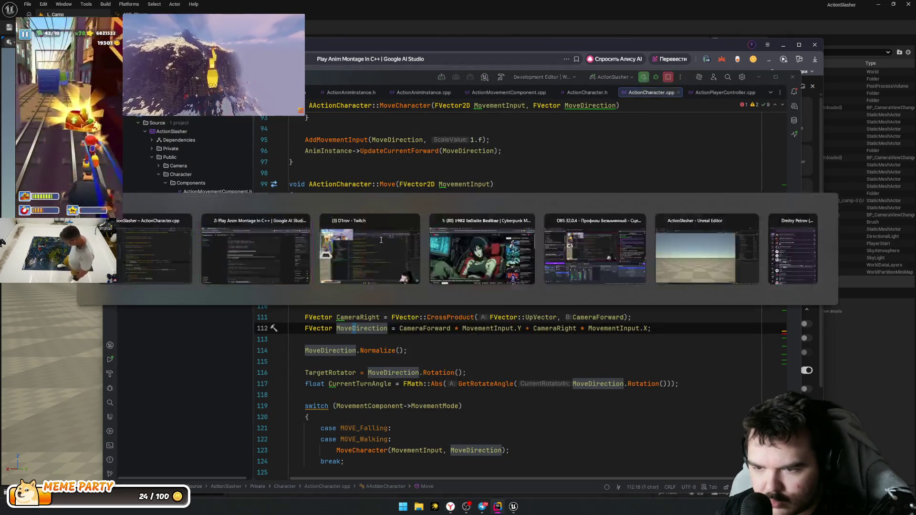
{"action": "key", "text": "alt+Tab"}
{"action": "key", "text": "alt+Tab"}
{"action": "left_click", "coordinate": [441, 361]}
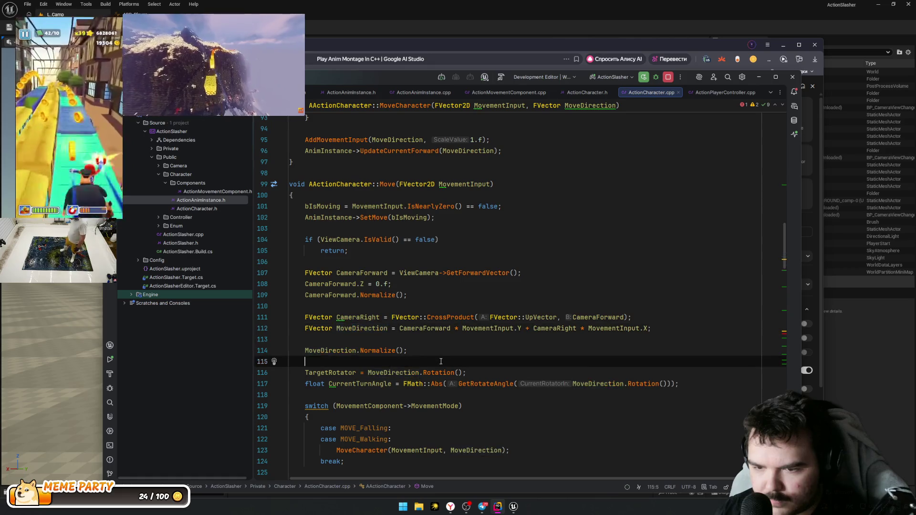
{"action": "key", "text": "alt+Tab"}
{"action": "key", "text": "alt+Tab"}
{"action": "left_click", "coordinate": [341, 351]}
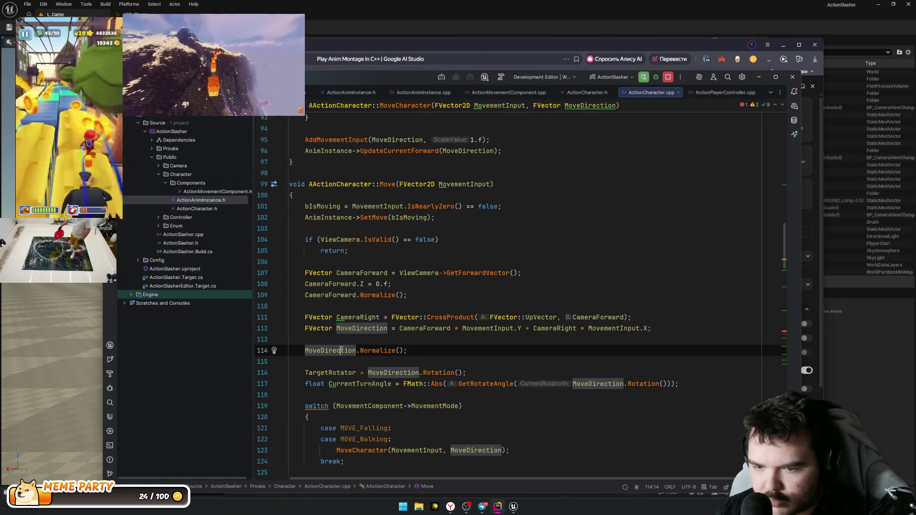
{"action": "double_click", "coordinate": [341, 350]}
{"action": "key", "text": "alt+Tab"}
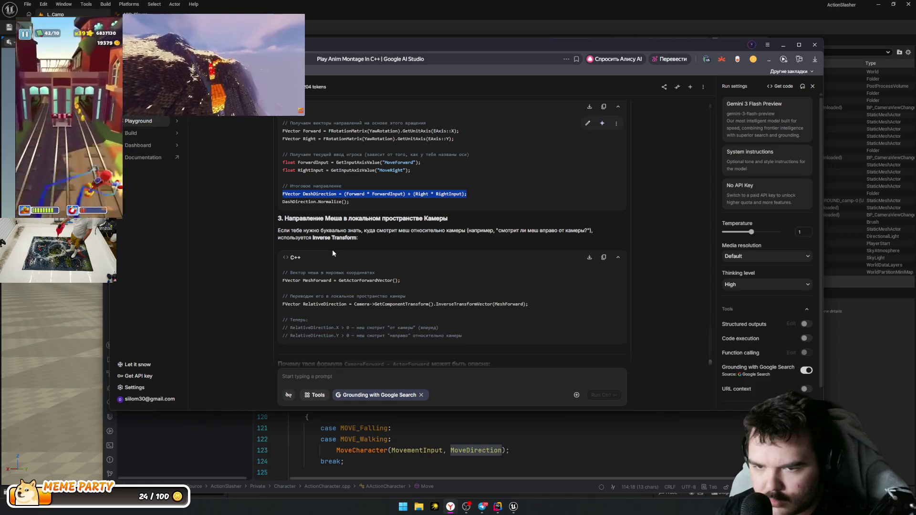
{"action": "scroll", "coordinate": [333, 254], "scroll_direction": "up", "scroll_amount": 3}
{"action": "key", "text": "alt+Tab"}
{"action": "scroll", "coordinate": [498, 325], "scroll_direction": "down", "scroll_amount": 15}
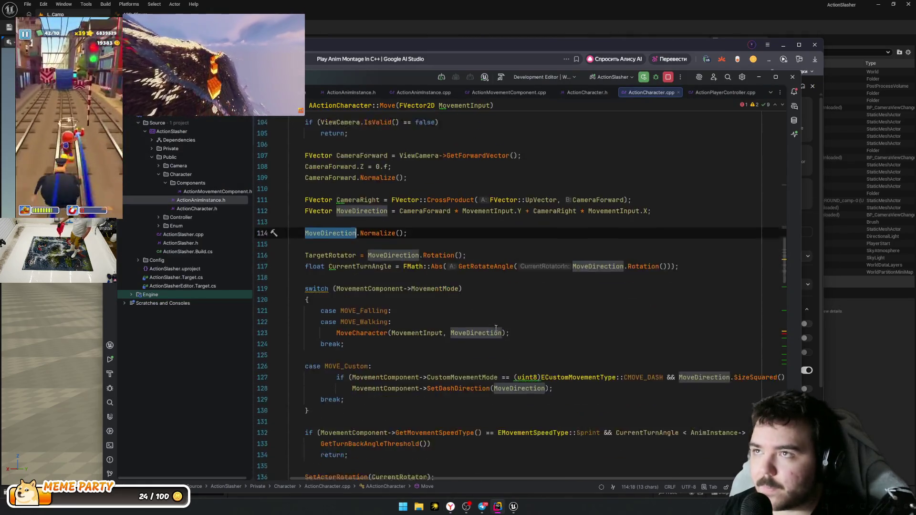
{"action": "scroll", "coordinate": [499, 325], "scroll_direction": "down", "scroll_amount": 5}
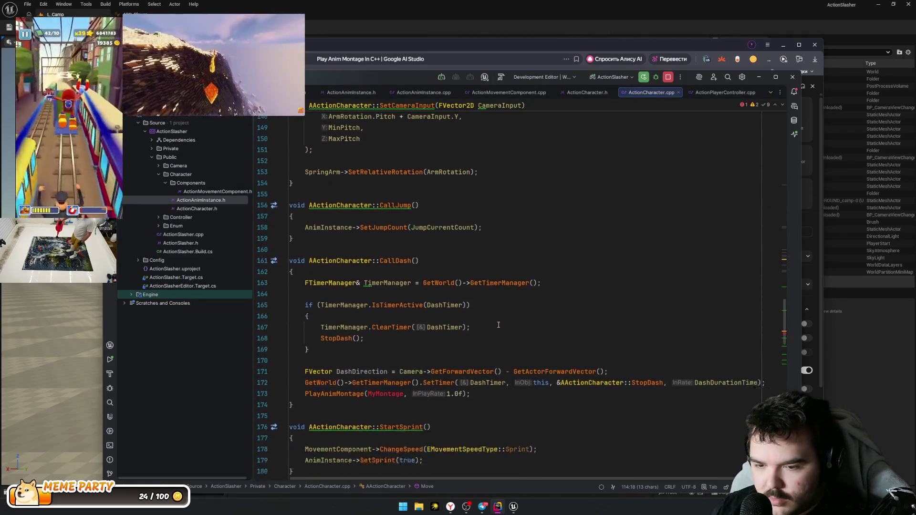
Step: Delete the old DashDirection line and add blank lines above PlayAnimMontage in CallDash
{"action": "double_click", "coordinate": [385, 339]}
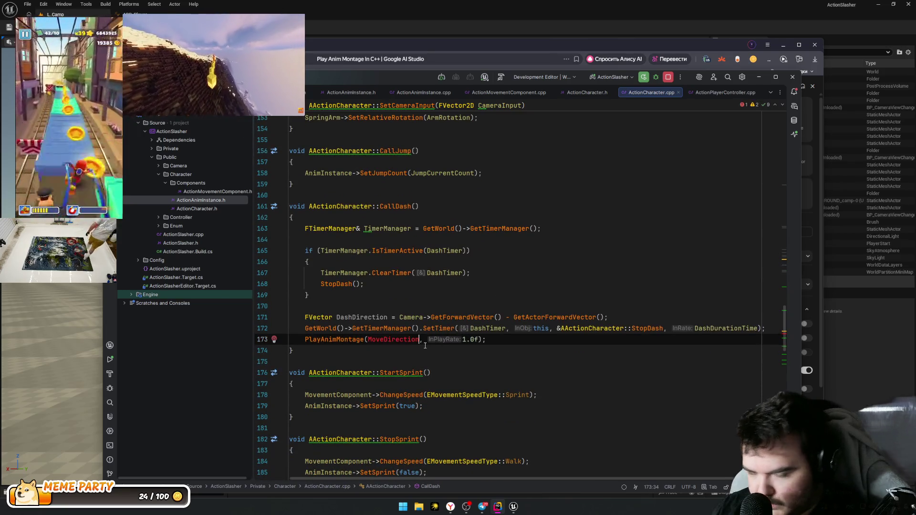
{"action": "double_click", "coordinate": [391, 317]}
{"action": "key", "text": "End"}
{"action": "key", "text": "shift+Home"}
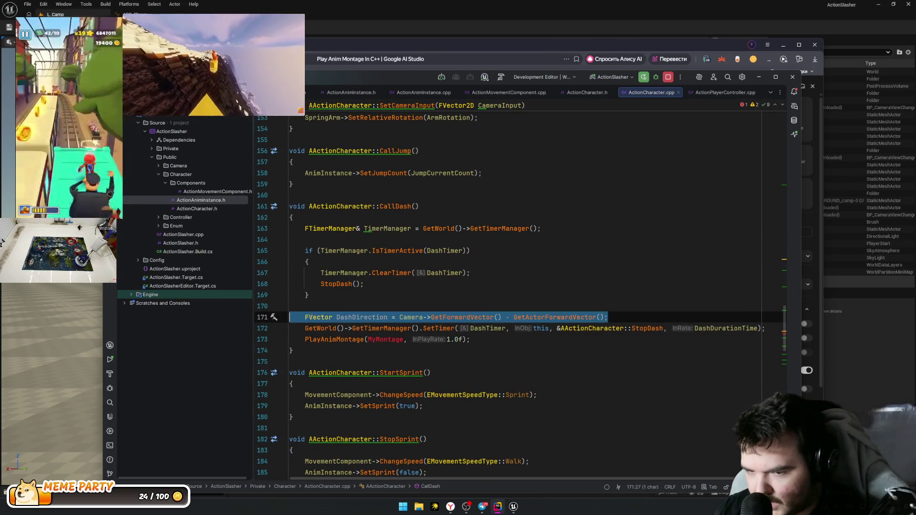
{"action": "key", "text": "BackSpace"}
{"action": "key", "text": "BackSpace"}
{"action": "key", "text": "Down"}
{"action": "key", "text": "Down"}
{"action": "key", "text": "Return"}
{"action": "key", "text": "Return"}
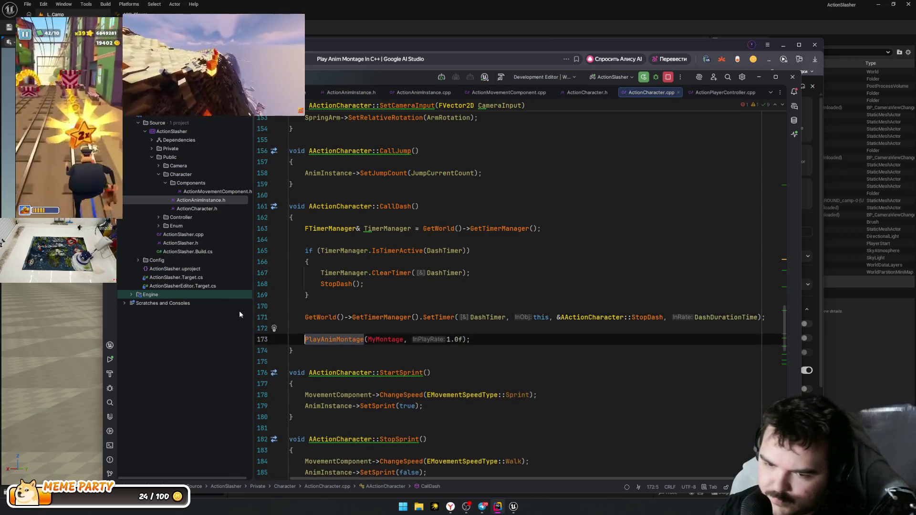
{"action": "key", "text": "Up"}
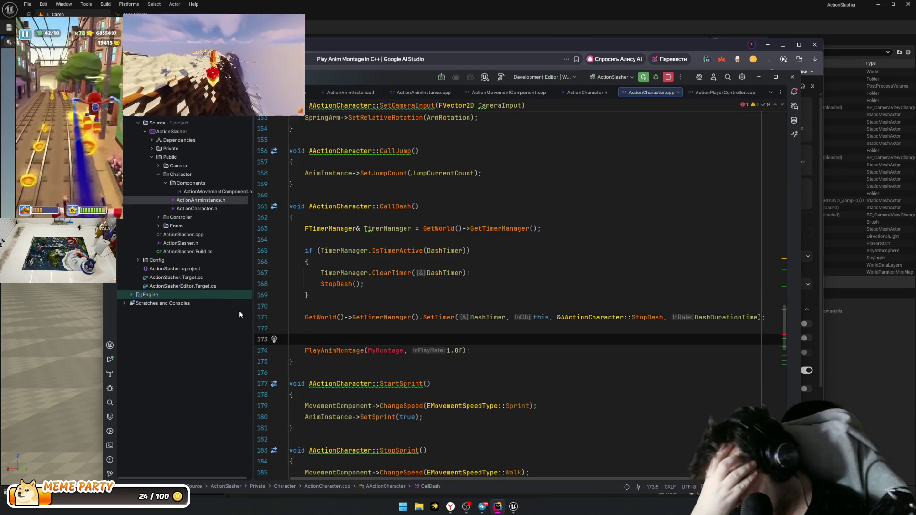
{"action": "key", "text": "alt+Tab"}
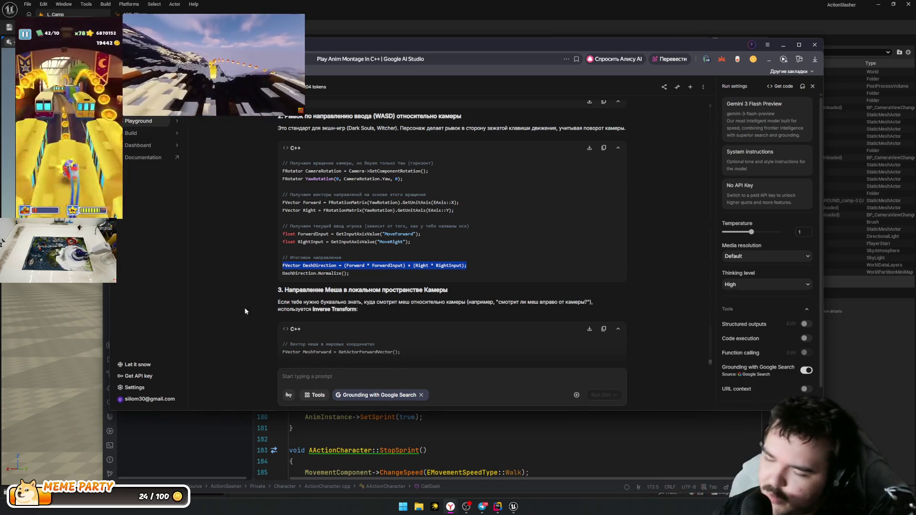
Step: Scroll to section 3 of the AI answer and review its code sample
{"action": "scroll", "coordinate": [291, 210], "scroll_direction": "down", "scroll_amount": 1}
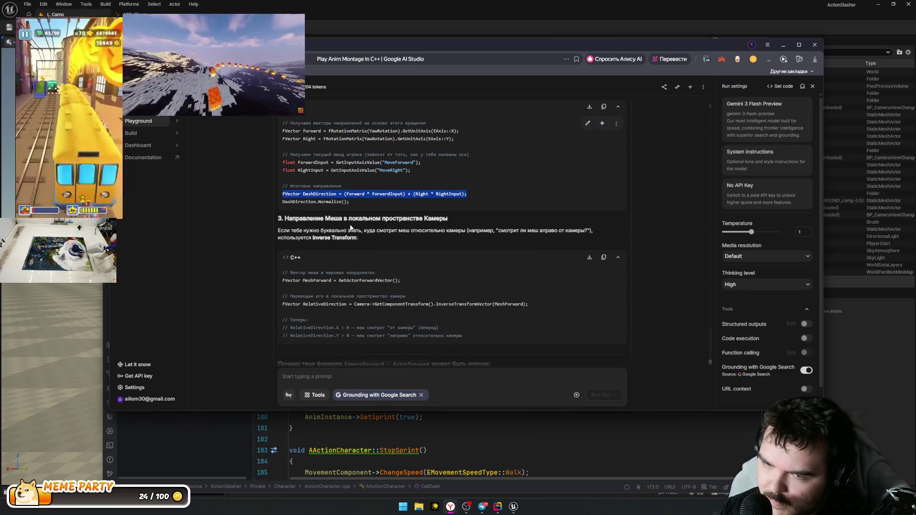
{"action": "scroll", "coordinate": [338, 228], "scroll_direction": "up", "scroll_amount": 1}
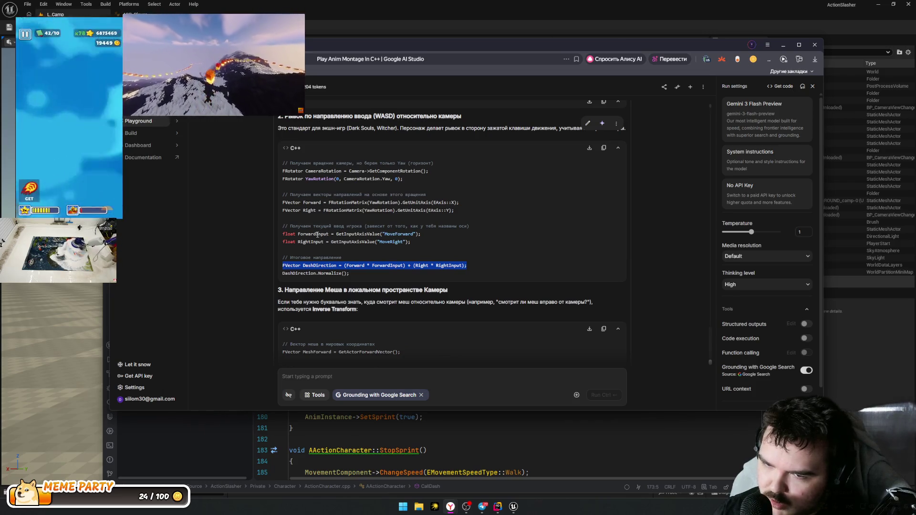
{"action": "scroll", "coordinate": [317, 235], "scroll_direction": "down", "scroll_amount": 3}
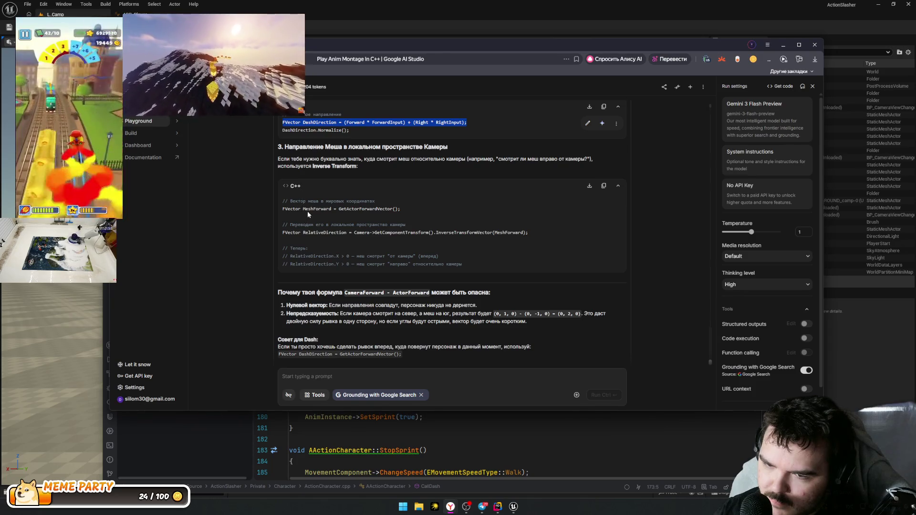
{"action": "scroll", "coordinate": [308, 215], "scroll_direction": "up", "scroll_amount": 2}
{"action": "left_click_drag", "start_coordinate": [285, 202], "coordinate": [405, 232]}
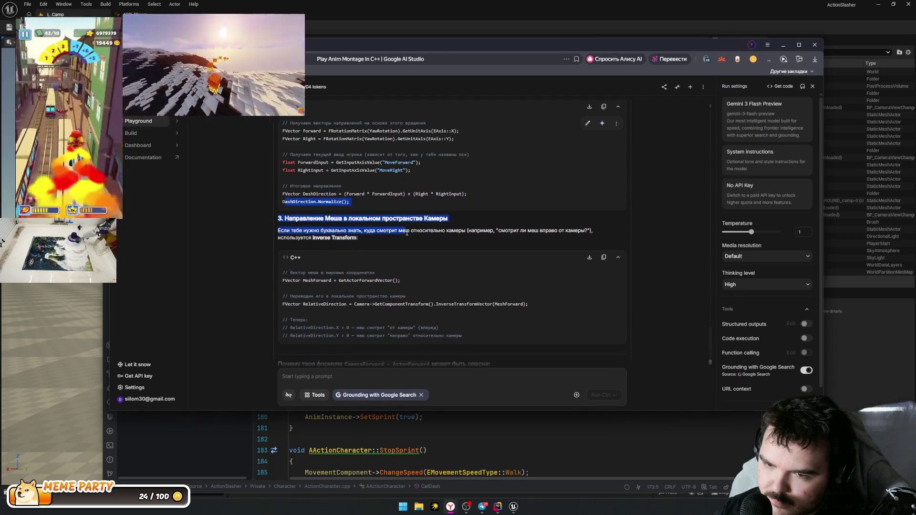
{"action": "left_click", "coordinate": [311, 257]}
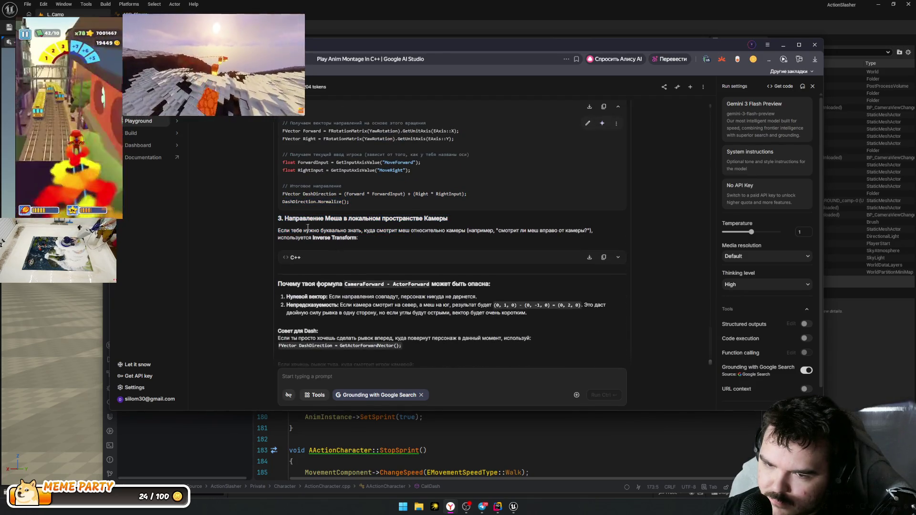
{"action": "left_click", "coordinate": [294, 257]}
Step: Copy the MeshForward and RelativeDirection code lines from section 3
{"action": "left_click_drag", "start_coordinate": [383, 231], "coordinate": [359, 238]}
{"action": "scroll", "coordinate": [248, 273], "scroll_direction": "down", "scroll_amount": 4}
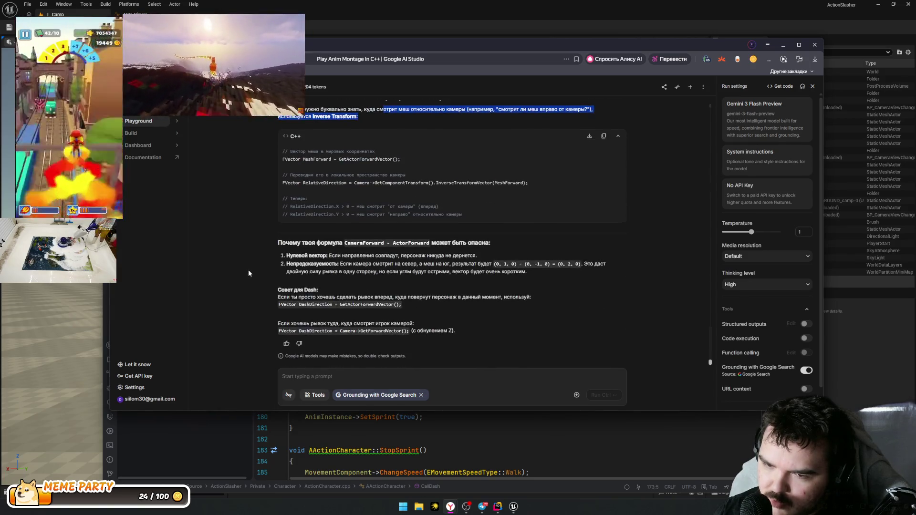
{"action": "mouse_move", "coordinate": [462, 214]}
{"action": "left_mouse_down"}
{"action": "mouse_move", "coordinate": [367, 245]}
{"action": "mouse_move", "coordinate": [479, 219]}
{"action": "mouse_move", "coordinate": [291, 198]}
{"action": "left_mouse_up"}
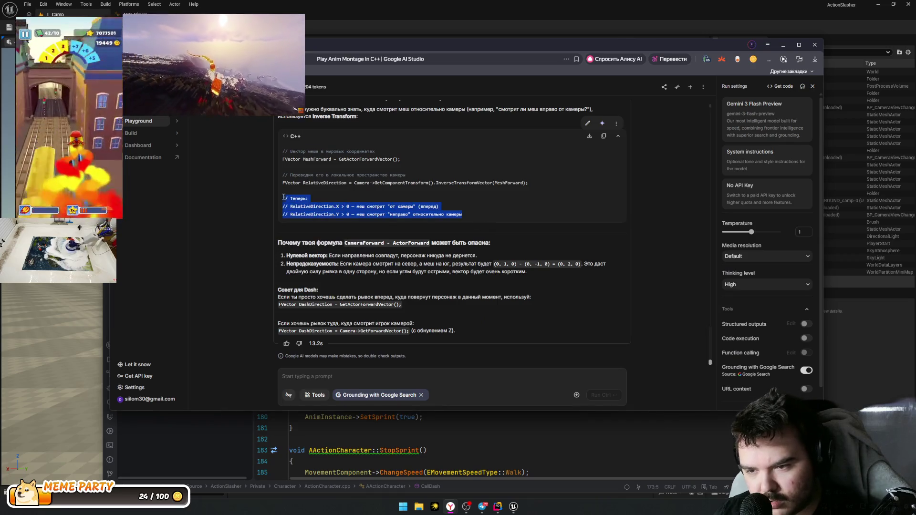
{"action": "left_click", "coordinate": [351, 257]}
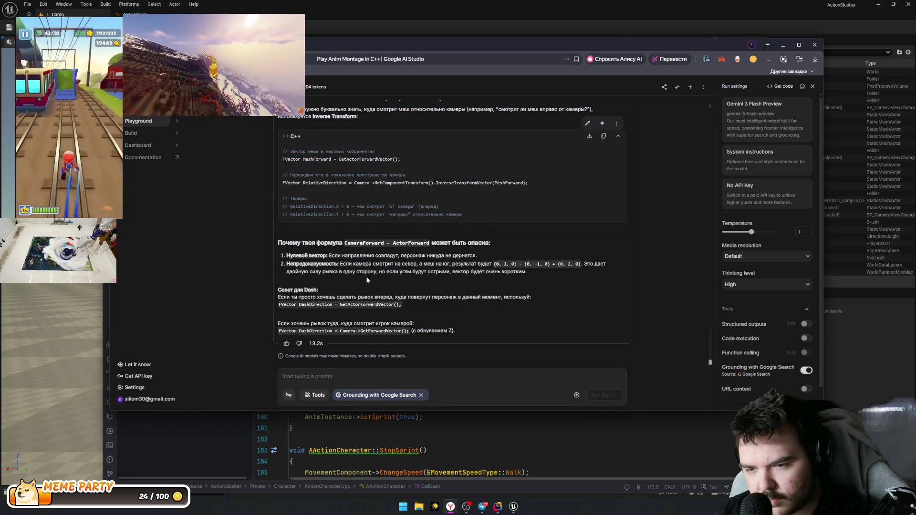
{"action": "mouse_move", "coordinate": [301, 184]}
{"action": "left_mouse_down"}
{"action": "mouse_move", "coordinate": [510, 191]}
{"action": "mouse_move", "coordinate": [276, 159]}
{"action": "mouse_move", "coordinate": [284, 158]}
{"action": "left_mouse_up"}
{"action": "key", "text": "ctrl+c"}
{"action": "left_click", "coordinate": [539, 185]}
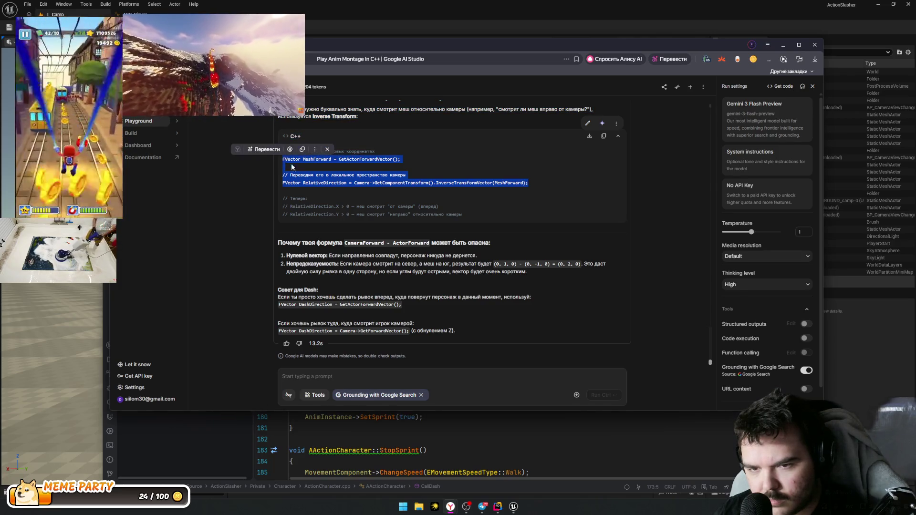
{"action": "left_click", "coordinate": [404, 206]}
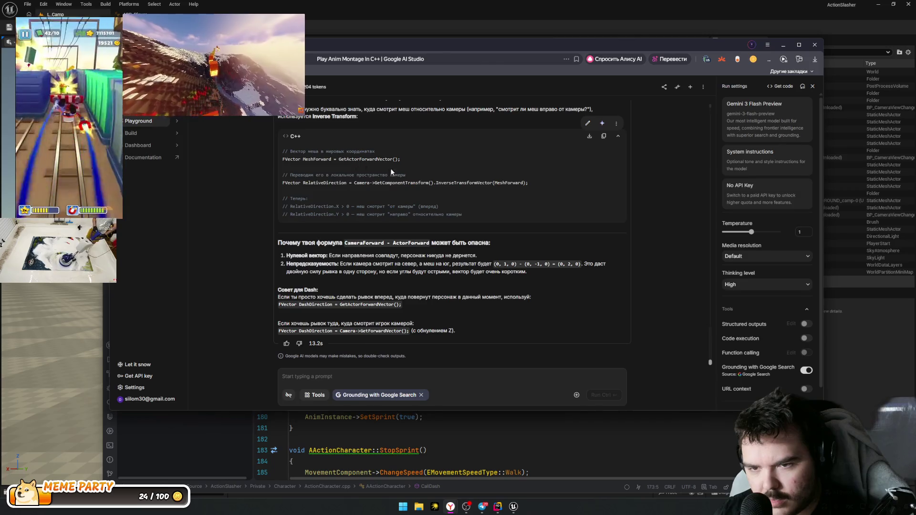
Step: Paste the MeshForward and RelativeDirection lines above PlayAnimMontage, dropping the Russian comment line
{"action": "key", "text": "alt+Tab"}
{"action": "key", "text": "ctrl+v"}
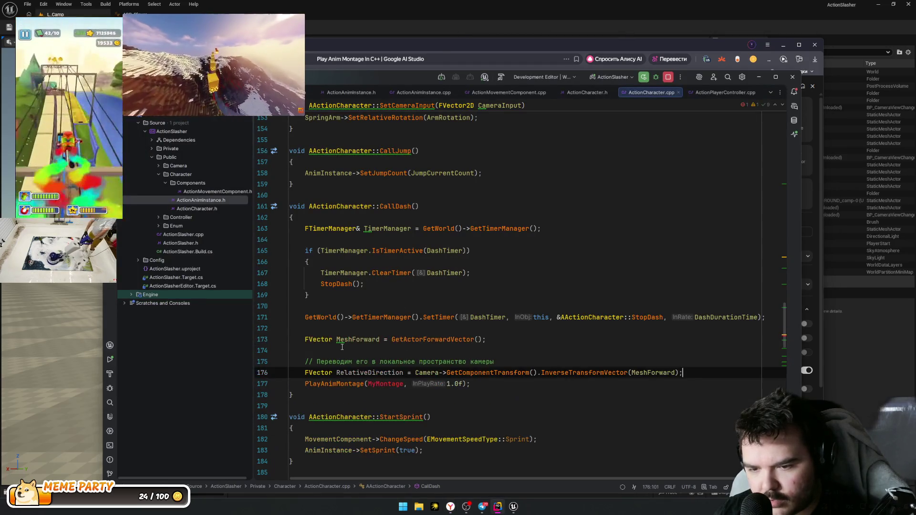
{"action": "key", "text": "ctrl+y"}
{"action": "key", "text": "ctrl+y"}
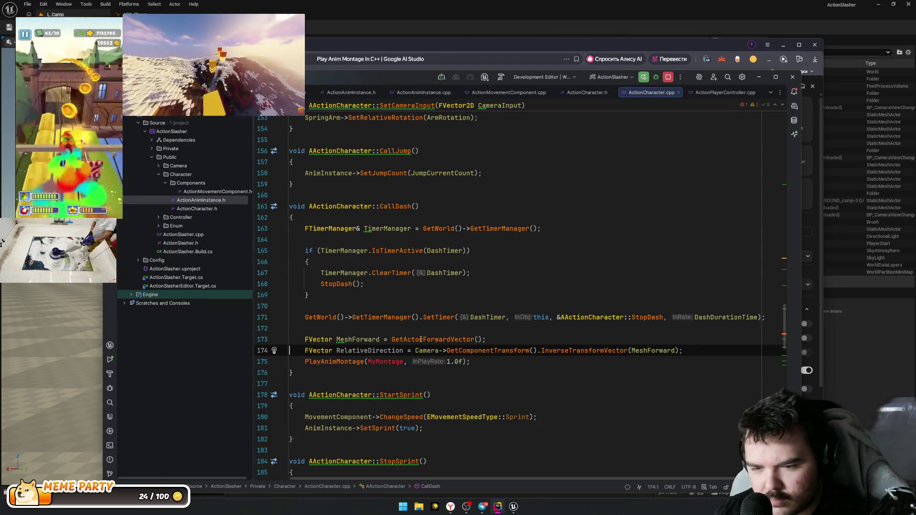
{"action": "key", "text": "Return"}
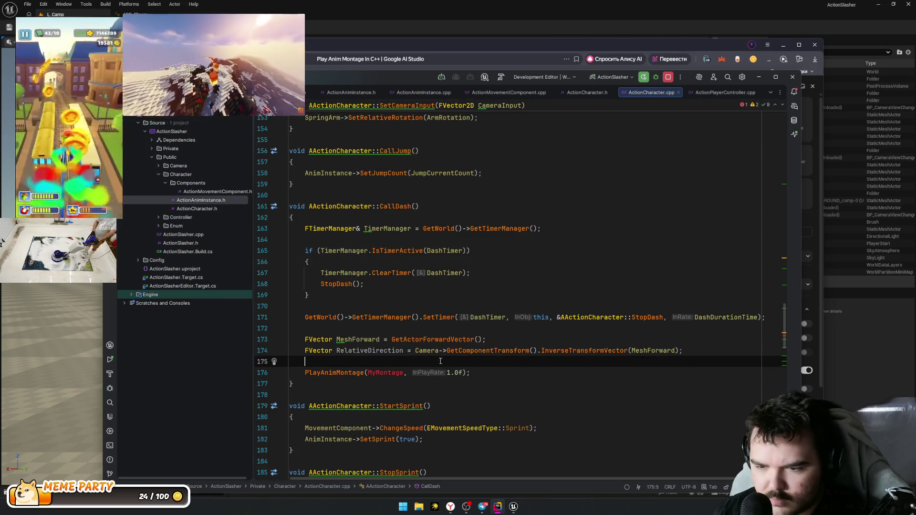
{"action": "double_click", "coordinate": [487, 351]}
{"action": "left_click_drag", "start_coordinate": [531, 351], "coordinate": [657, 350]}
{"action": "left_click", "coordinate": [698, 353]}
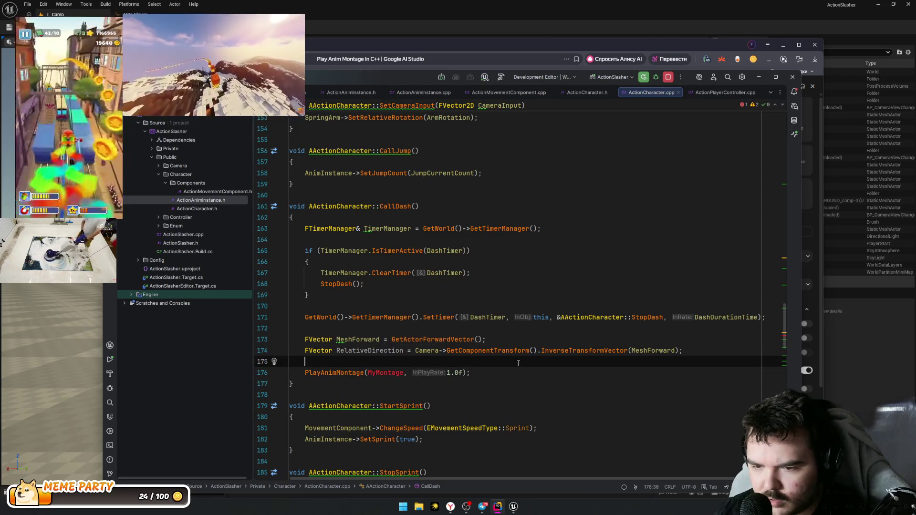
{"action": "double_click", "coordinate": [363, 351]}
{"action": "key", "text": "alt+Tab"}
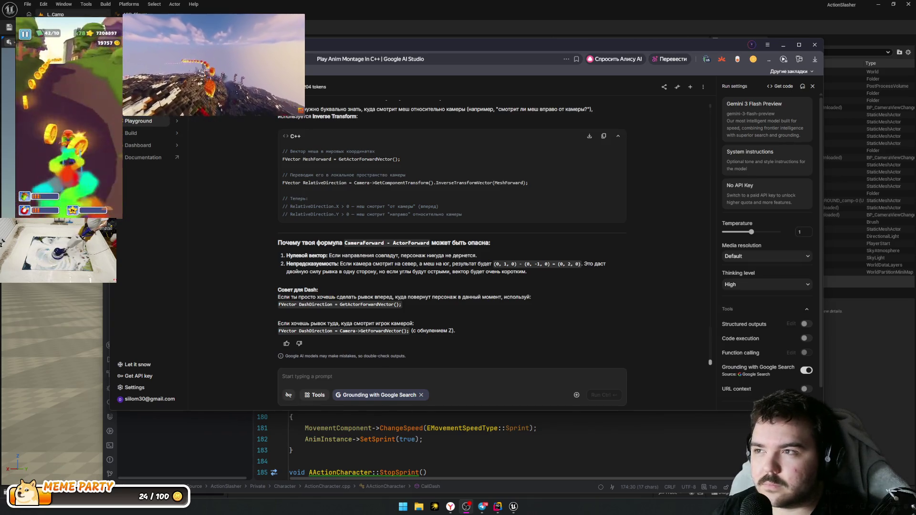
{"action": "key", "text": "super+d"}
{"action": "key", "text": "super+d"}
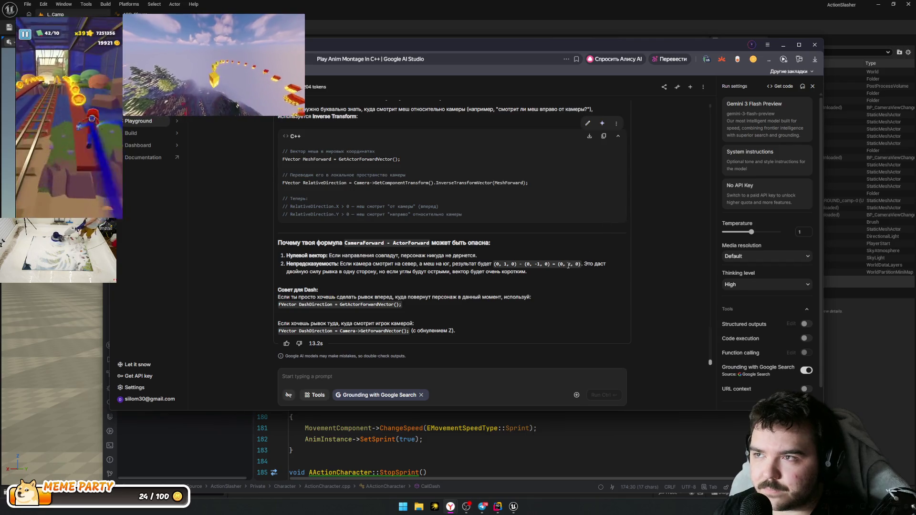
{"action": "mouse_move", "coordinate": [302, 255]}
{"action": "left_mouse_down"}
{"action": "mouse_move", "coordinate": [286, 244]}
{"action": "mouse_move", "coordinate": [306, 256]}
{"action": "mouse_move", "coordinate": [461, 256]}
{"action": "left_mouse_up"}
{"action": "left_click", "coordinate": [461, 256]}
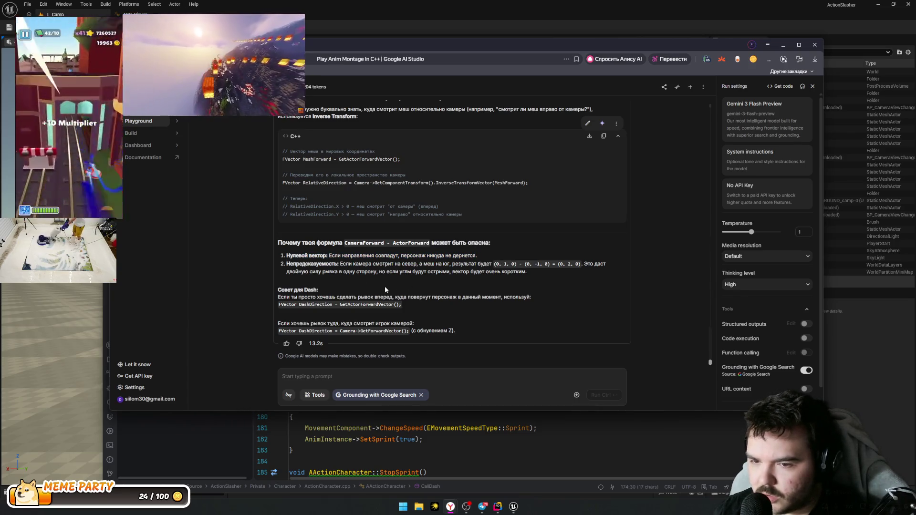
{"action": "mouse_move", "coordinate": [287, 264]}
{"action": "left_mouse_down"}
{"action": "mouse_move", "coordinate": [377, 272]}
{"action": "mouse_move", "coordinate": [441, 264]}
{"action": "left_mouse_up"}
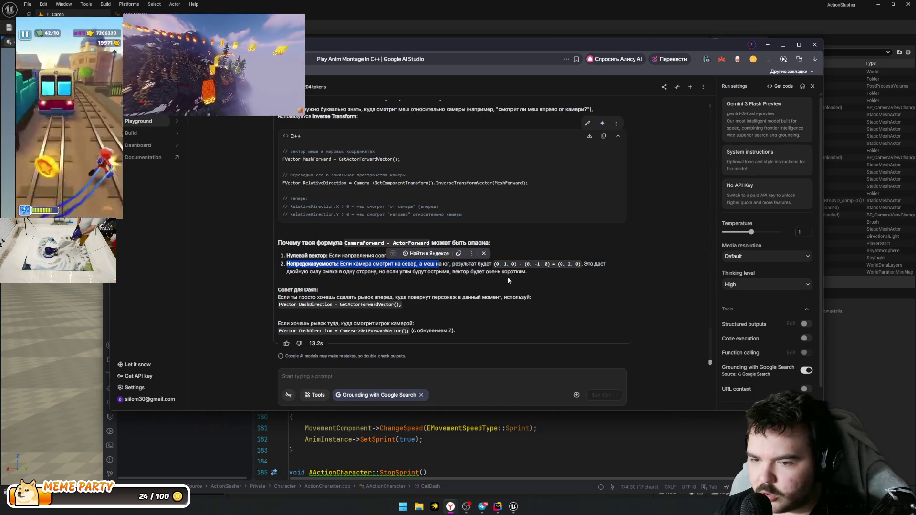
{"action": "triple_click", "coordinate": [433, 271]}
{"action": "left_click", "coordinate": [479, 261]}
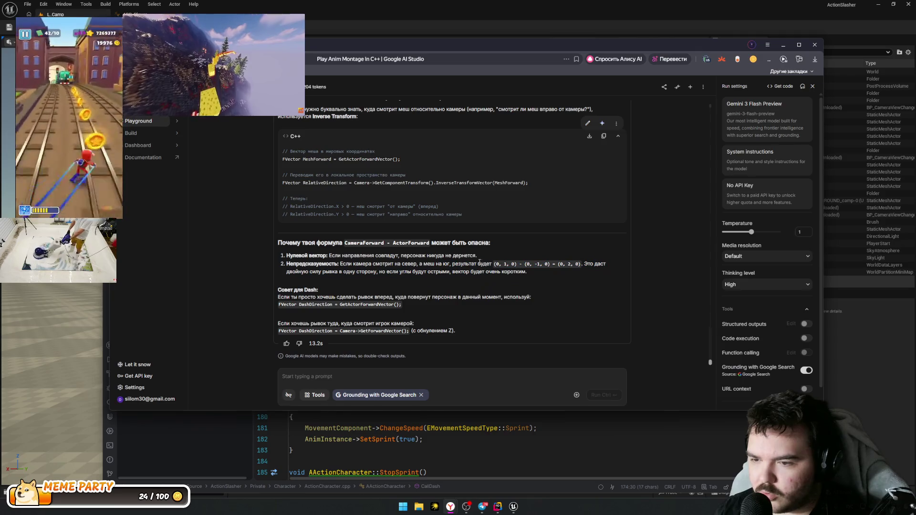
{"action": "mouse_move", "coordinate": [537, 263]}
{"action": "left_mouse_down"}
{"action": "mouse_move", "coordinate": [568, 264]}
{"action": "mouse_move", "coordinate": [319, 289]}
{"action": "mouse_move", "coordinate": [318, 271]}
{"action": "mouse_move", "coordinate": [531, 272]}
{"action": "left_mouse_up"}
{"action": "double_click", "coordinate": [573, 263]}
{"action": "left_click", "coordinate": [590, 270]}
{"action": "left_click", "coordinate": [398, 286]}
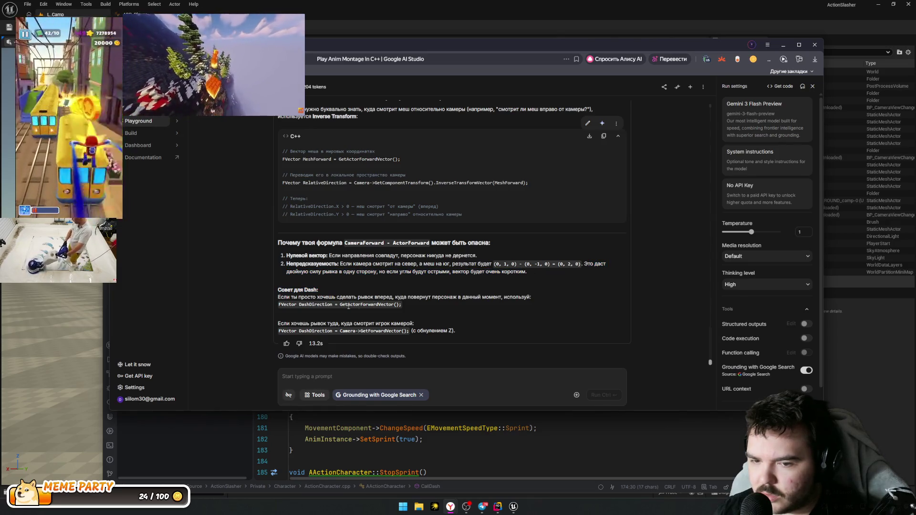
{"action": "left_click_drag", "start_coordinate": [324, 297], "coordinate": [434, 302]}
{"action": "left_click", "coordinate": [475, 308]}
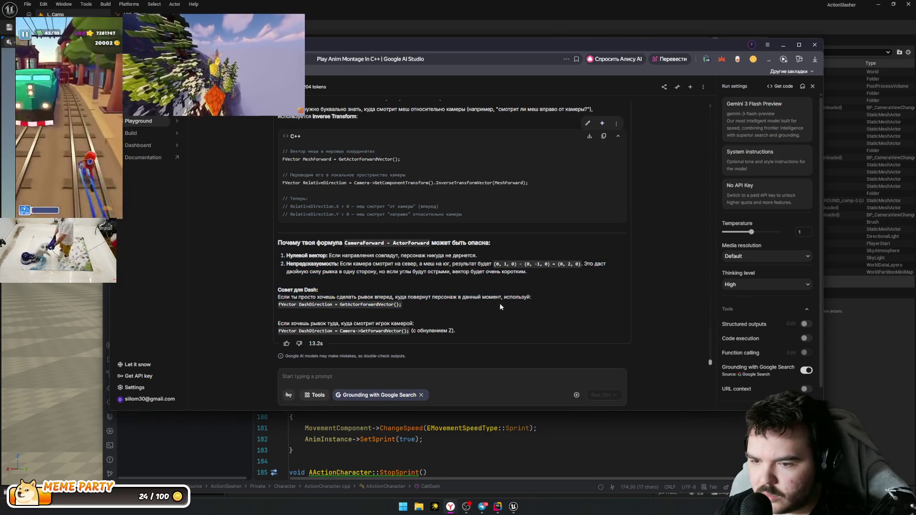
{"action": "mouse_move", "coordinate": [413, 306]}
{"action": "left_mouse_down"}
{"action": "mouse_move", "coordinate": [298, 305]}
{"action": "mouse_move", "coordinate": [386, 323]}
{"action": "left_mouse_up"}
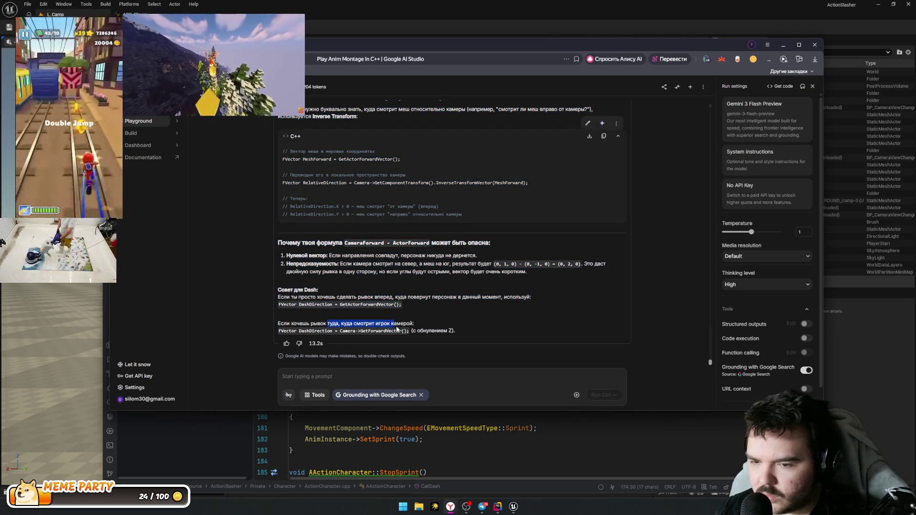
{"action": "left_click", "coordinate": [499, 331]}
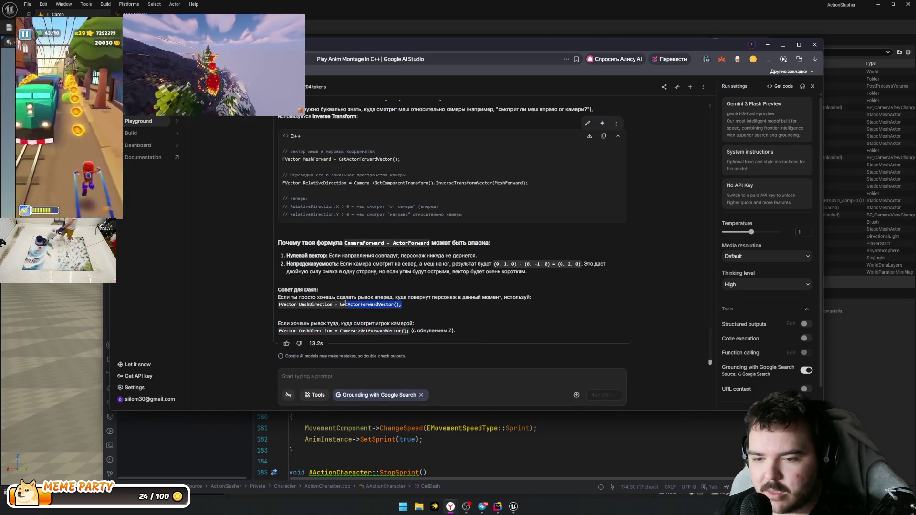
{"action": "left_click", "coordinate": [281, 304]}
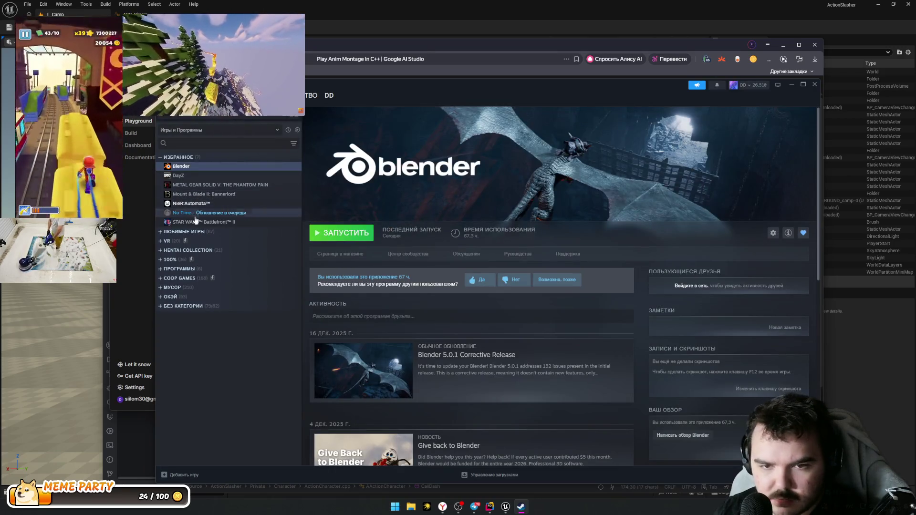
Step: Launch NieR:Automata from the Steam library and allow the DualSense controller to pair
{"action": "left_click", "coordinate": [201, 203]}
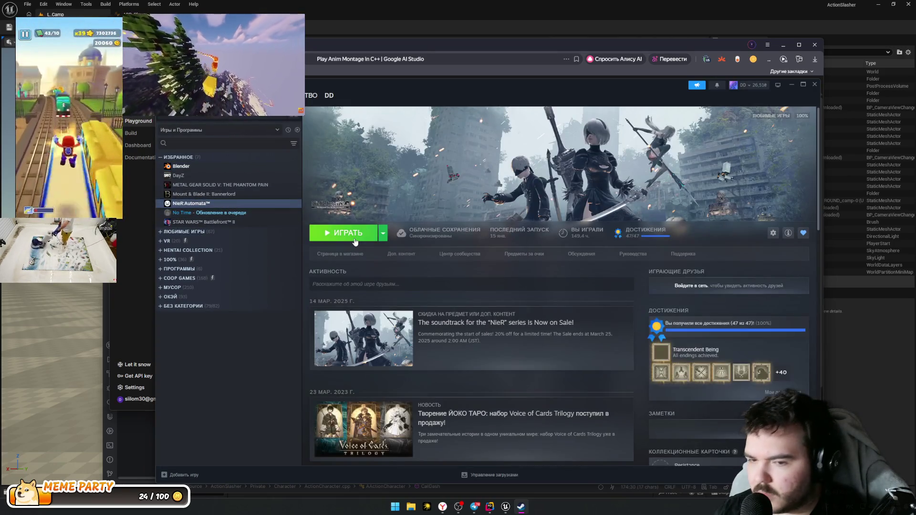
{"action": "left_click", "coordinate": [355, 237]}
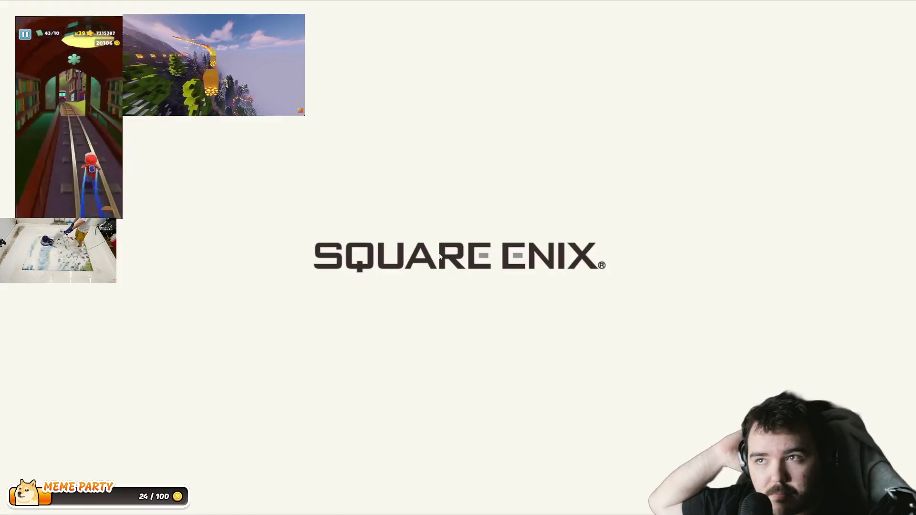
{"action": "key", "text": "alt+Tab"}
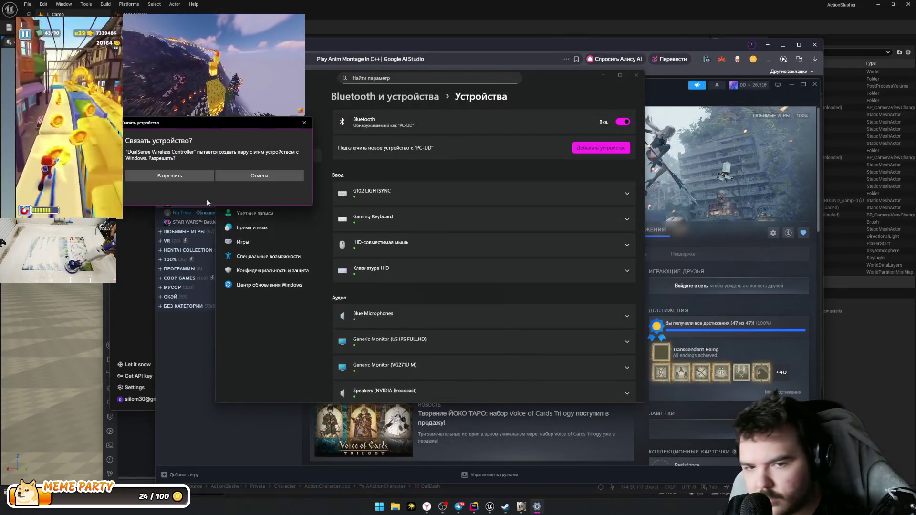
{"action": "left_click", "coordinate": [174, 178]}
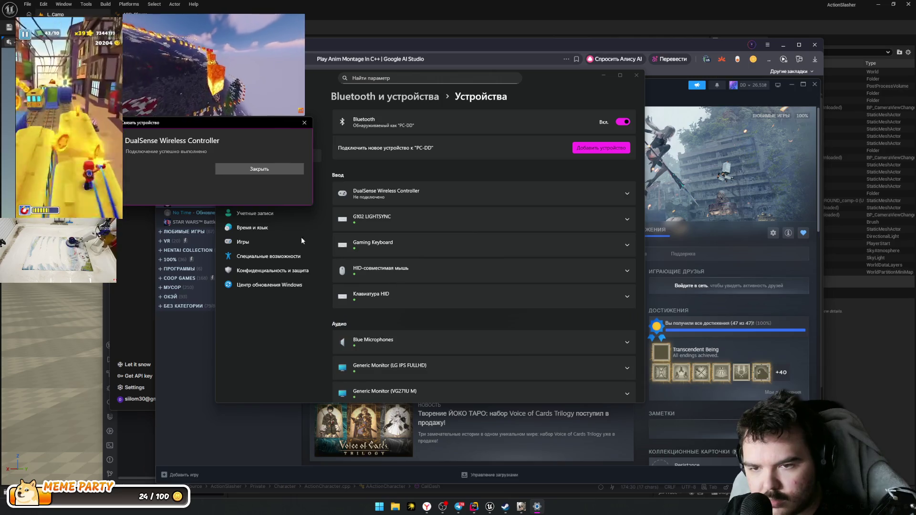
{"action": "left_click", "coordinate": [275, 170]}
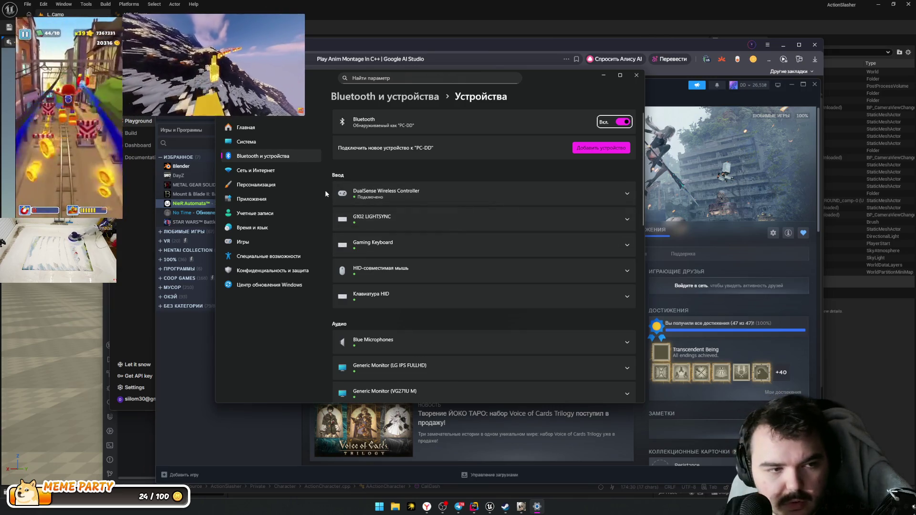
{"action": "left_click", "coordinate": [525, 506]}
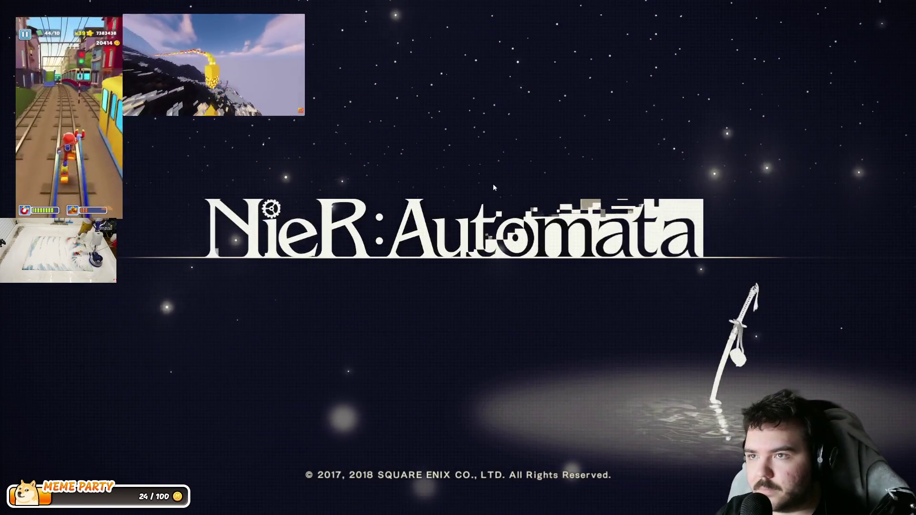
Step: Continue NieR:Automata from the second save file
{"action": "key", "text": "Return"}
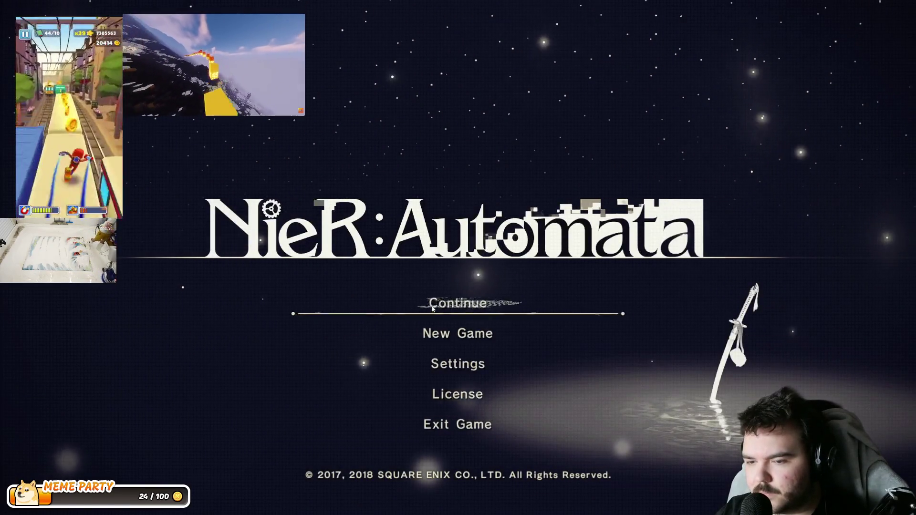
{"action": "left_click", "coordinate": [434, 308]}
{"action": "left_click", "coordinate": [299, 248]}
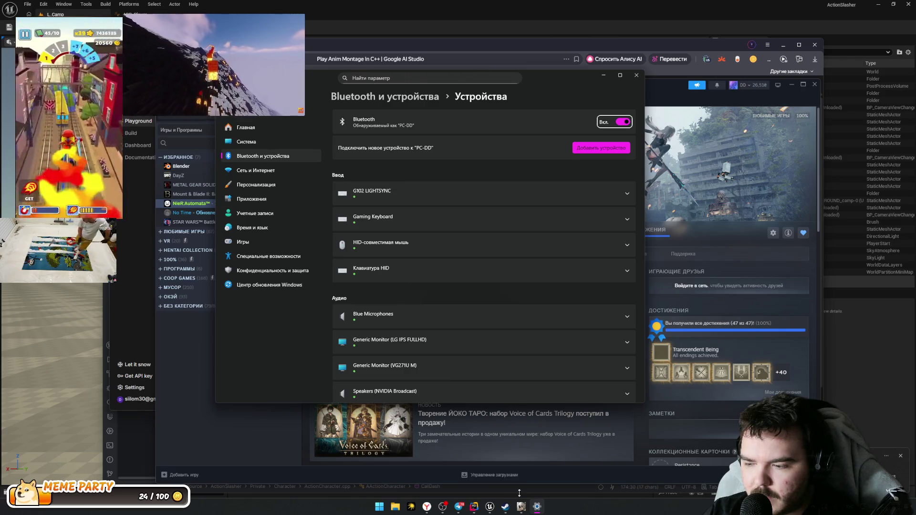
Step: Pair the DualSense Wireless Controller through Add device › Bluetooth, then close Settings
{"action": "scroll", "coordinate": [488, 268], "scroll_direction": "down", "scroll_amount": 5}
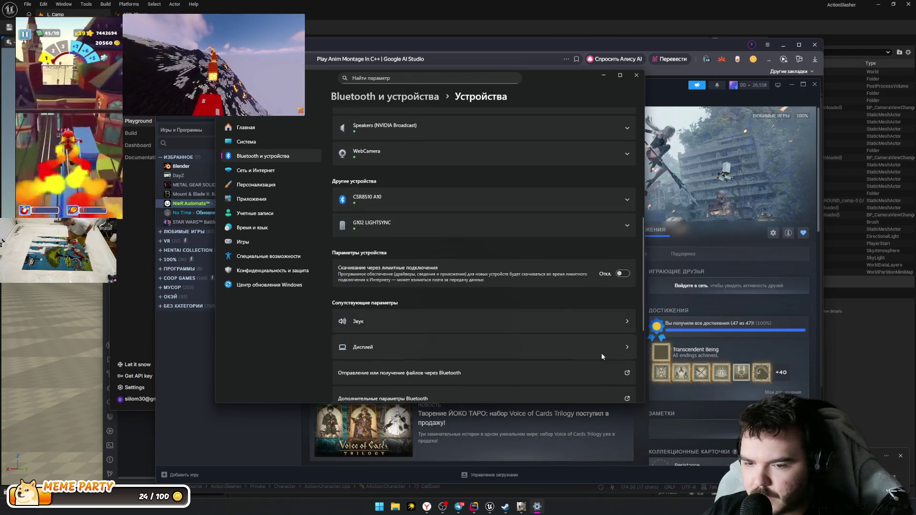
{"action": "scroll", "coordinate": [595, 341], "scroll_direction": "up", "scroll_amount": 5}
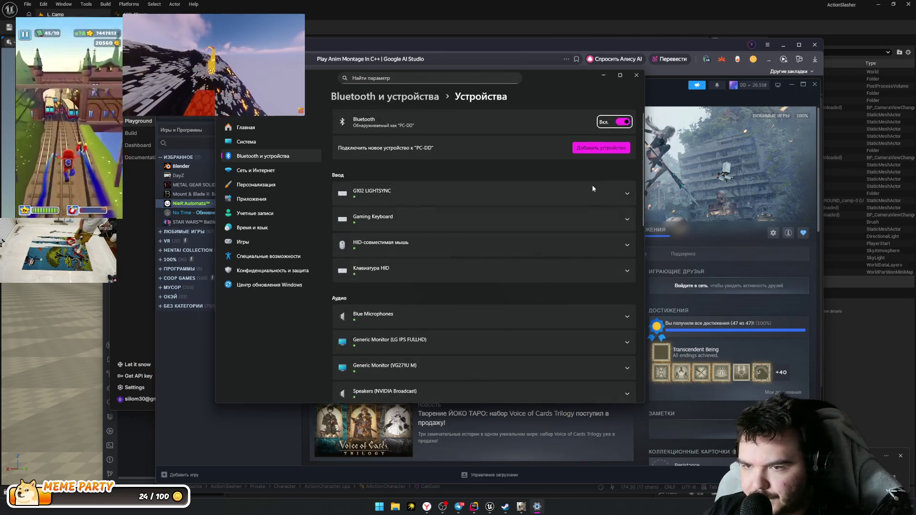
{"action": "left_click", "coordinate": [600, 149]}
{"action": "left_click", "coordinate": [451, 178]}
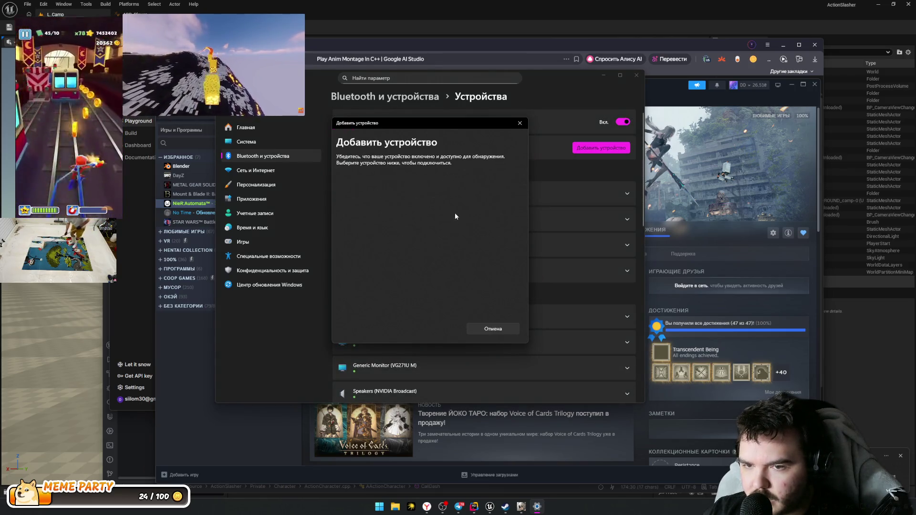
{"action": "left_click", "coordinate": [490, 188]}
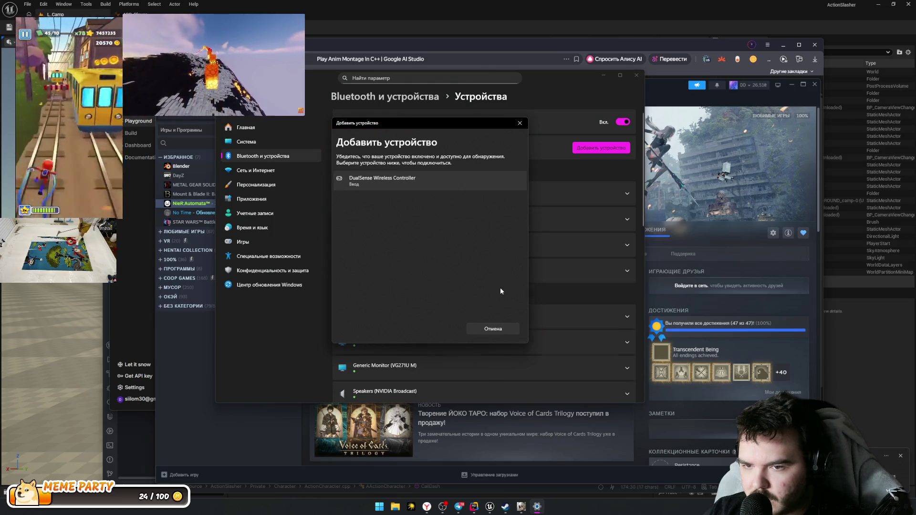
{"action": "left_click", "coordinate": [487, 328]}
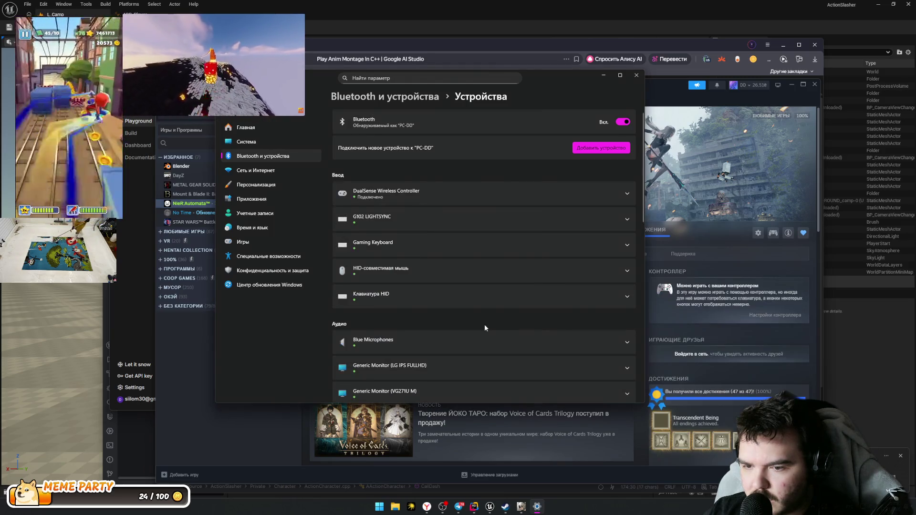
{"action": "left_click", "coordinate": [636, 75]}
{"action": "left_click", "coordinate": [529, 511]}
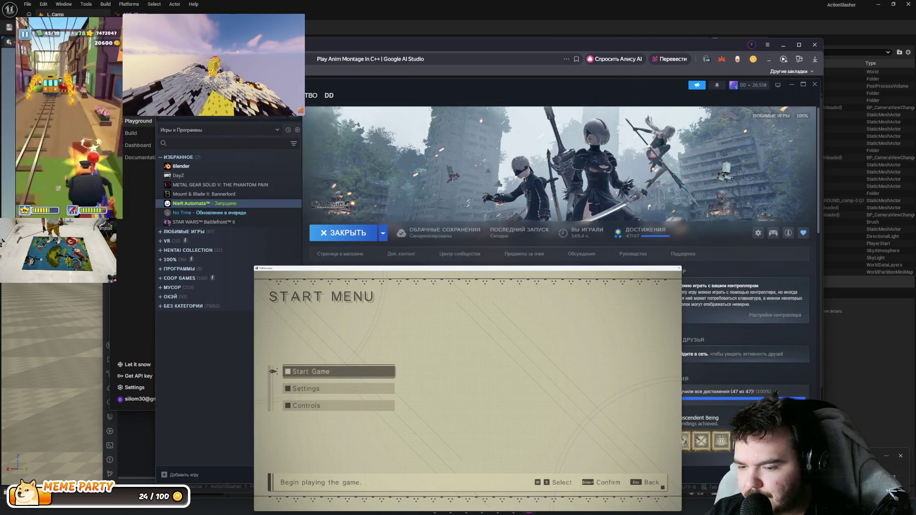
Step: Move through the Start Menu with W/S and start the game from Start Game
{"action": "key", "text": "s"}
{"action": "key", "text": "s"}
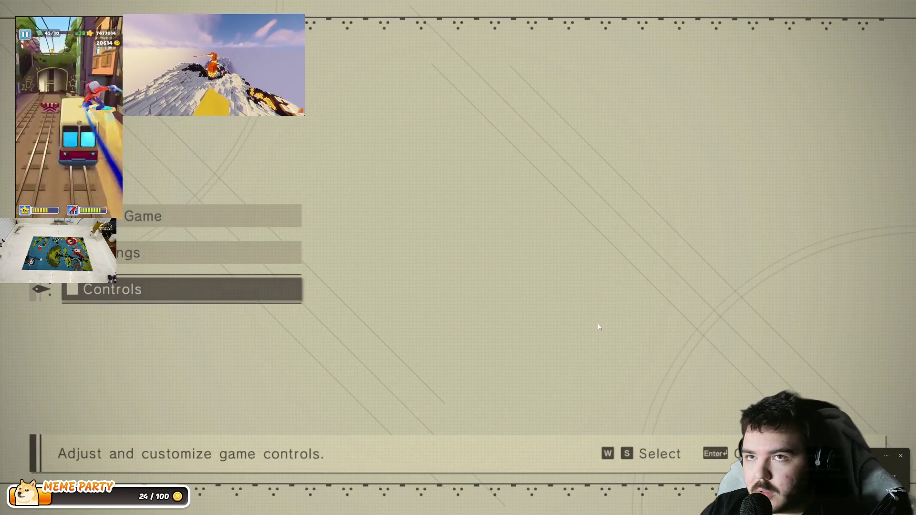
{"action": "key", "text": "s"}
{"action": "key", "text": "w"}
{"action": "key", "text": "s"}
{"action": "key", "text": "Return"}
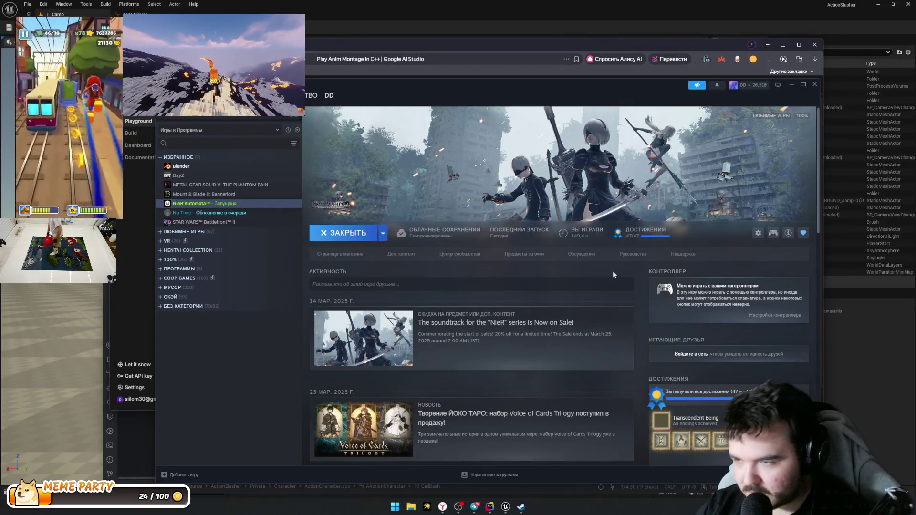
Step: Close Steam, reread the AI Studio dash advice, and return to ActionCharacter.cpp in Rider
{"action": "left_click", "coordinate": [816, 86]}
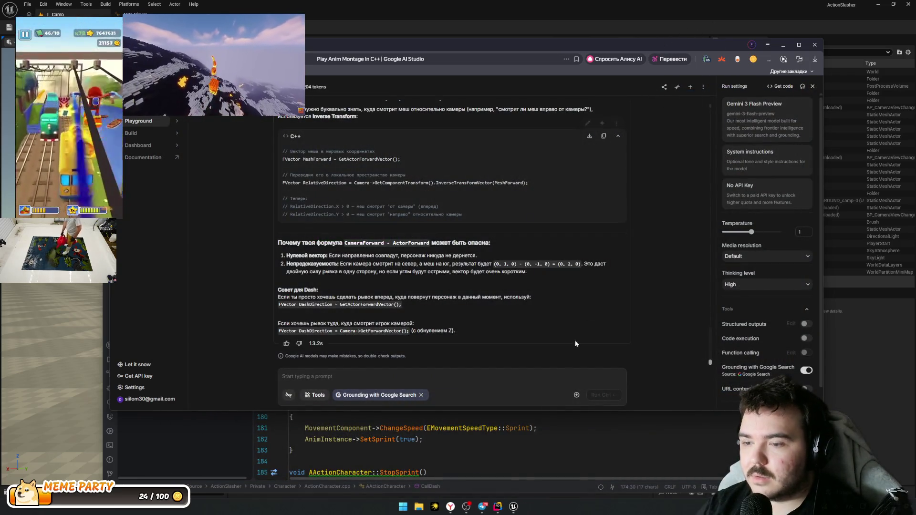
{"action": "mouse_move", "coordinate": [500, 507]}
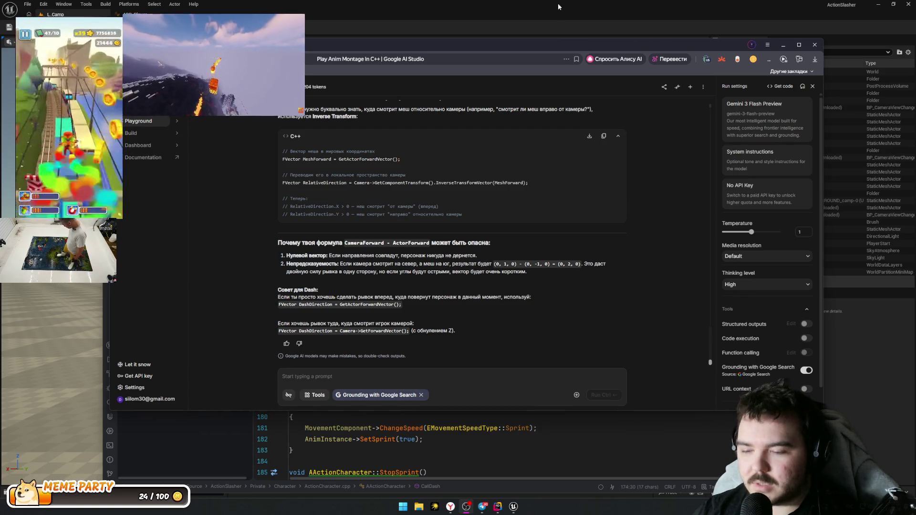
{"action": "left_click", "coordinate": [524, 328]}
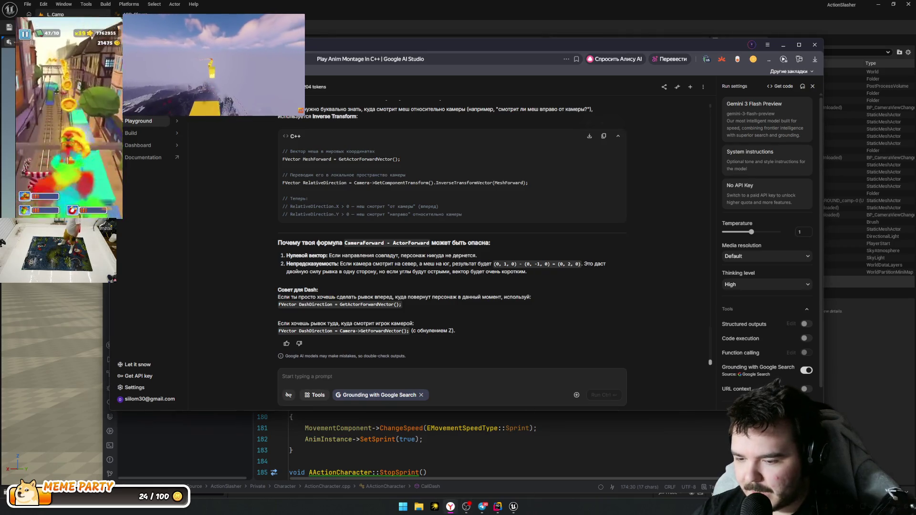
{"action": "left_click", "coordinate": [497, 507]}
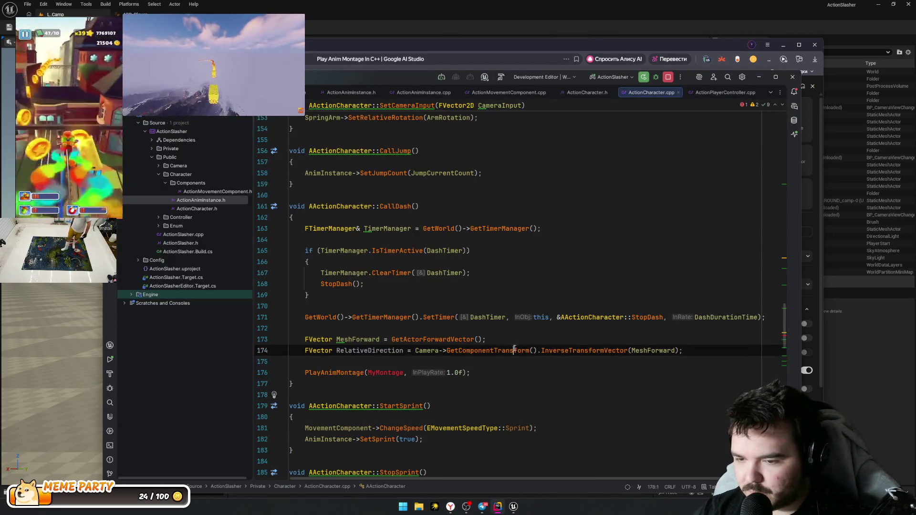
Step: Select and delete the RelativeDirection InverseTransformVector statement on line 174 of CallDash
{"action": "mouse_move", "coordinate": [683, 350]}
{"action": "left_mouse_down"}
{"action": "mouse_move", "coordinate": [438, 351]}
{"action": "mouse_move", "coordinate": [406, 340]}
{"action": "mouse_move", "coordinate": [377, 351]}
{"action": "mouse_move", "coordinate": [303, 351]}
{"action": "left_mouse_up"}
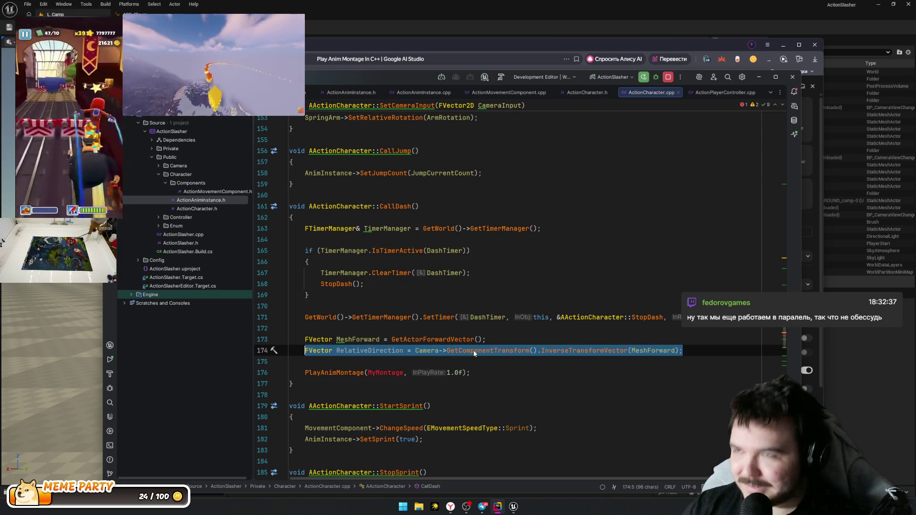
{"action": "mouse_move", "coordinate": [473, 353]}
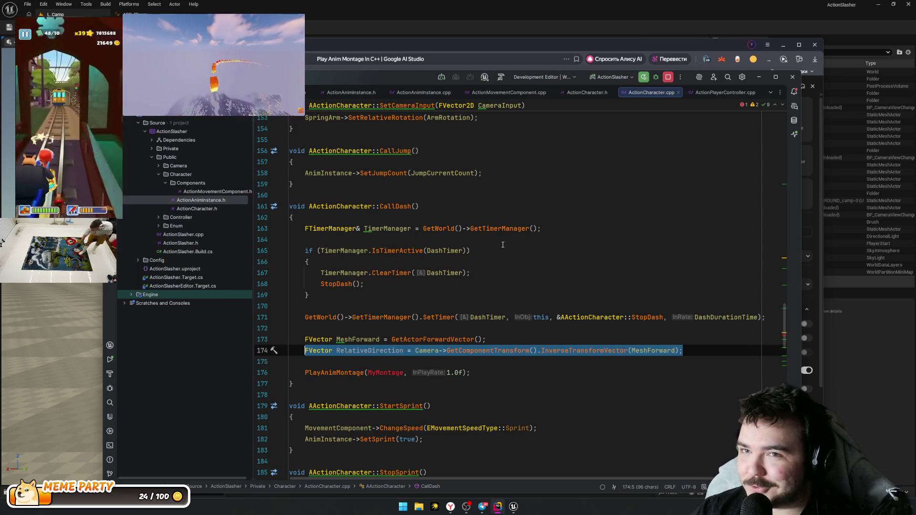
{"action": "left_click", "coordinate": [503, 273]}
{"action": "mouse_move", "coordinate": [498, 428]}
{"action": "left_mouse_down"}
{"action": "mouse_move", "coordinate": [334, 428]}
{"action": "mouse_move", "coordinate": [289, 417]}
{"action": "left_mouse_up"}
{"action": "scroll", "coordinate": [483, 341], "scroll_direction": "down", "scroll_amount": 2}
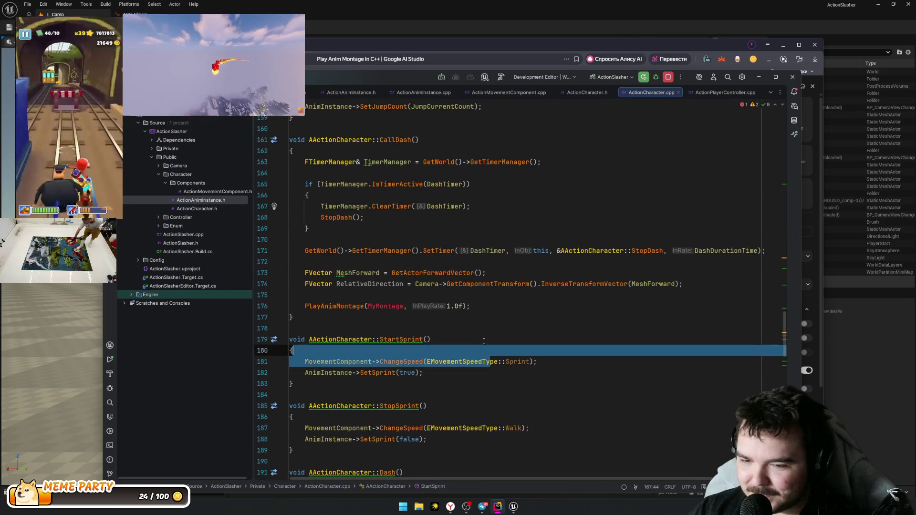
{"action": "left_click", "coordinate": [400, 306]}
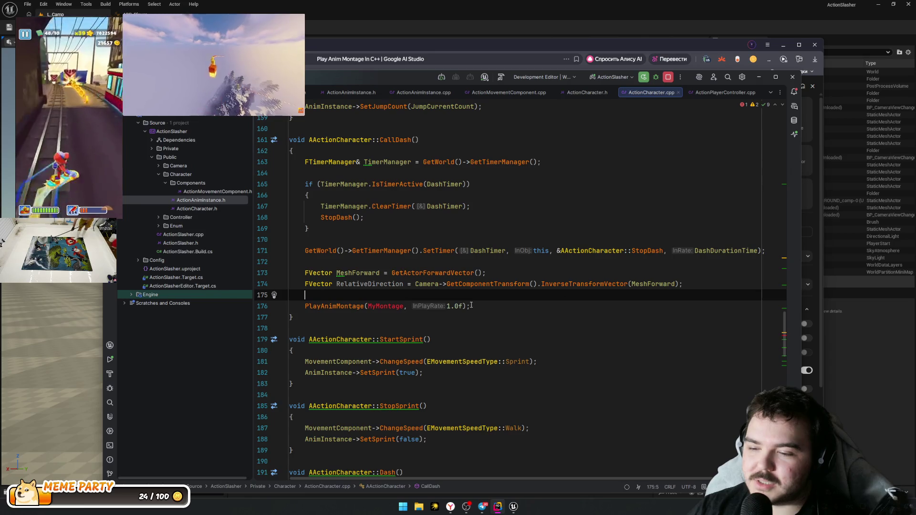
{"action": "left_click", "coordinate": [502, 284]}
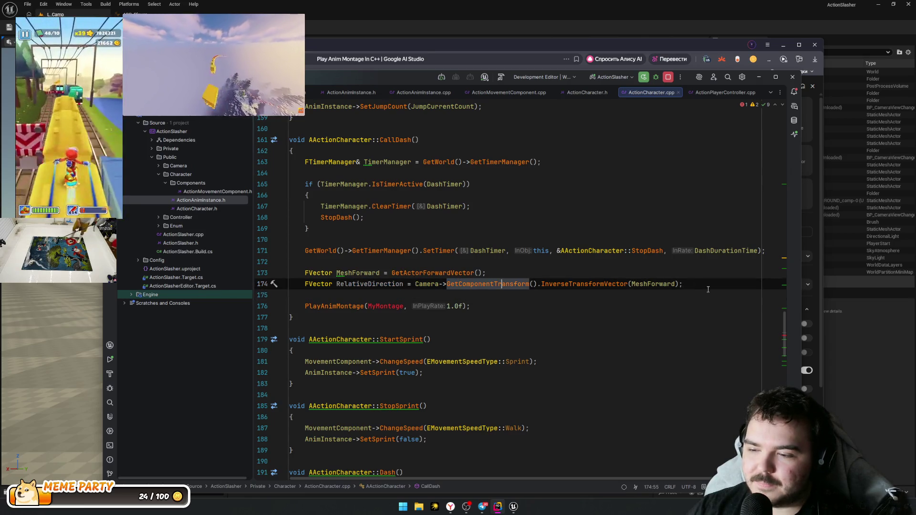
{"action": "left_click", "coordinate": [689, 287]}
{"action": "key", "text": "shift+Left"}
{"action": "key", "text": "shift+Left"}
{"action": "key", "text": "shift+Left"}
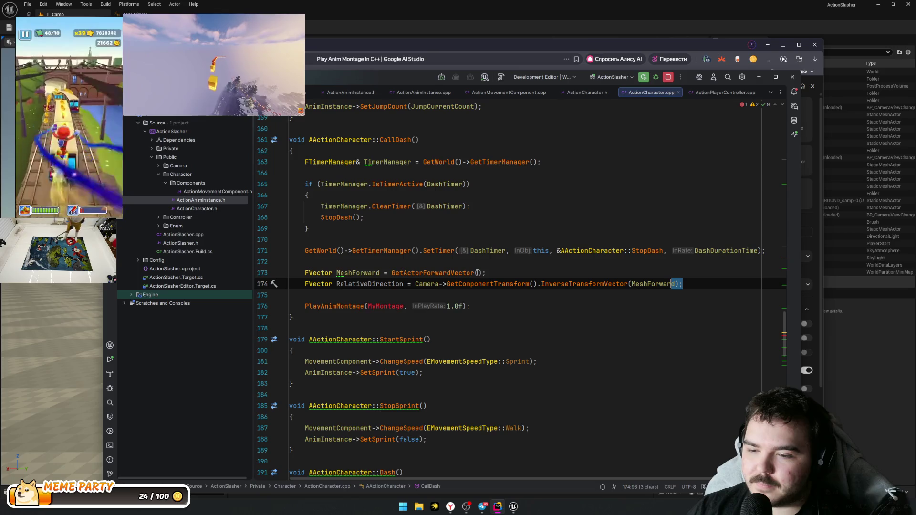
{"action": "key", "text": "ctrl+shift+Left"}
{"action": "key", "text": "ctrl+shift+Left"}
{"action": "key", "text": "ctrl+shift+Left"}
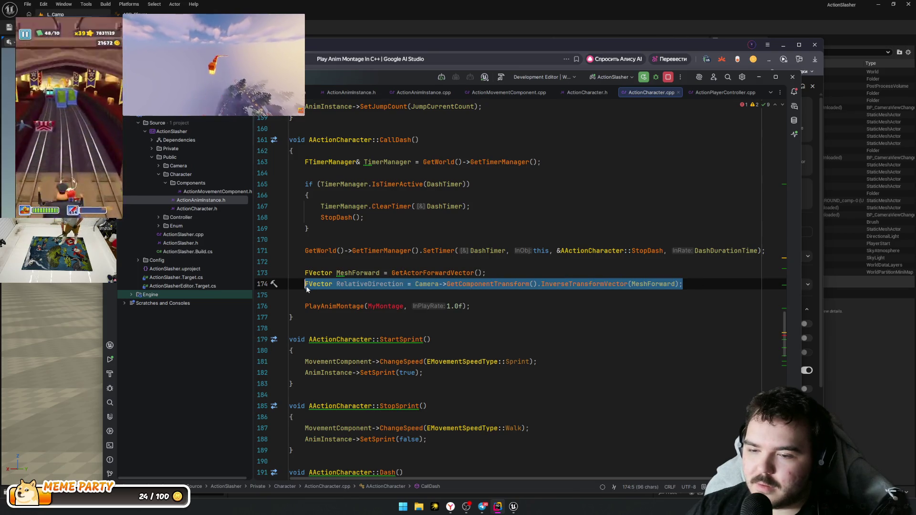
{"action": "key", "text": "BackSpace"}
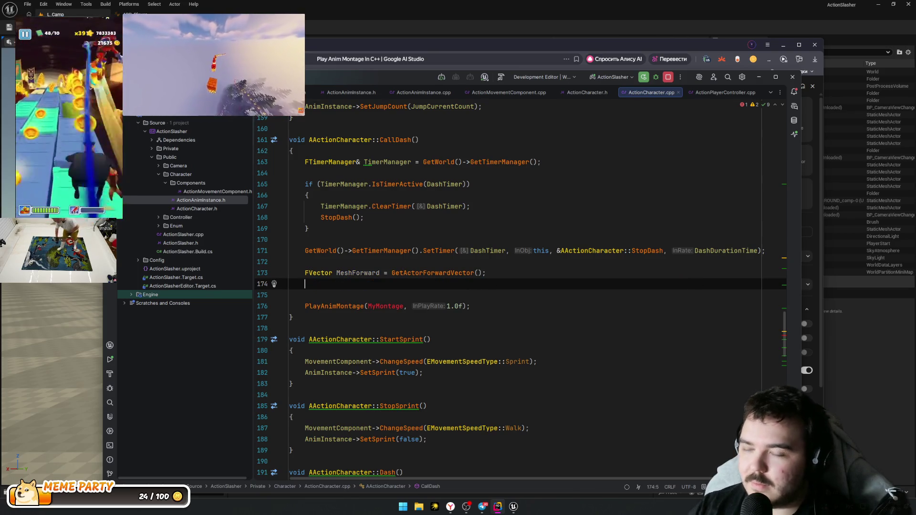
Step: Insert blank lines above MeshForward and start an if condition in CallDash
{"action": "key", "text": "Up"}
{"action": "key", "text": "Return"}
{"action": "key", "text": "Return"}
{"action": "key", "text": "Up"}
{"action": "key", "text": "Up"}
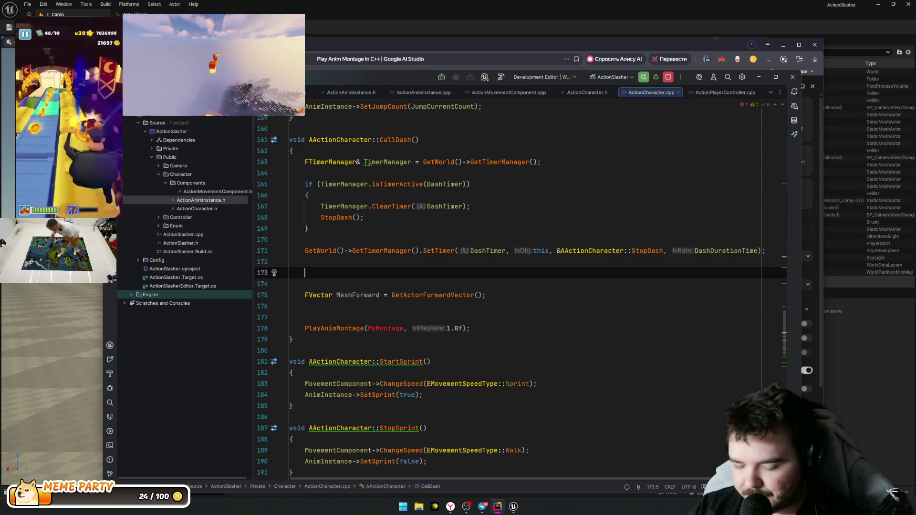
{"action": "type", "text": "if ("}
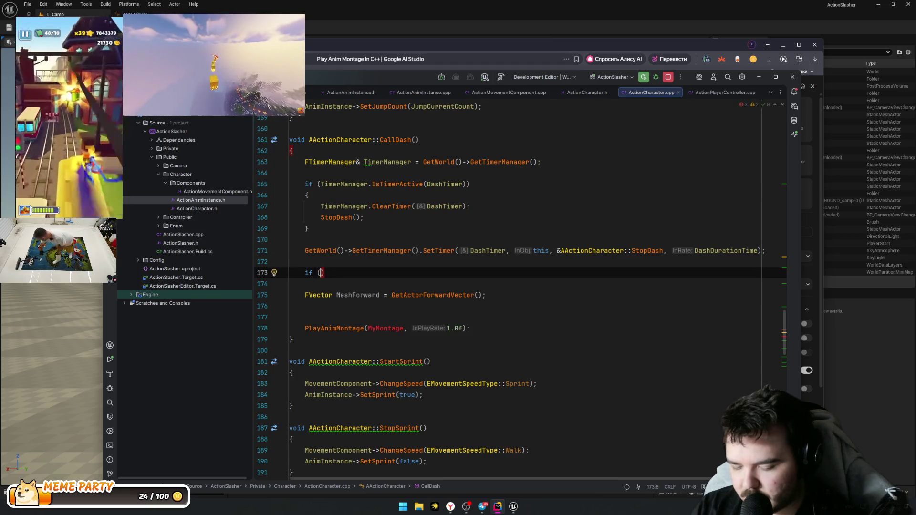
{"action": "type", "text": "MoveDire"}
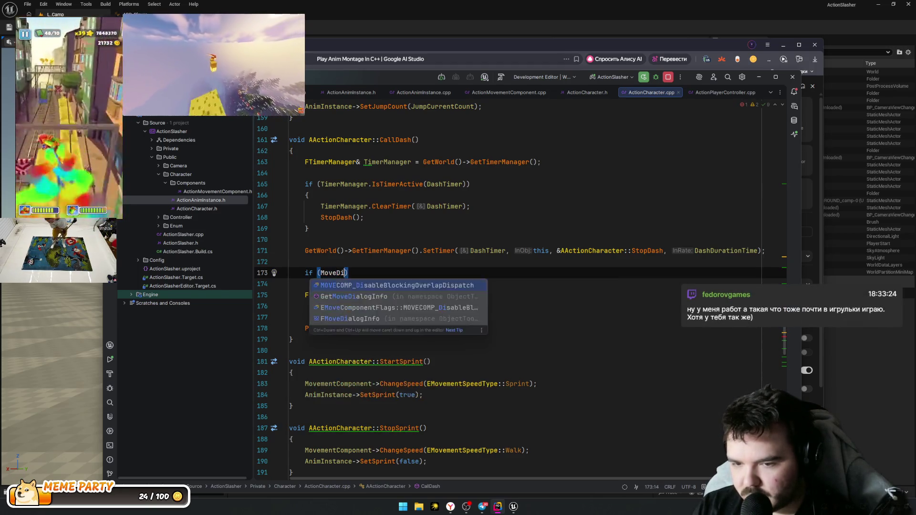
{"action": "key", "text": "BackSpace"}
{"action": "key", "text": "BackSpace"}
{"action": "key", "text": "BackSpace"}
{"action": "type", "text": "mentDire"}
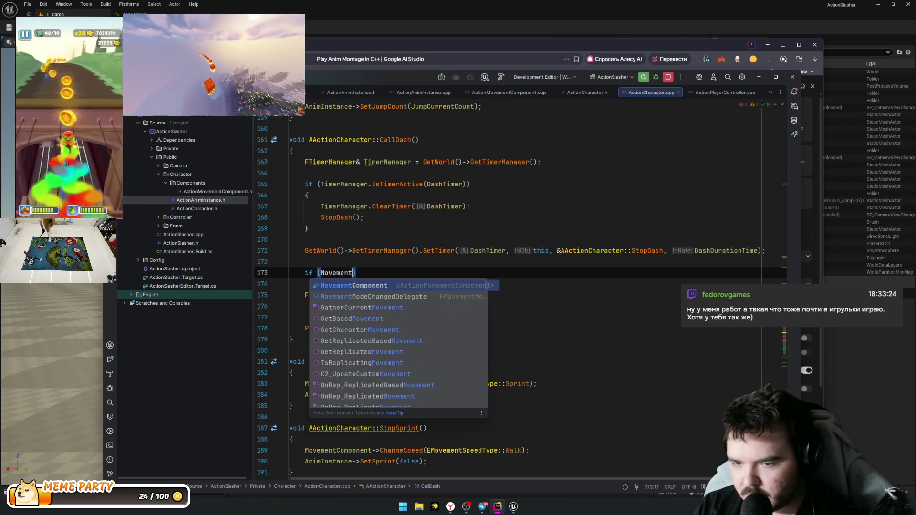
{"action": "key", "text": "ctrl+BackSpace"}
{"action": "type", "text": "Direcito"}
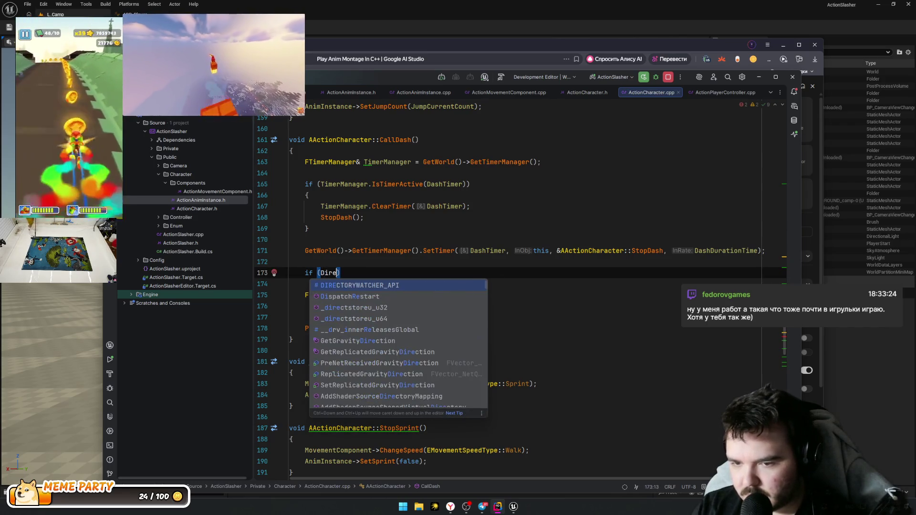
{"action": "key", "text": "BackSpace"}
{"action": "key", "text": "BackSpace"}
{"action": "key", "text": "BackSpace"}
Step: Scroll up to the Move function and inspect where MoveDirection is computed
{"action": "scroll", "coordinate": [406, 264], "scroll_direction": "up", "scroll_amount": 10}
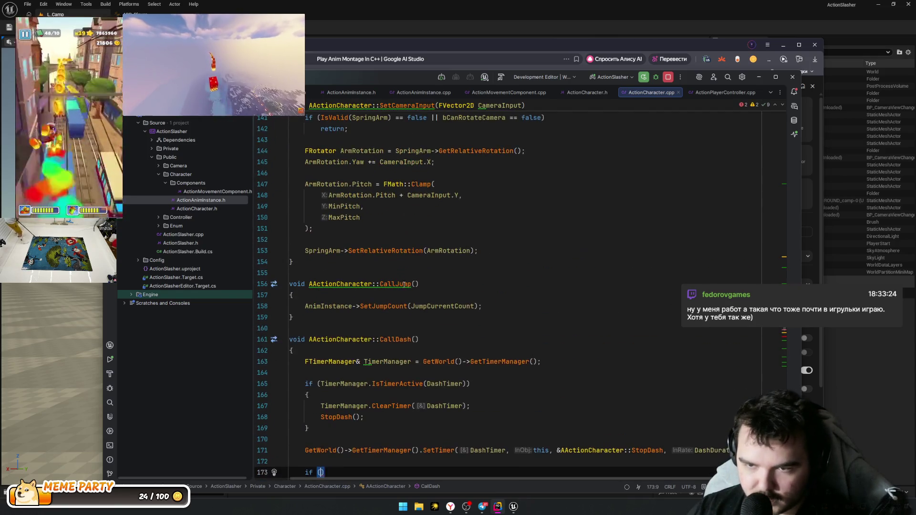
{"action": "scroll", "coordinate": [406, 264], "scroll_direction": "up", "scroll_amount": 7}
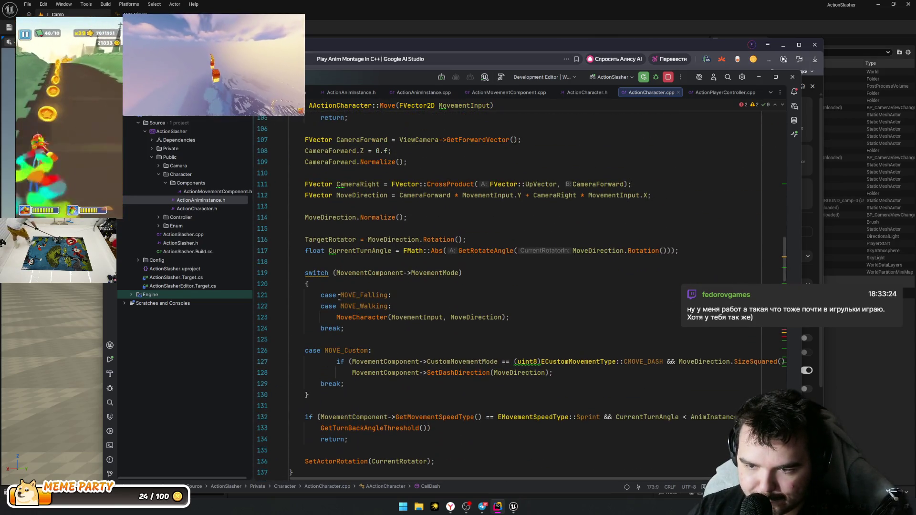
{"action": "scroll", "coordinate": [398, 304], "scroll_direction": "up", "scroll_amount": 3}
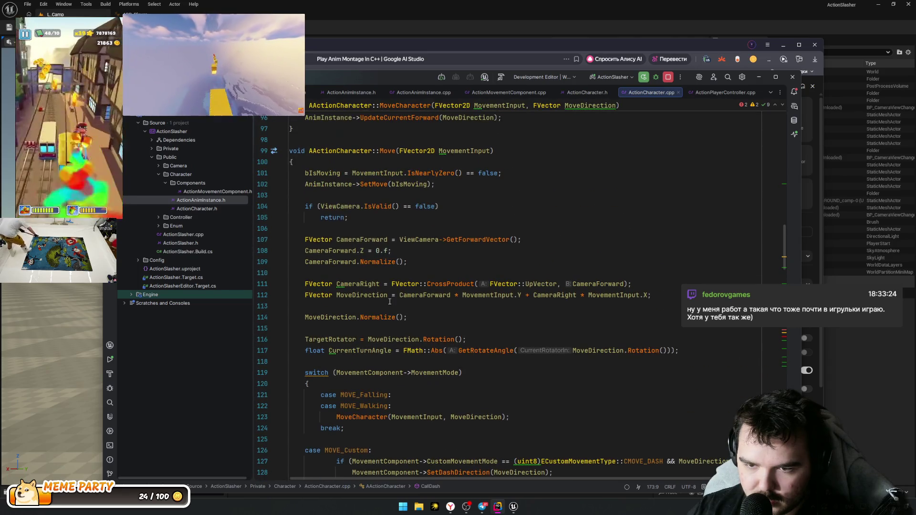
{"action": "double_click", "coordinate": [330, 317]}
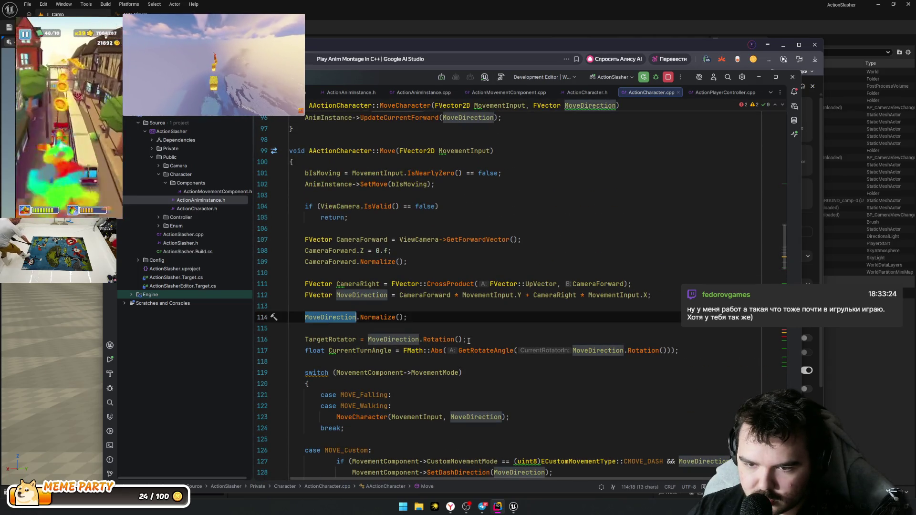
{"action": "double_click", "coordinate": [344, 295]}
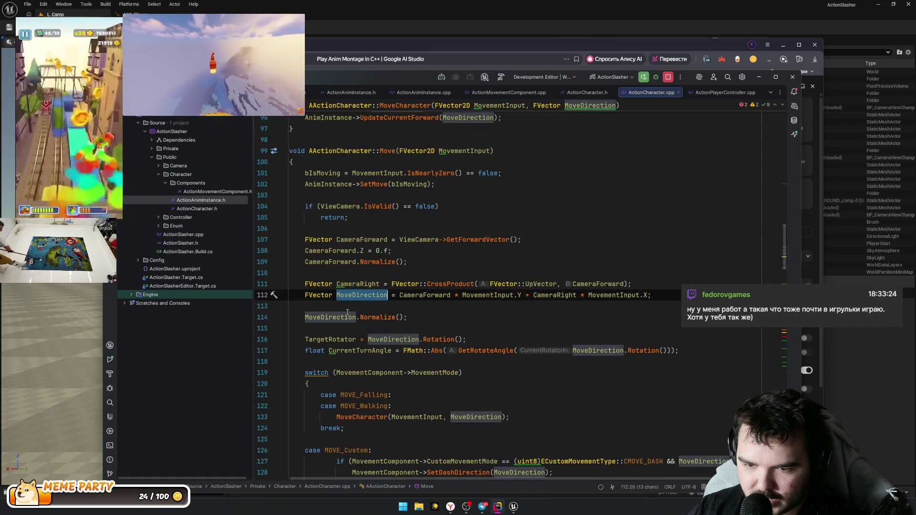
{"action": "scroll", "coordinate": [542, 266], "scroll_direction": "down", "scroll_amount": 4}
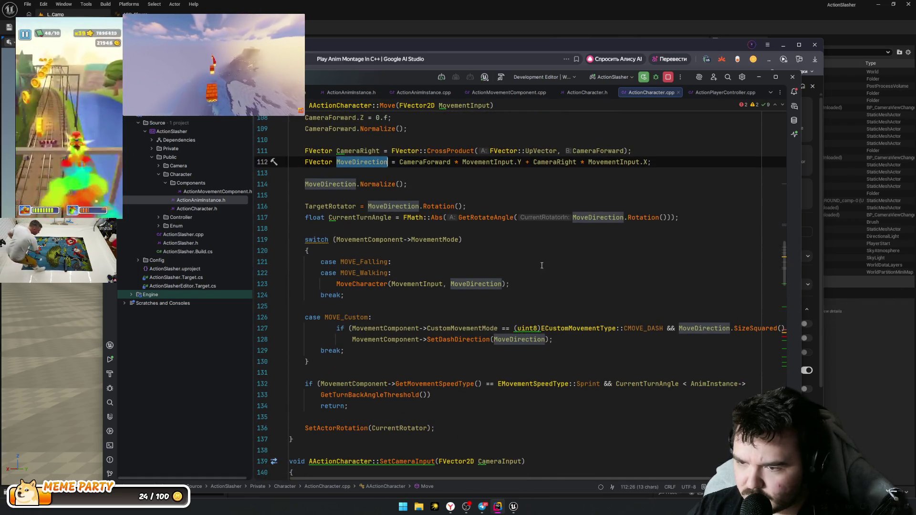
{"action": "scroll", "coordinate": [542, 265], "scroll_direction": "up", "scroll_amount": 6}
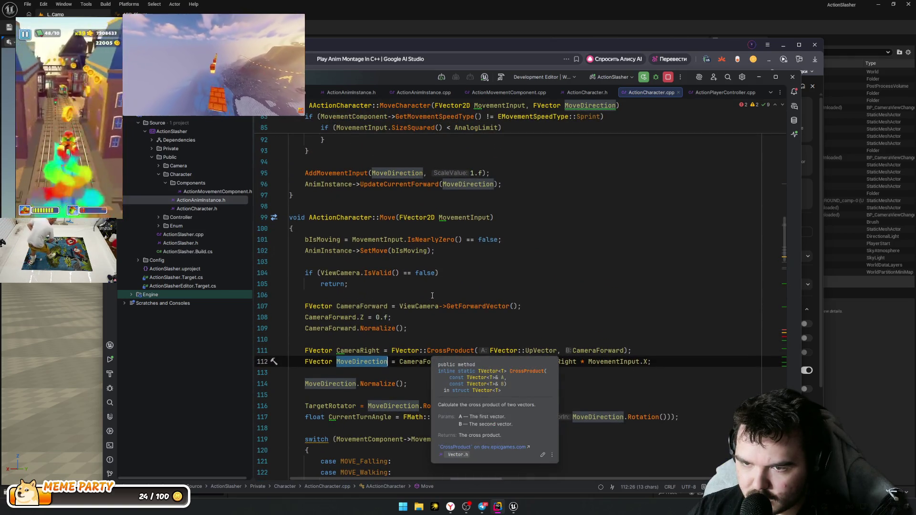
{"action": "mouse_move", "coordinate": [361, 363]}
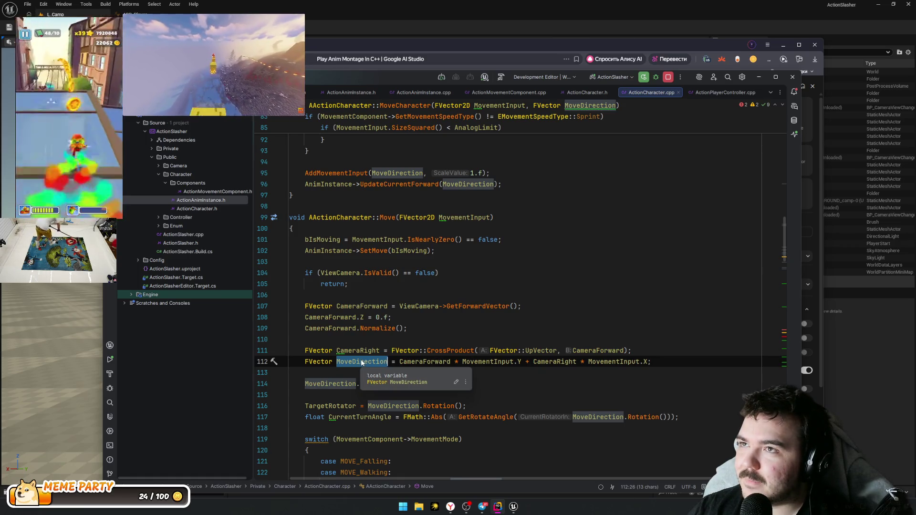
{"action": "left_click", "coordinate": [377, 373]}
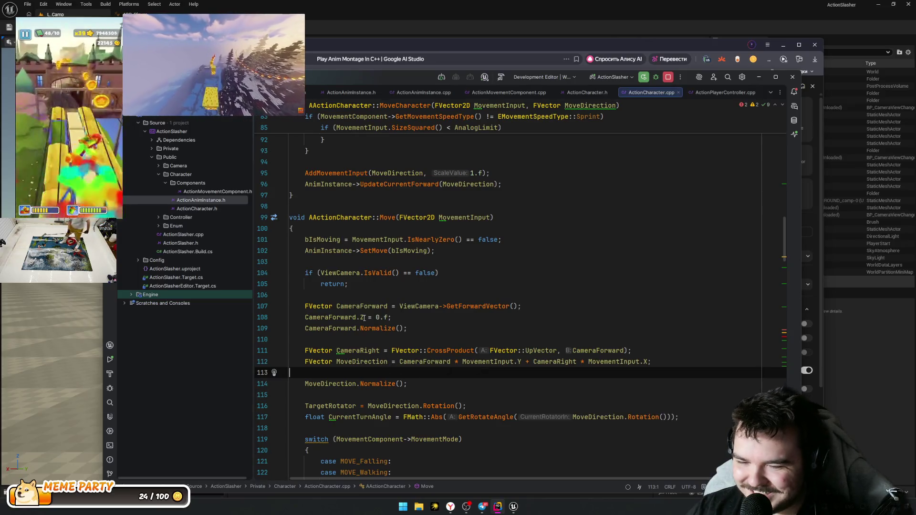
Step: Highlight usages of MoveDirection on line 112 and MovementInput on line 101
{"action": "left_click", "coordinate": [365, 361]}
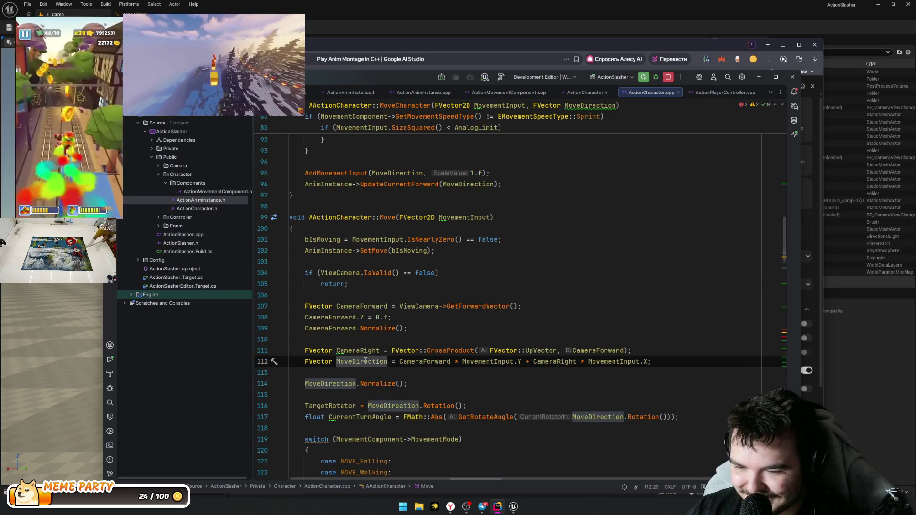
{"action": "scroll", "coordinate": [503, 352], "scroll_direction": "down", "scroll_amount": 4}
{"action": "double_click", "coordinate": [354, 228]}
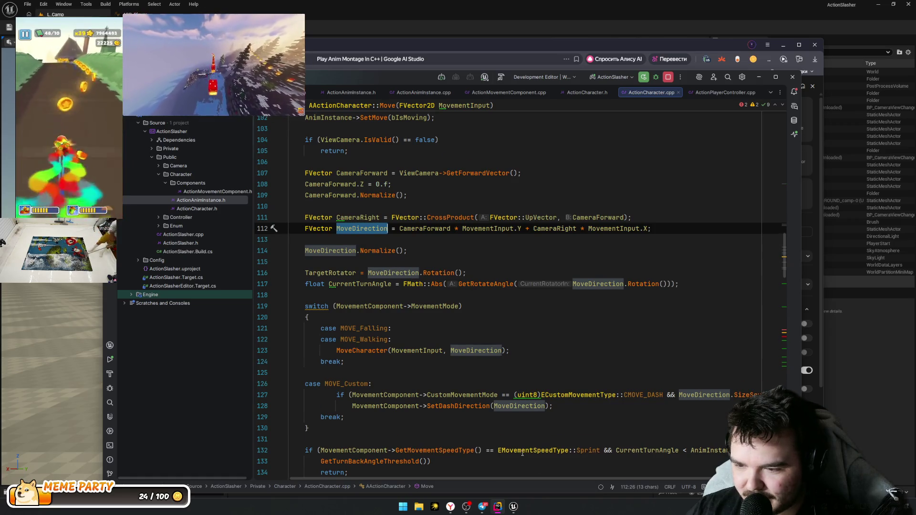
{"action": "scroll", "coordinate": [523, 453], "scroll_direction": "down", "scroll_amount": 5}
{"action": "scroll", "coordinate": [418, 277], "scroll_direction": "up", "scroll_amount": 7}
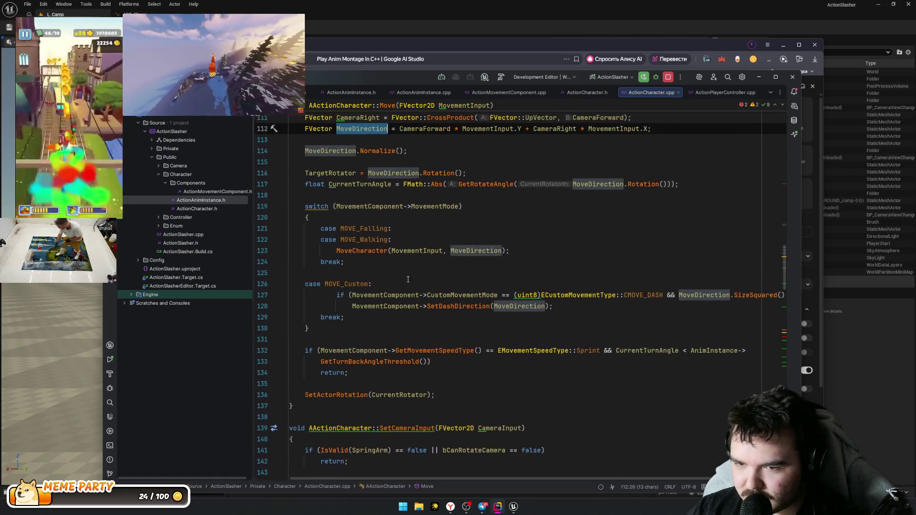
{"action": "left_click", "coordinate": [361, 296]}
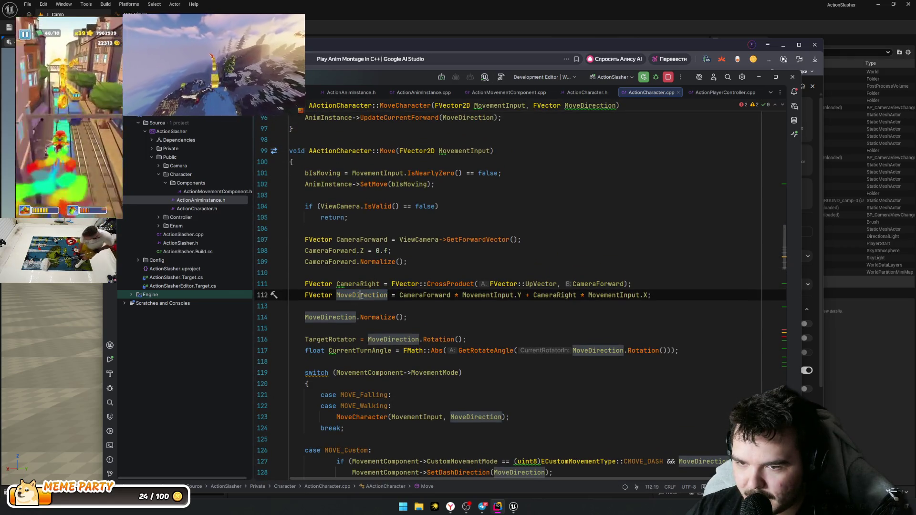
{"action": "key", "text": "ctrl+w"}
{"action": "key", "text": "ctrl+w"}
{"action": "left_click", "coordinate": [353, 296]}
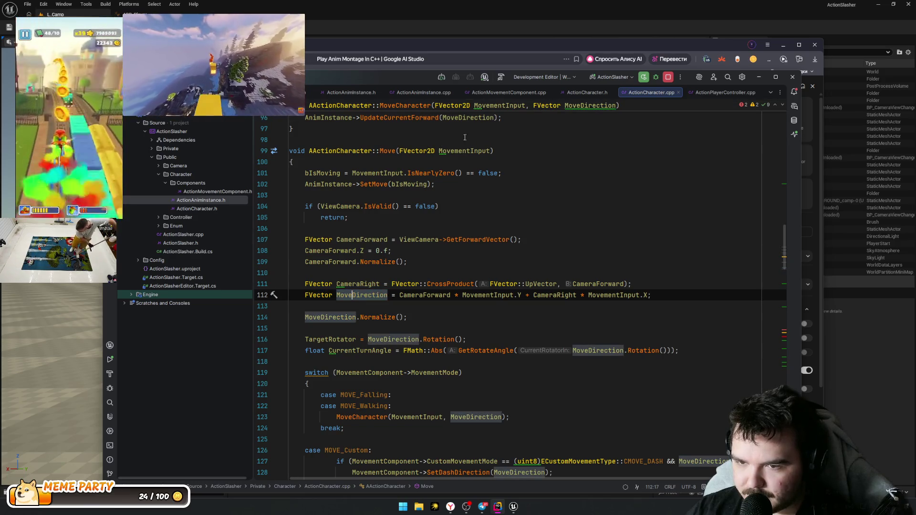
{"action": "left_click", "coordinate": [380, 175]}
{"action": "key", "text": "ctrl+w"}
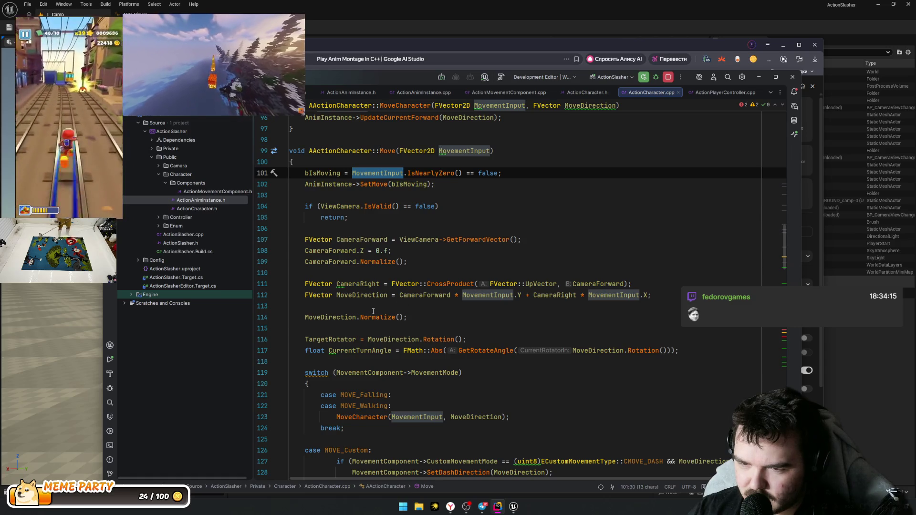
{"action": "left_click", "coordinate": [388, 295]}
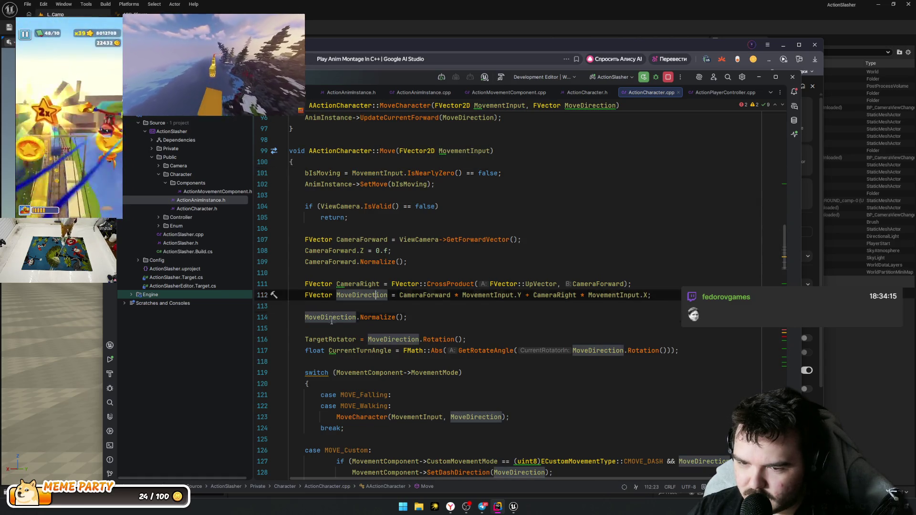
{"action": "double_click", "coordinate": [385, 173]}
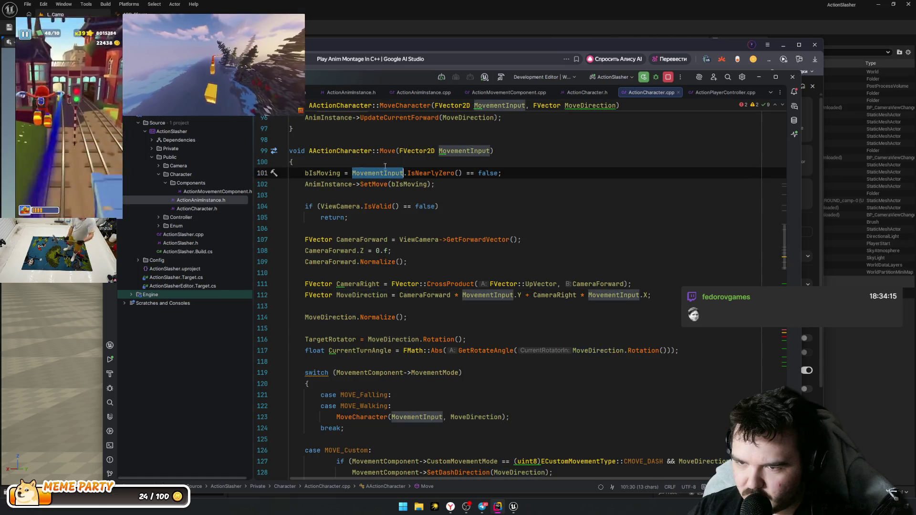
Step: Find LastMovementInput in ActionCharacter.h, then go back to Move in ActionCharacter.cpp
{"action": "left_click", "coordinate": [345, 150], "text": "ctrl"}
{"action": "scroll", "coordinate": [490, 341], "scroll_direction": "down", "scroll_amount": 10}
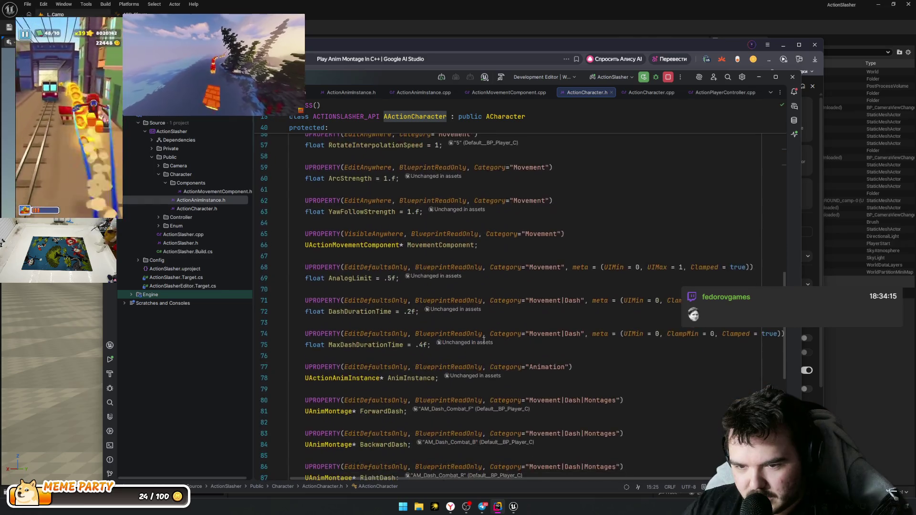
{"action": "scroll", "coordinate": [484, 340], "scroll_direction": "down", "scroll_amount": 8}
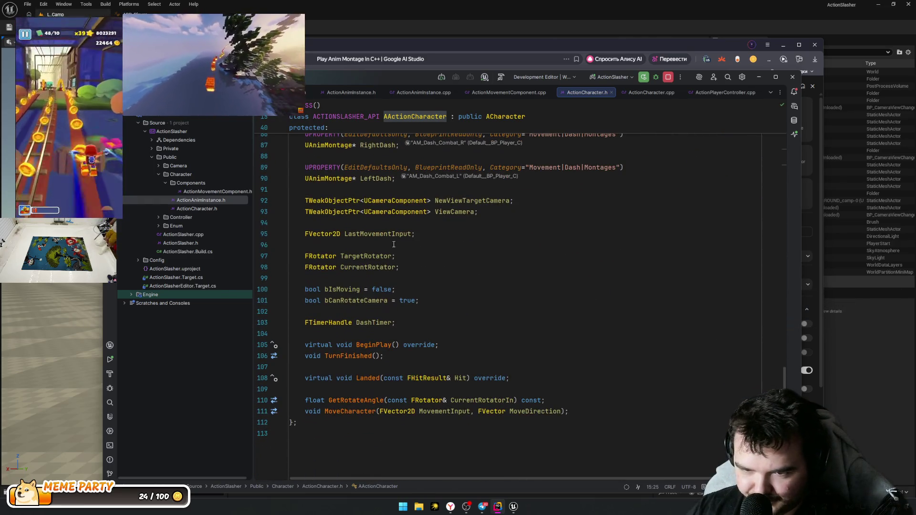
{"action": "left_click", "coordinate": [397, 234]}
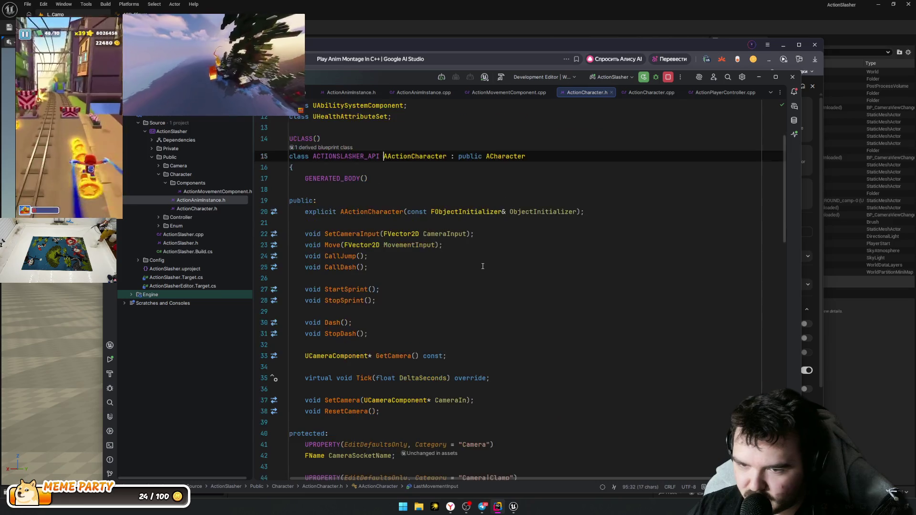
{"action": "key", "text": "ctrl+alt+Left"}
{"action": "key", "text": "ctrl+alt+Left"}
Step: Recheck MoveDirection on line 112, then return to CallDash's empty if condition on line 173
{"action": "scroll", "coordinate": [478, 268], "scroll_direction": "down", "scroll_amount": 5}
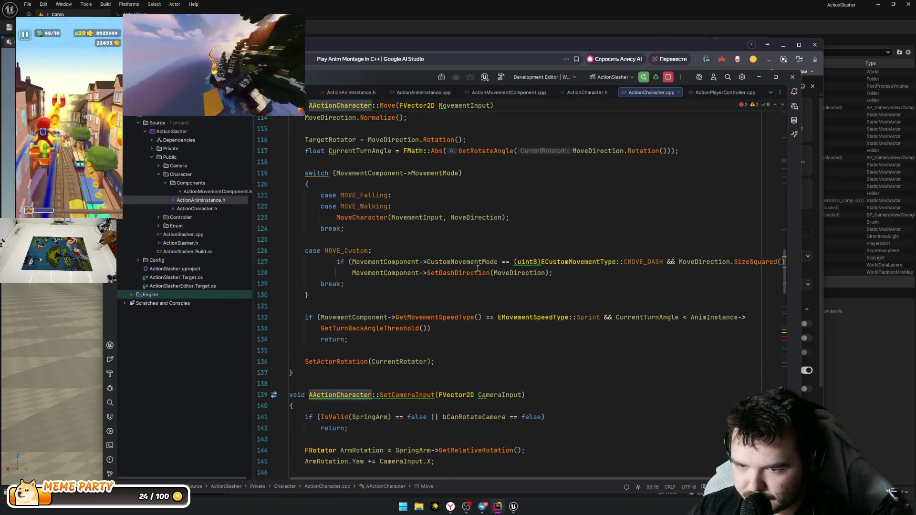
{"action": "scroll", "coordinate": [477, 269], "scroll_direction": "up", "scroll_amount": 6}
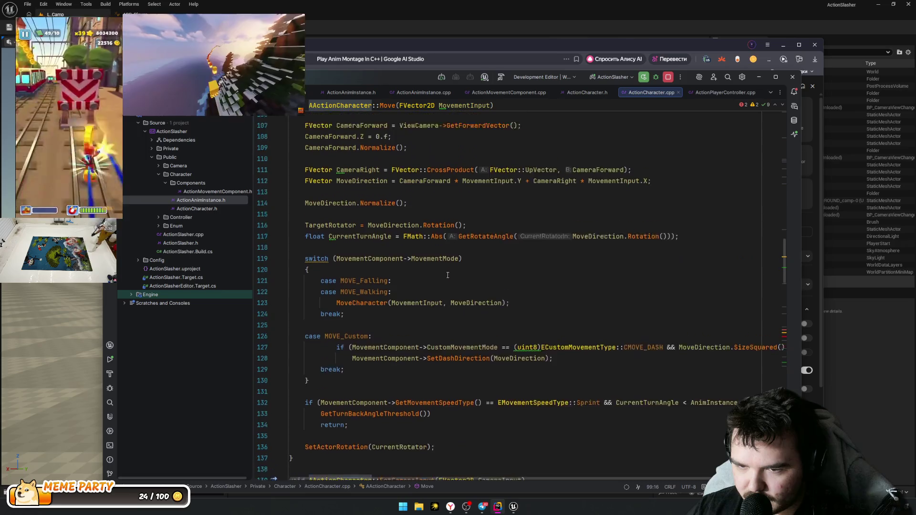
{"action": "left_click", "coordinate": [385, 295]}
{"action": "double_click", "coordinate": [384, 296]}
{"action": "key", "text": "ctrl+shift+BackSpace"}
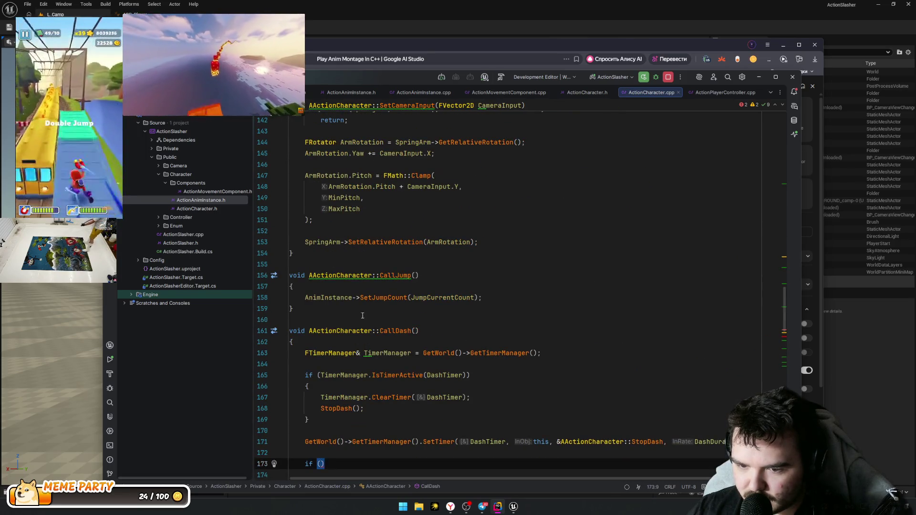
{"action": "scroll", "coordinate": [362, 315], "scroll_direction": "down", "scroll_amount": 5}
{"action": "key", "text": "ctrl+shift+BackSpace"}
{"action": "left_click", "coordinate": [322, 273]}
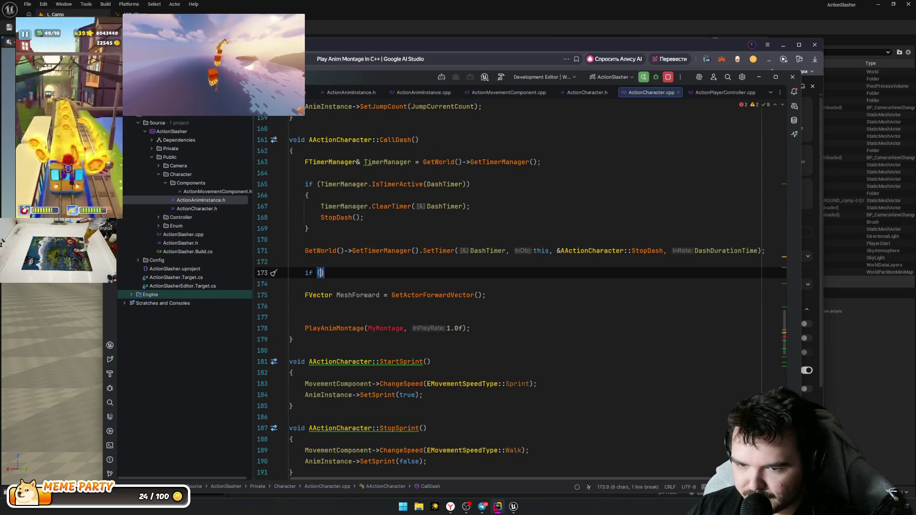
Step: Write the line 173 condition as if (LastMovementInput.IsNearlyZero() == true)
{"action": "type", "text": "LasM"}
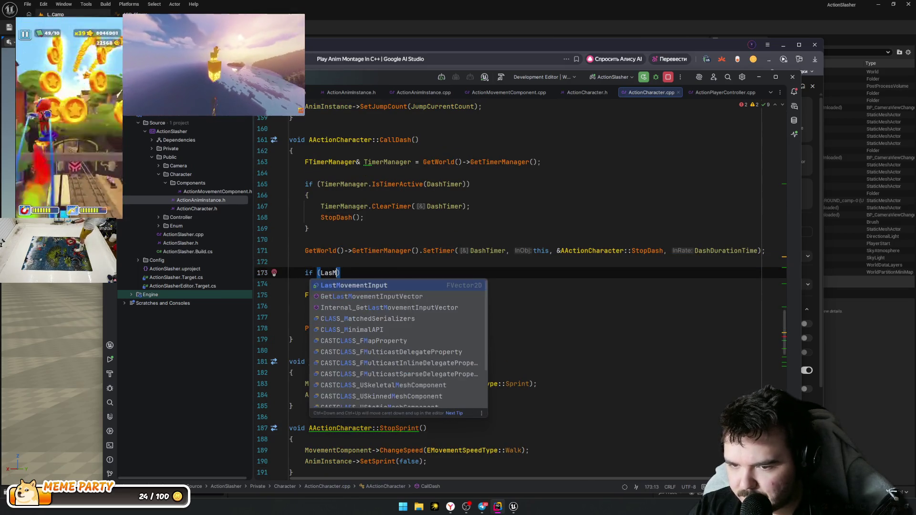
{"action": "key", "text": "Return"}
{"action": "type", "text": ".IsNearlyZero("}
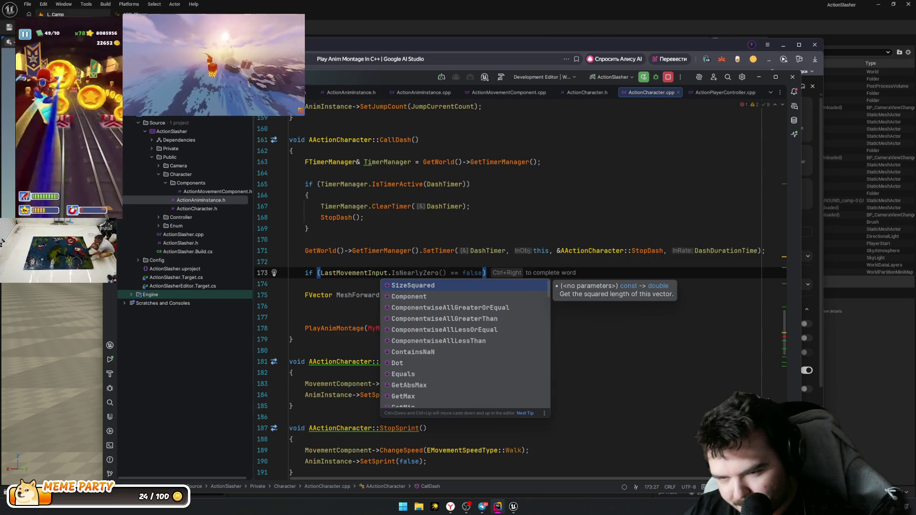
{"action": "key", "text": "Tab"}
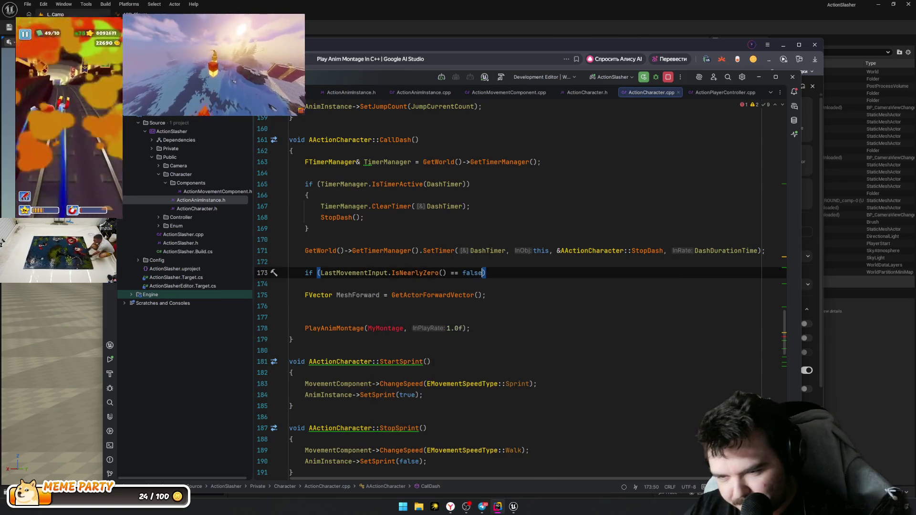
{"action": "type", "text": "true"}
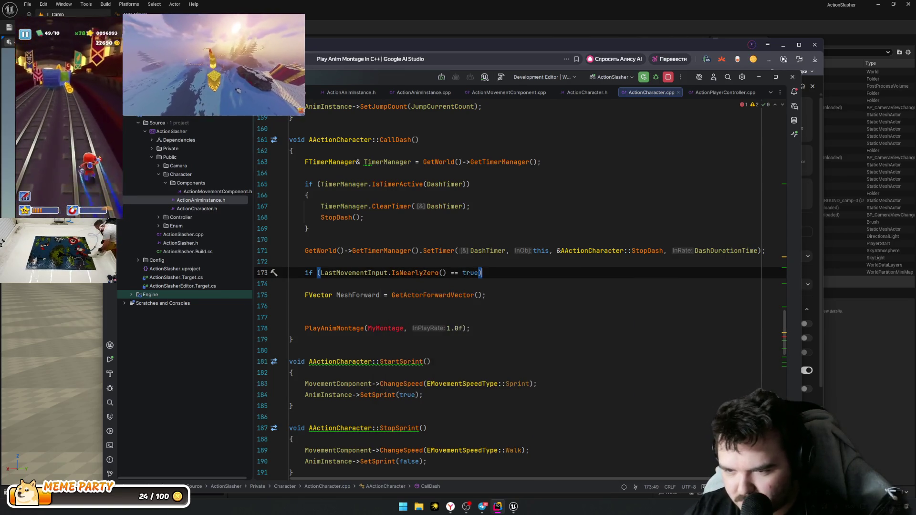
{"action": "key", "text": "End"}
Step: Give the if an empty braced block and begin an FVector DashDirection declaration above it
{"action": "key", "text": "Return"}
{"action": "type", "text": "{"}
{"action": "key", "text": "Return"}
{"action": "key", "text": "Up"}
{"action": "key", "text": "Up"}
{"action": "key", "text": "Up"}
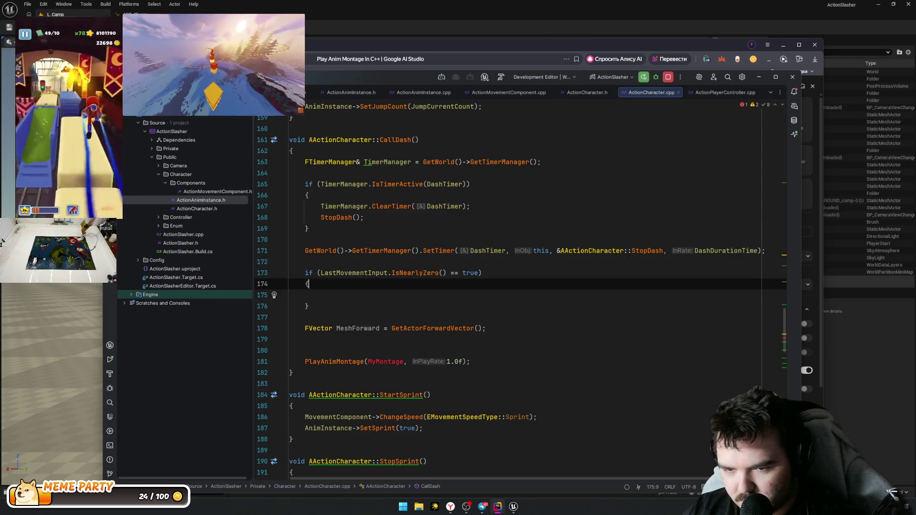
{"action": "key", "text": "Return"}
{"action": "key", "text": "Return"}
{"action": "type", "text": "FVector"}
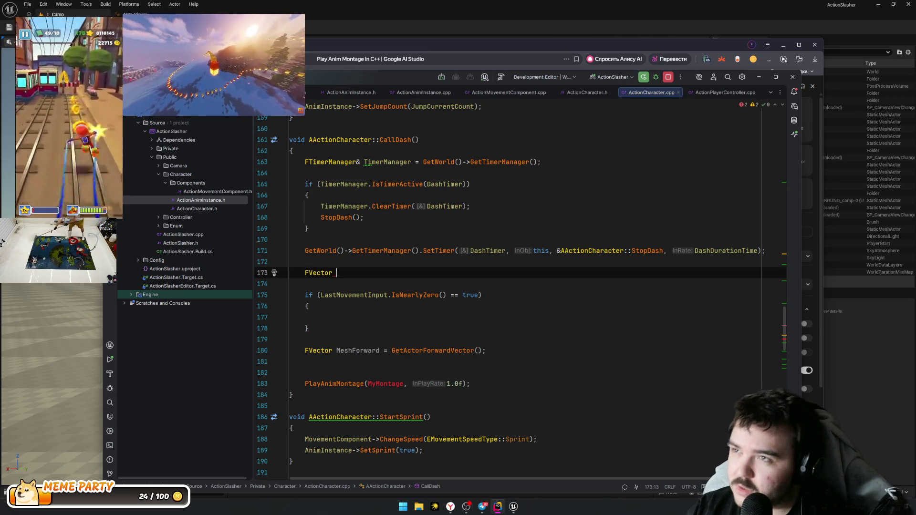
{"action": "type", "text": " as"}
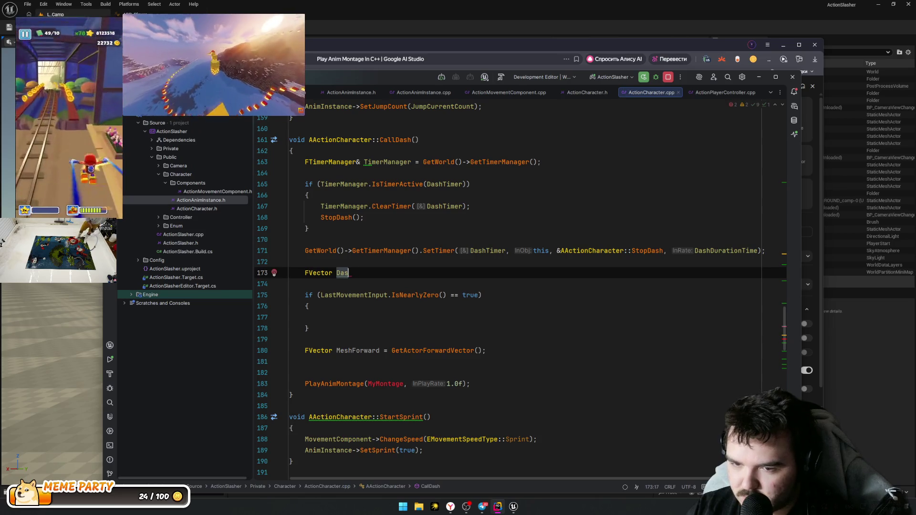
{"action": "type", "text": "hshDirection;"}
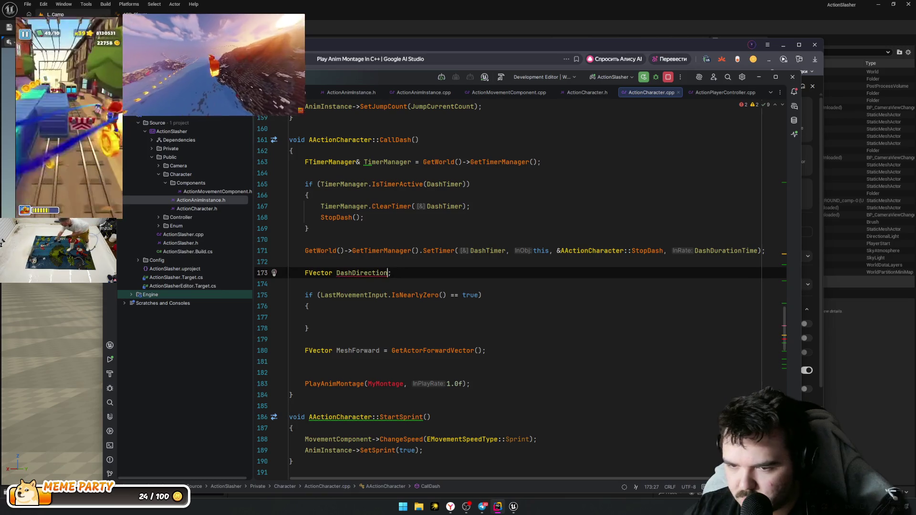
Step: Start the assignment 'DashDirection =' inside the empty if block
{"action": "key", "text": "Down"}
{"action": "key", "text": "Down"}
{"action": "key", "text": "Down"}
{"action": "type", "text": "DashDirection "}
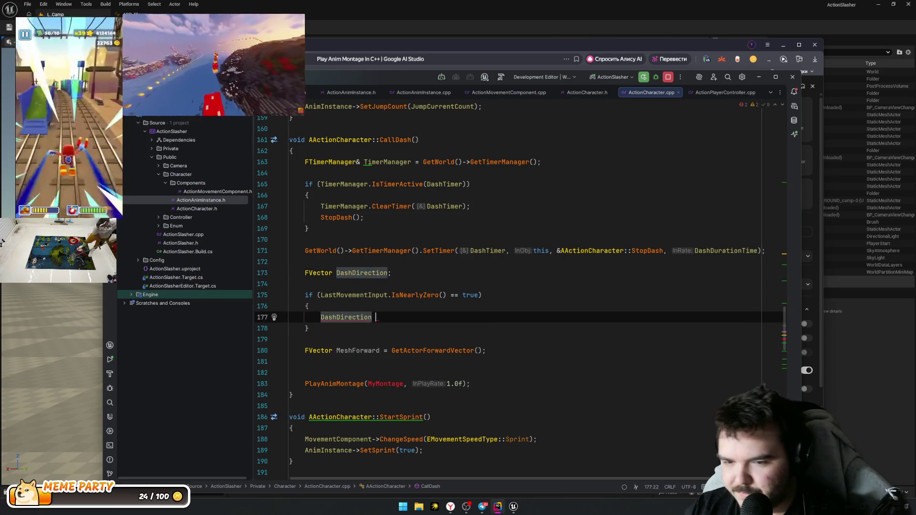
{"action": "type", "text": "="}
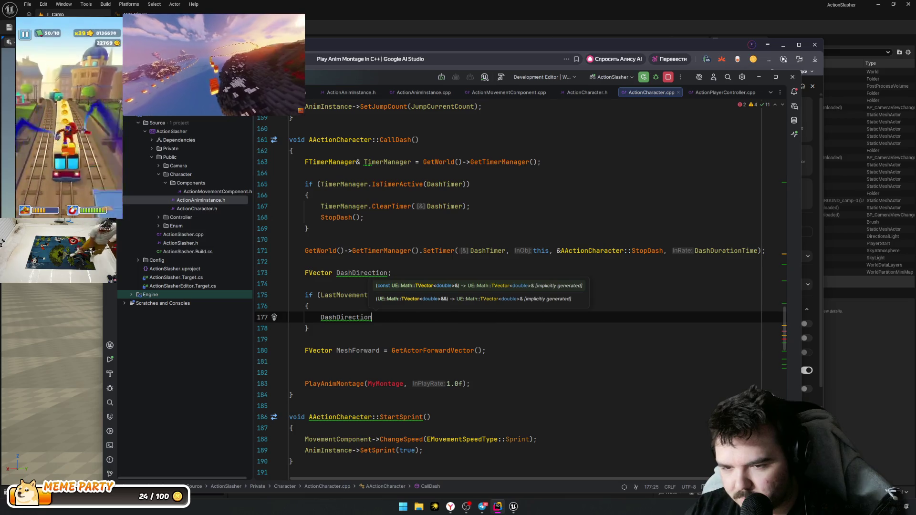
{"action": "key", "text": "ctrl+BackSpace"}
{"action": "key", "text": "ctrl+BackSpace"}
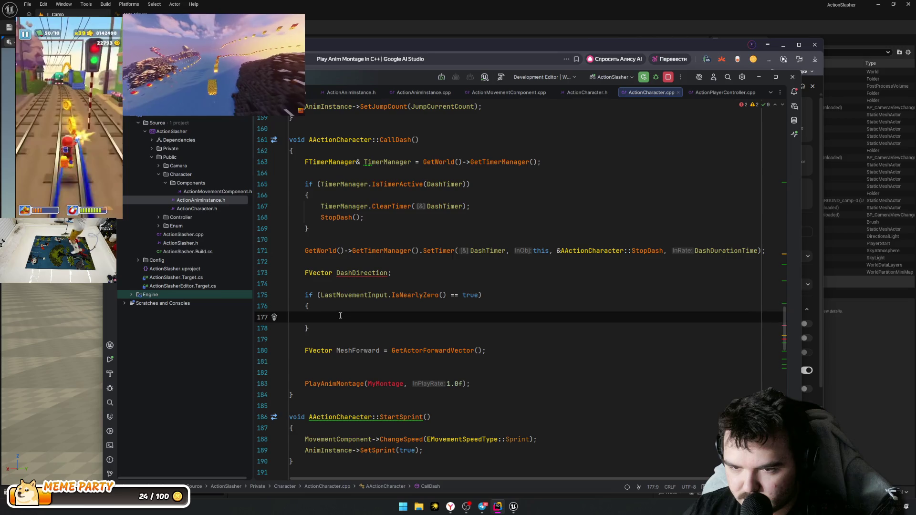
{"action": "key", "text": "ctrl+z"}
{"action": "type", "text": "="}
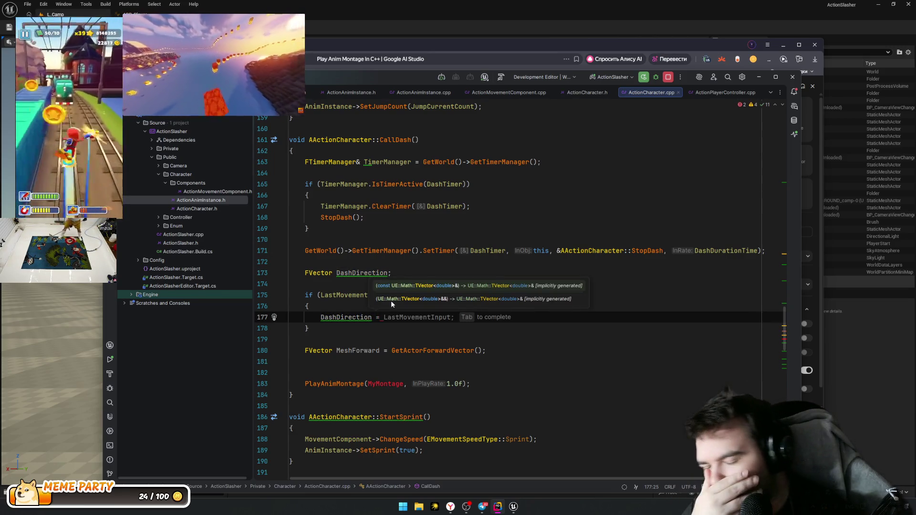
{"action": "left_click", "coordinate": [540, 383]}
Step: Copy GetActorForwardVector from line 180 into the DashDirection assignment on line 177
{"action": "left_click", "coordinate": [407, 286]}
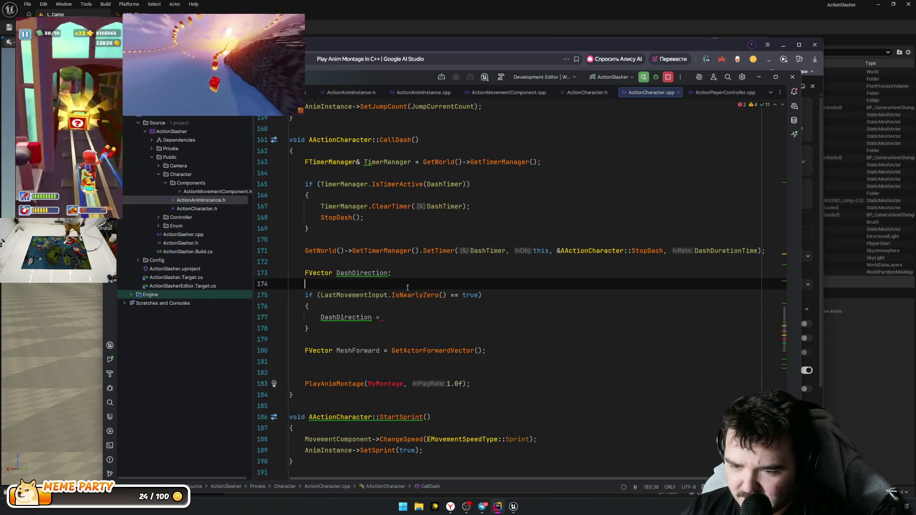
{"action": "left_click_drag", "start_coordinate": [373, 297], "coordinate": [454, 297]}
{"action": "left_click", "coordinate": [464, 305]}
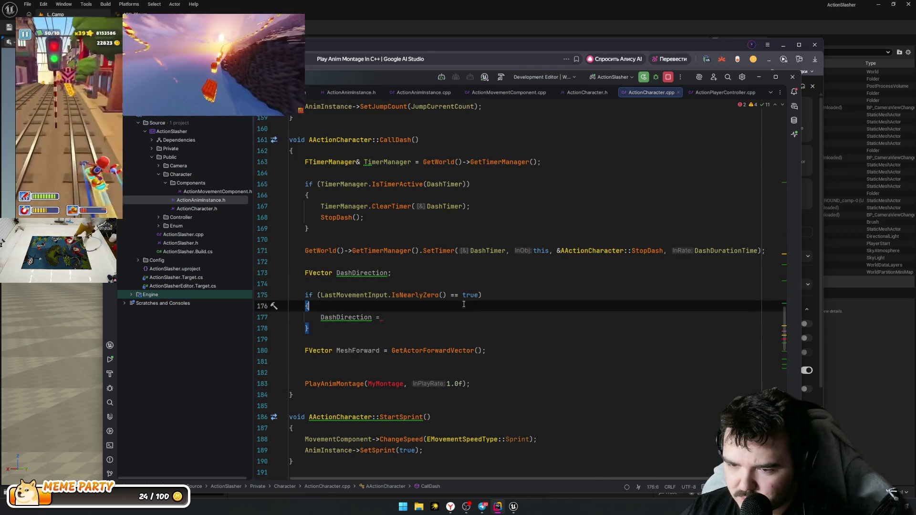
{"action": "left_click", "coordinate": [425, 317]}
{"action": "left_click", "coordinate": [345, 347]}
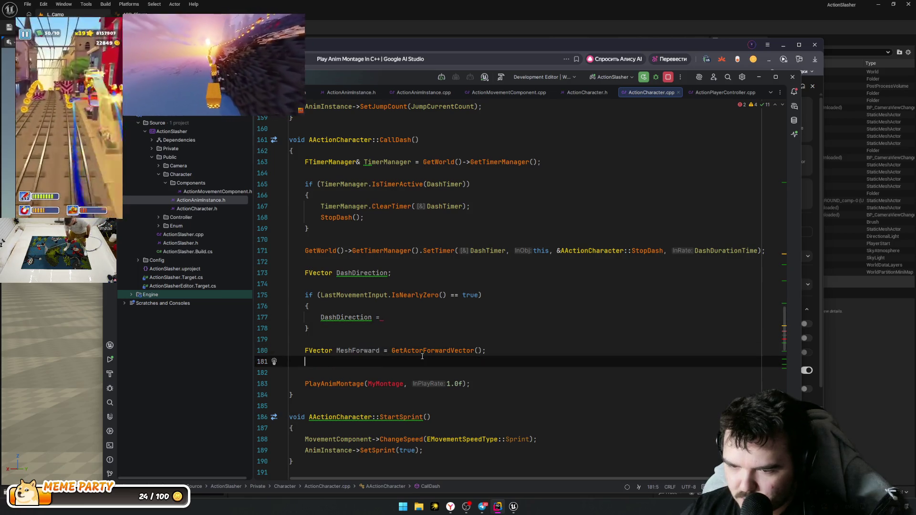
{"action": "double_click", "coordinate": [448, 351]}
{"action": "key", "text": "ctrl+c"}
{"action": "left_click", "coordinate": [444, 317]}
{"action": "key", "text": "ctrl+v"}
{"action": "type", "text": ".Inve"}
{"action": "key", "text": "BackSpace"}
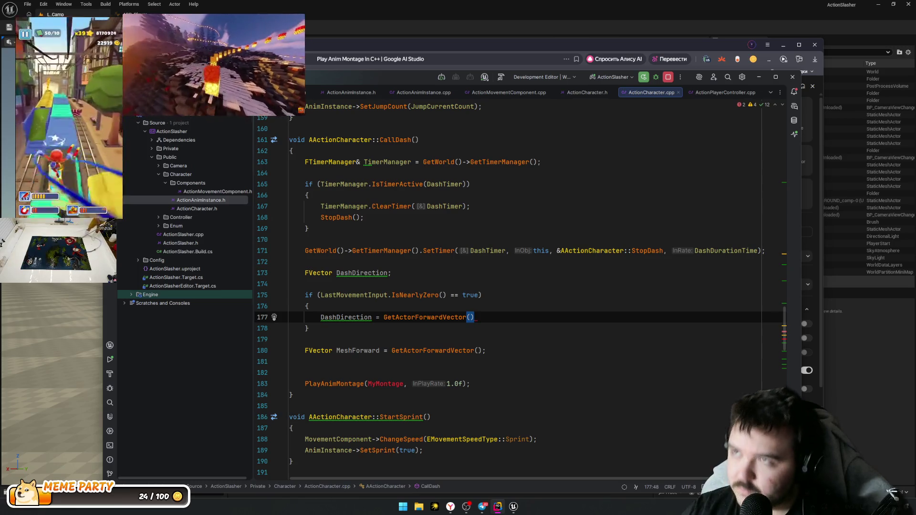
Step: Drop an Inverse attempt and end the line 177 assignment with a semicolon
{"action": "key", "text": "ctrl+w"}
{"action": "key", "text": "Left"}
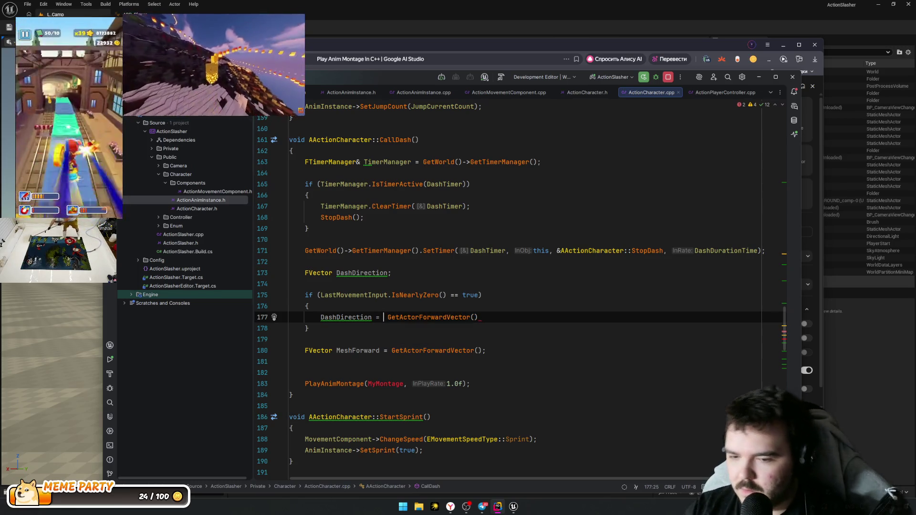
{"action": "type", "text": "Inve"}
{"action": "type", "text": "rseF"}
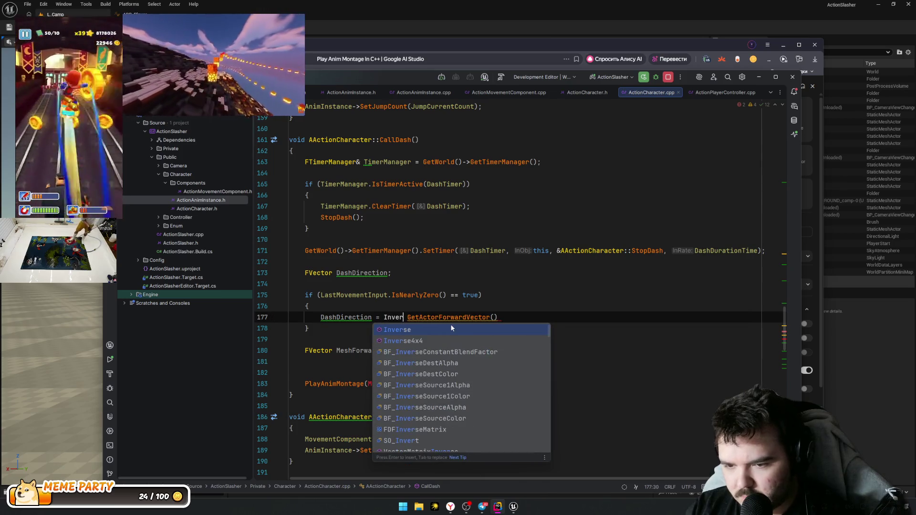
{"action": "key", "text": "BackSpace"}
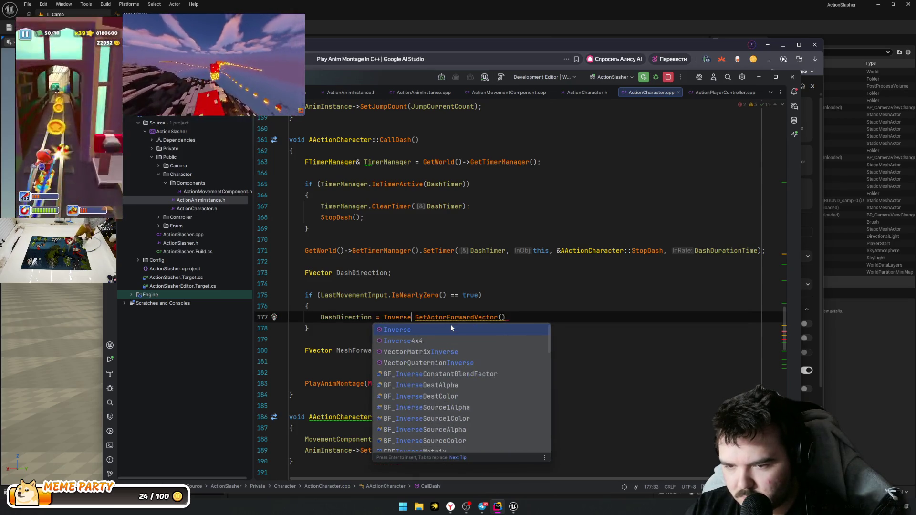
{"action": "type", "text": "Vec"}
{"action": "key", "text": "BackSpace"}
{"action": "key", "text": "BackSpace"}
{"action": "key", "text": "BackSpace"}
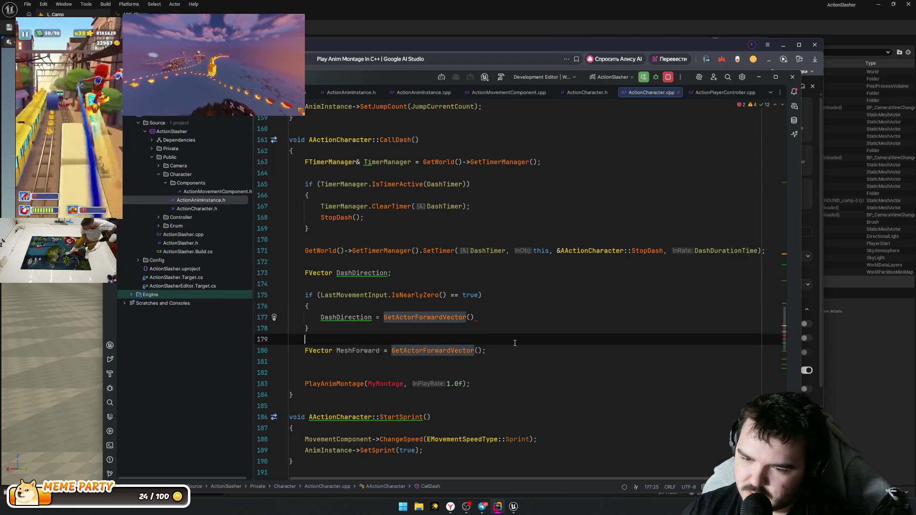
{"action": "left_click", "coordinate": [516, 316]}
{"action": "type", "text": ";"}
{"action": "key", "text": "Down"}
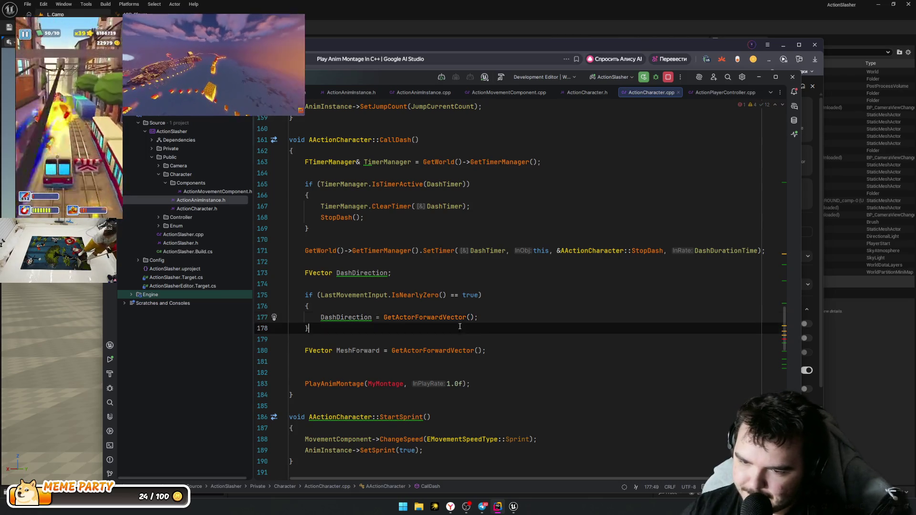
Step: Insert Mesh.Get()->GetForwardVector() by autocomplete and delete the old GetActorForwardVector call
{"action": "left_click", "coordinate": [423, 318]}
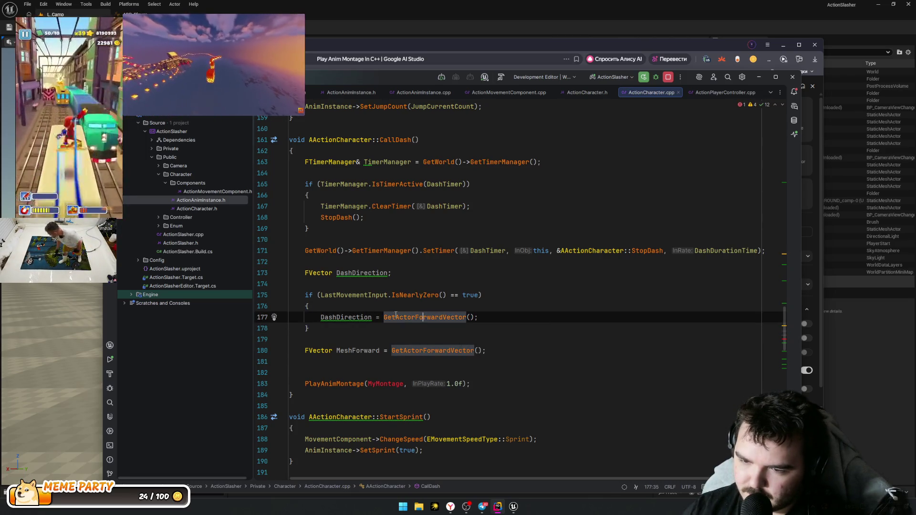
{"action": "key", "text": "End"}
{"action": "type", "text": "Mesh"}
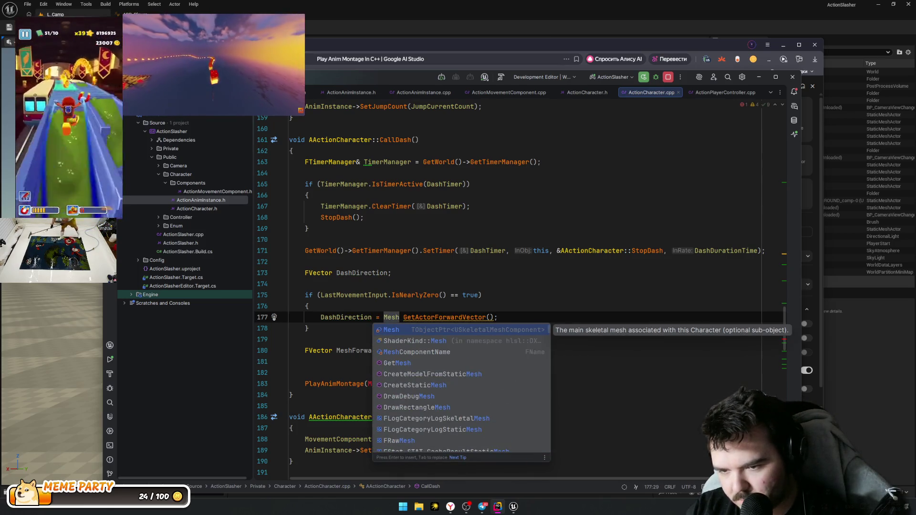
{"action": "type", "text": ".Get()"}
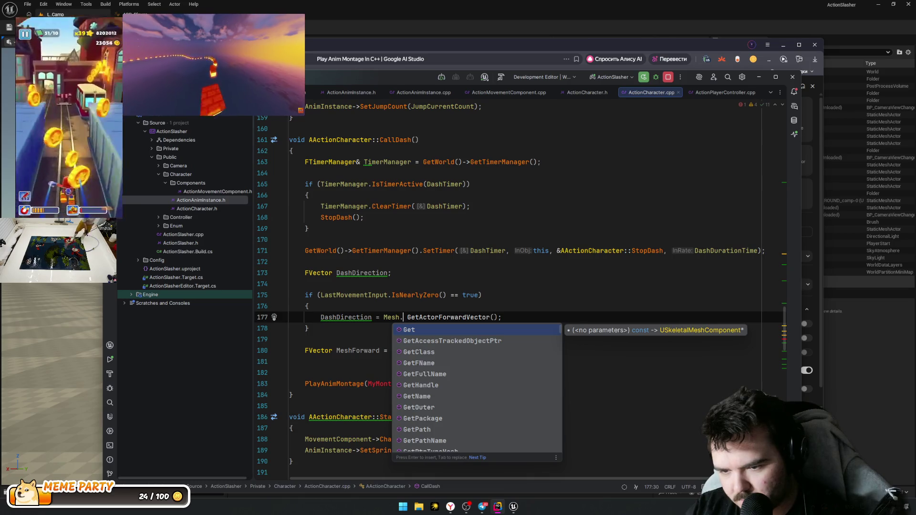
{"action": "key", "text": "Return"}
{"action": "type", "text": ".Inve"}
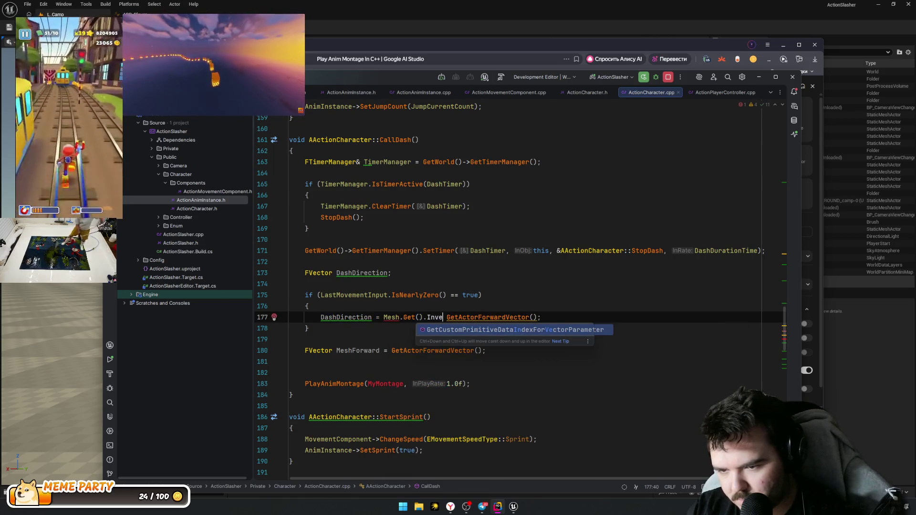
{"action": "key", "text": "BackSpace"}
{"action": "key", "text": "BackSpace"}
{"action": "key", "text": "BackSpace"}
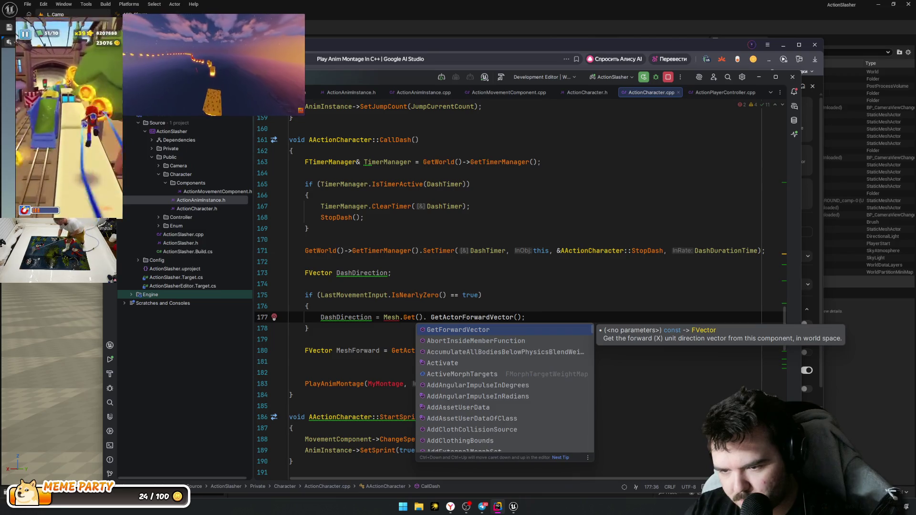
{"action": "key", "text": "Return"}
{"action": "key", "text": "Delete"}
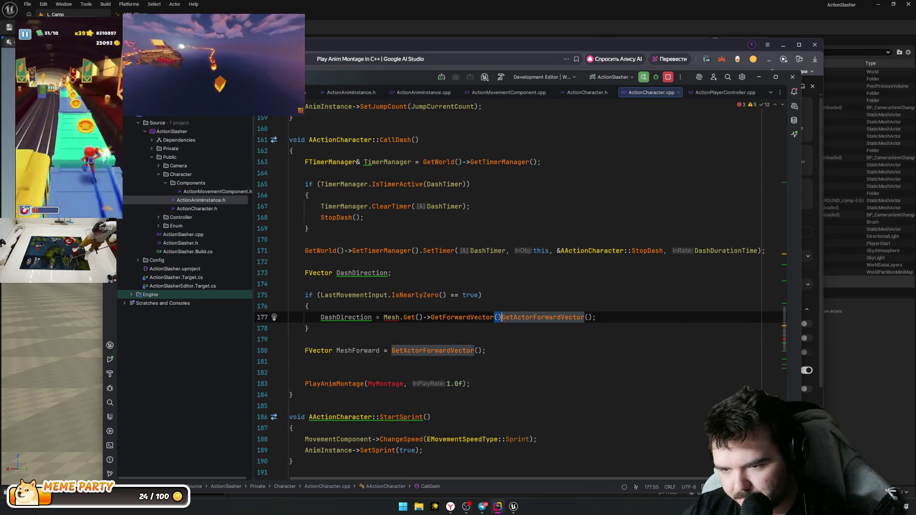
{"action": "key", "text": "ctrl+Delete"}
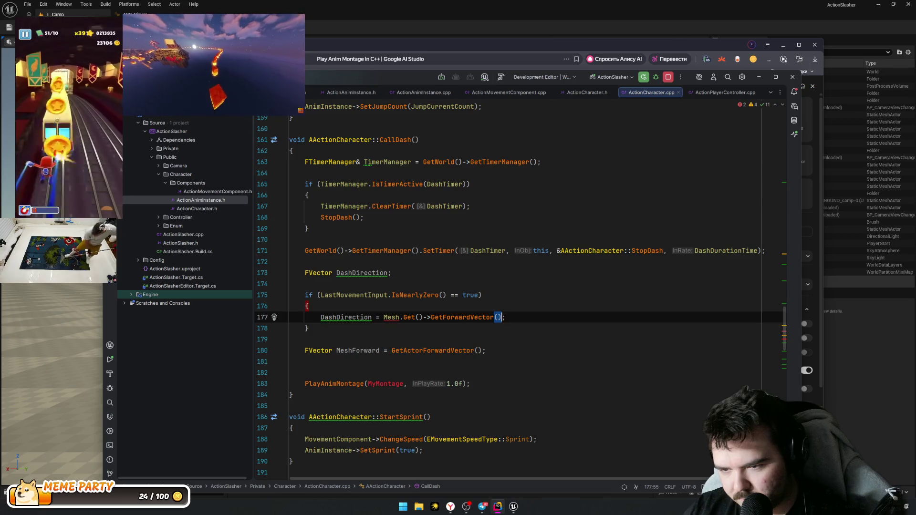
Step: Retype the mesh expression as Mesh.Get() using autocomplete
{"action": "left_click", "coordinate": [391, 317]}
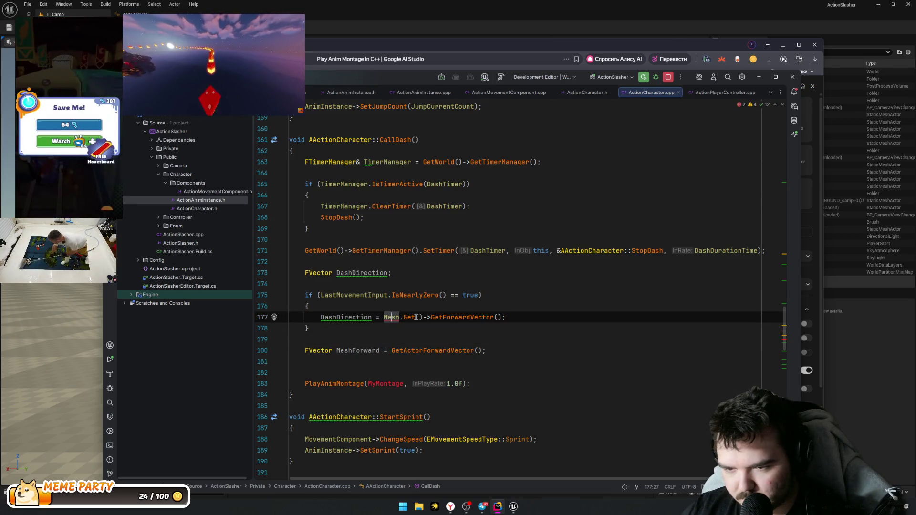
{"action": "key", "text": "Delete"}
{"action": "key", "text": "Delete"}
{"action": "key", "text": "Delete"}
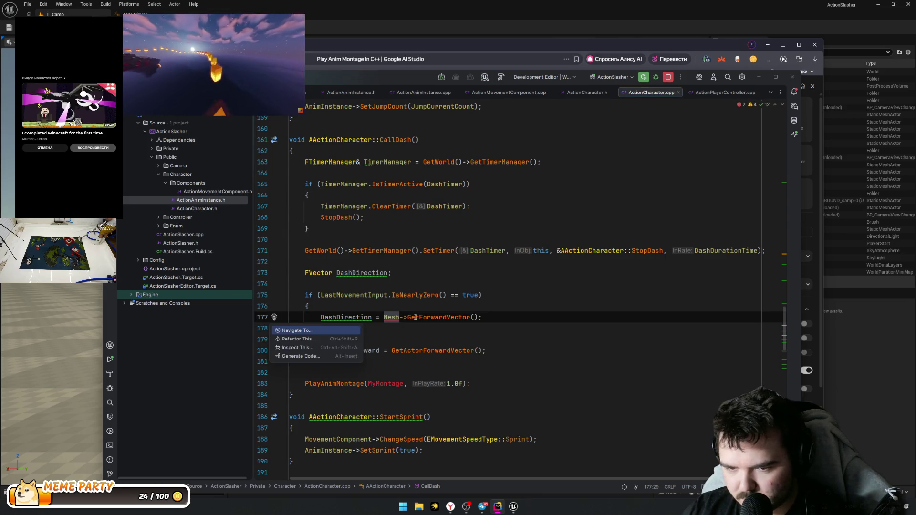
{"action": "key", "text": "ctrl+BackSpace"}
{"action": "type", "text": "MeshCompon"}
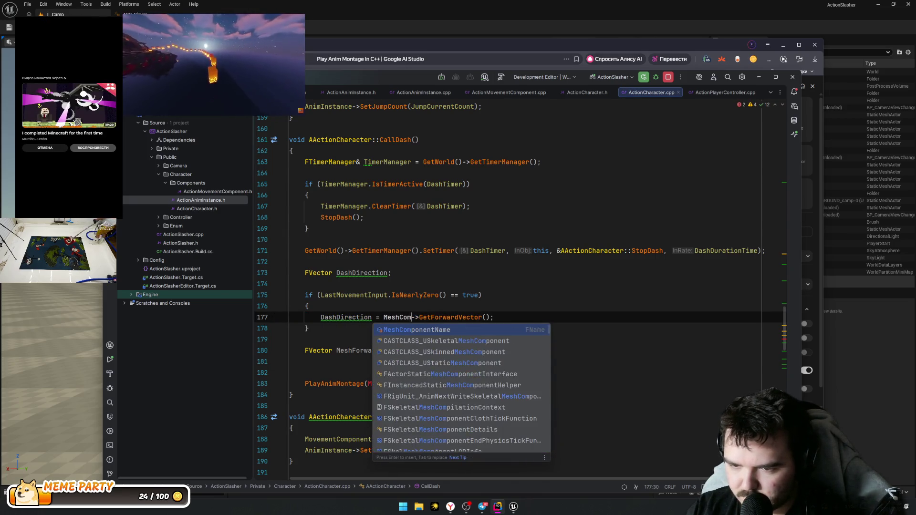
{"action": "type", "text": "entn"}
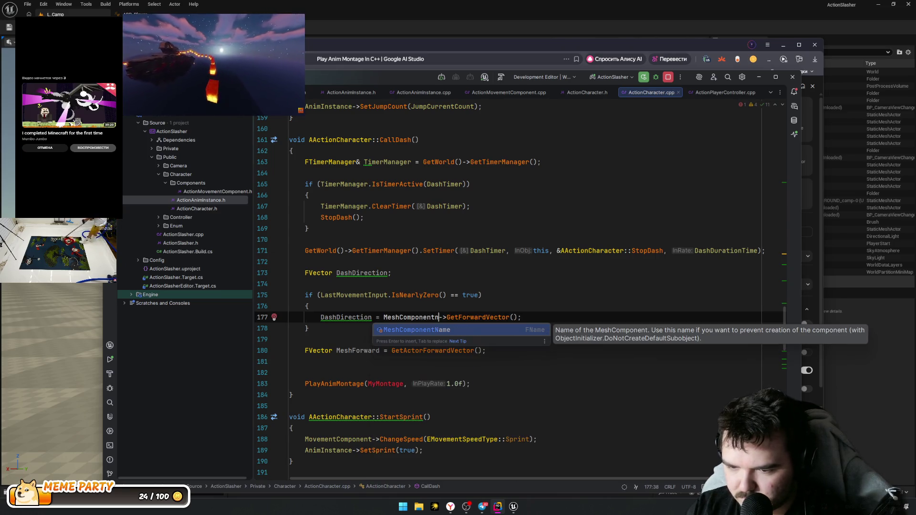
{"action": "key", "text": "ctrl+BackSpace"}
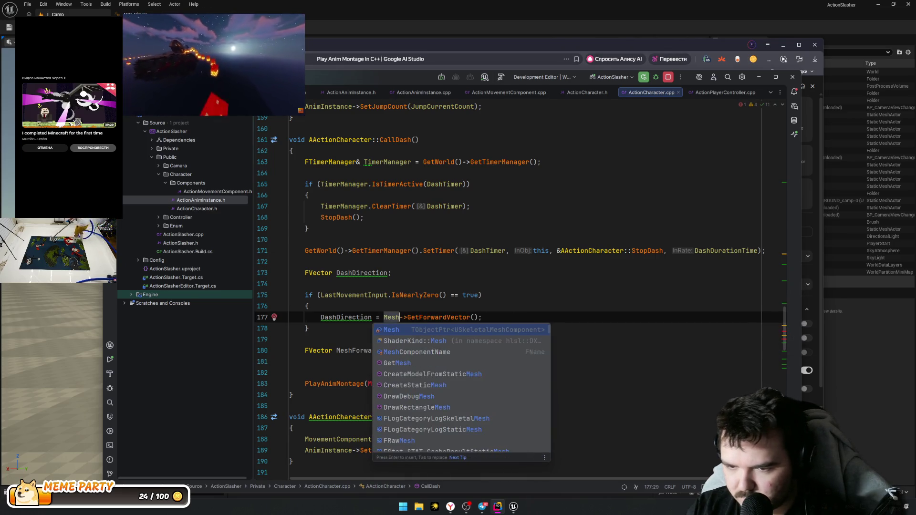
{"action": "key", "text": "Escape"}
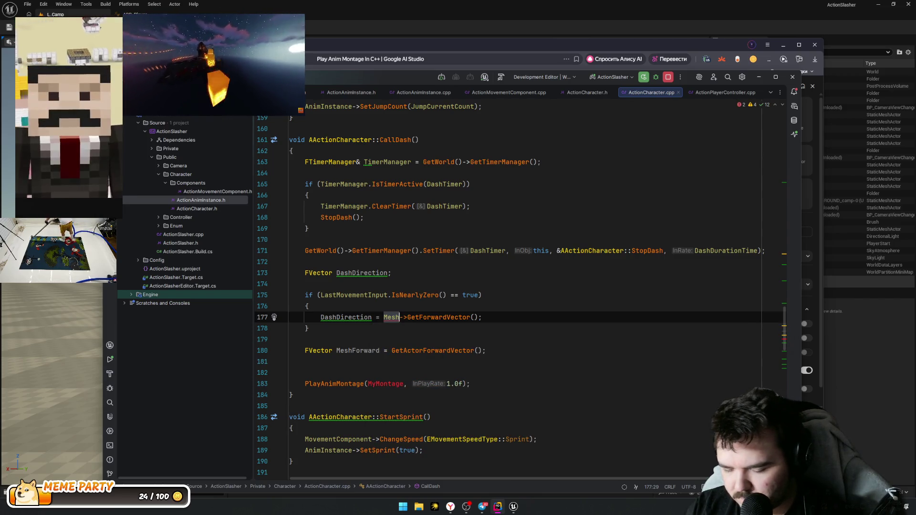
{"action": "type", "text": ".Get"}
{"action": "key", "text": "Return"}
{"action": "type", "text": ")"}
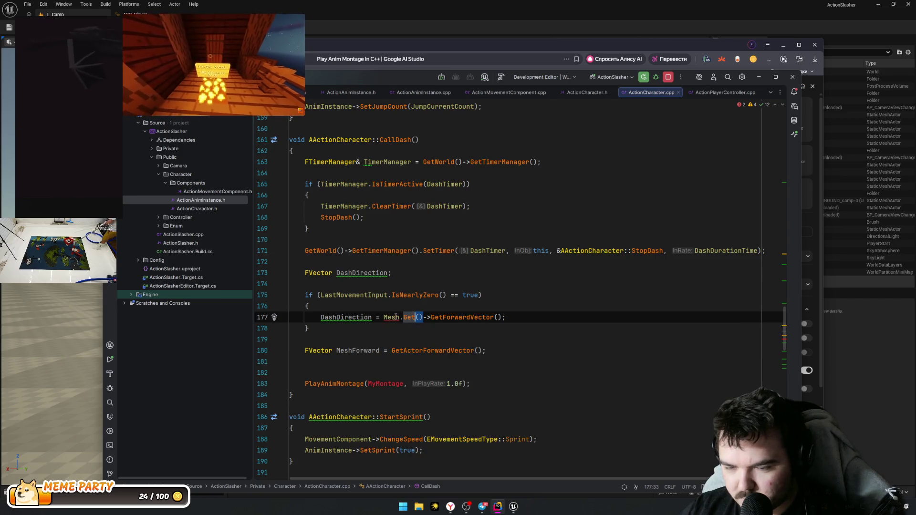
Step: Add a USkeletalMeshComponent line inside the if block, then delete it again
{"action": "left_click", "coordinate": [398, 307]}
{"action": "key", "text": "Return"}
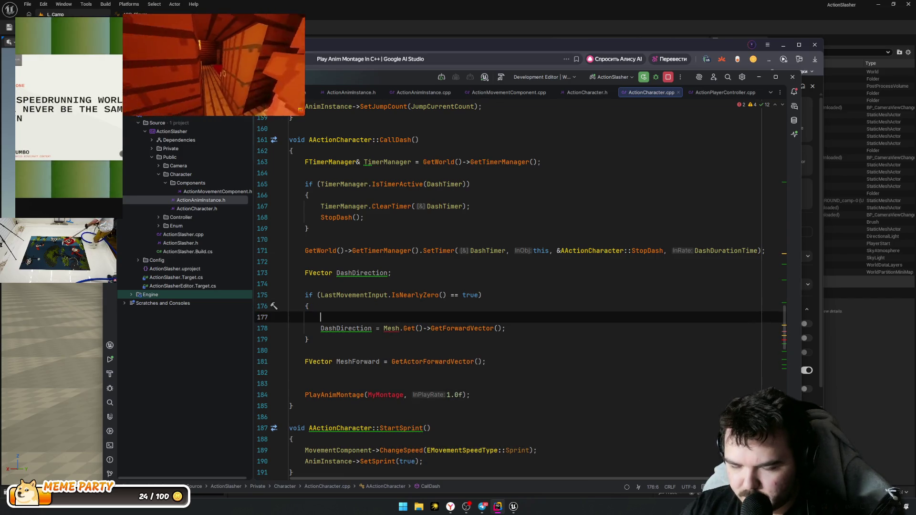
{"action": "type", "text": "USkele"}
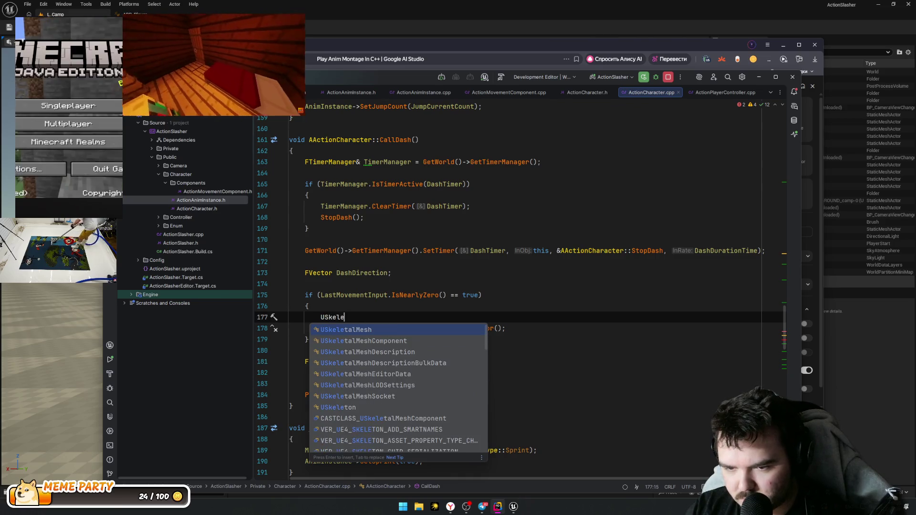
{"action": "type", "text": "amlEM"}
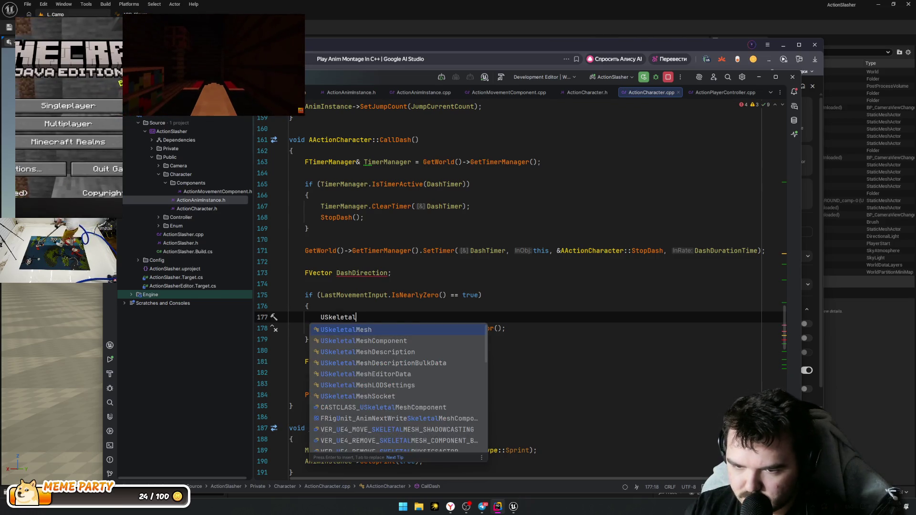
{"action": "type", "text": "ME"}
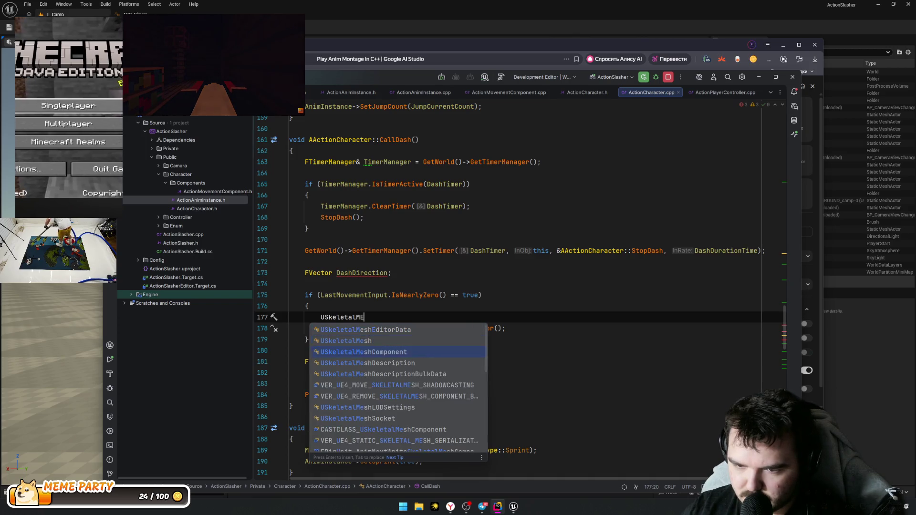
{"action": "key", "text": "Return"}
{"action": "key", "text": "shift+Home"}
{"action": "key", "text": "BackSpace"}
Step: Remove the empty line 177 and search the file for MeshComponent
{"action": "key", "text": "Delete"}
{"action": "scroll", "coordinate": [414, 288], "scroll_direction": "up", "scroll_amount": 10}
{"action": "scroll", "coordinate": [413, 288], "scroll_direction": "up", "scroll_amount": 20}
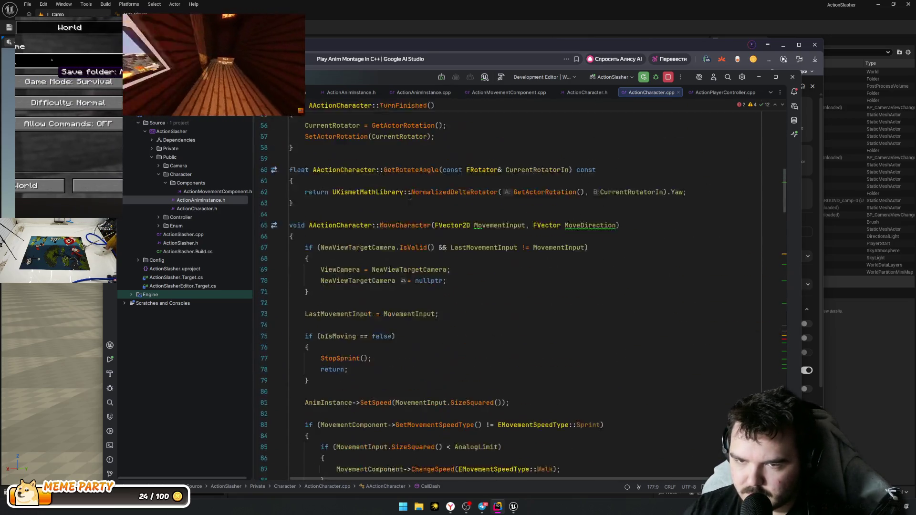
{"action": "scroll", "coordinate": [414, 289], "scroll_direction": "up", "scroll_amount": 3}
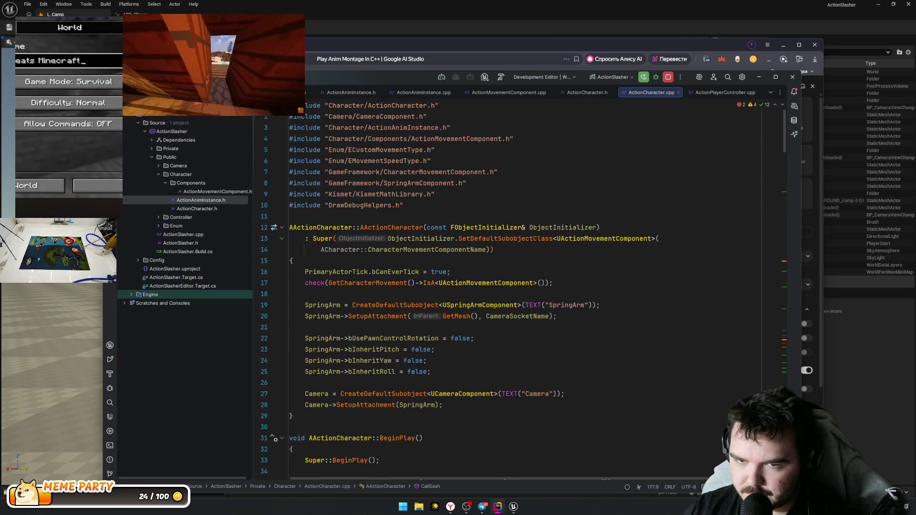
{"action": "left_click", "coordinate": [436, 209]}
{"action": "key", "text": "ctrl+f"}
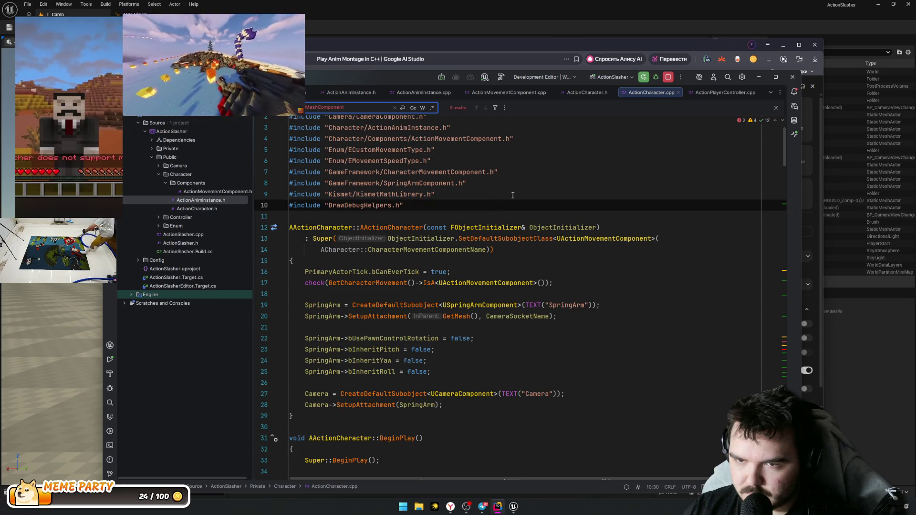
{"action": "key", "text": "Escape"}
{"action": "scroll", "coordinate": [506, 209], "scroll_direction": "down", "scroll_amount": 6}
{"action": "scroll", "coordinate": [507, 210], "scroll_direction": "up", "scroll_amount": 3}
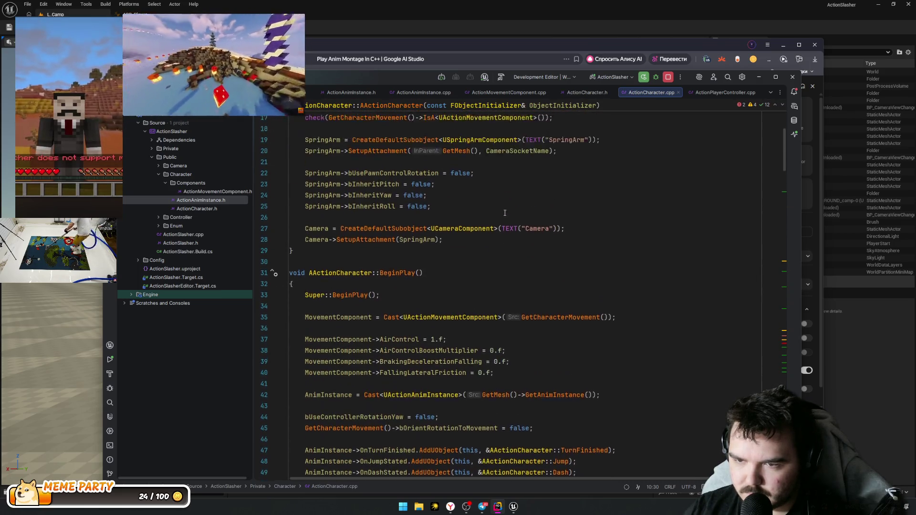
Step: Type a USkeletalMeshComponent declaration in the constructor, then remove it with 'Remove the declaration'
{"action": "left_click", "coordinate": [507, 227]}
{"action": "key", "text": "Return"}
{"action": "type", "text": "UScke"}
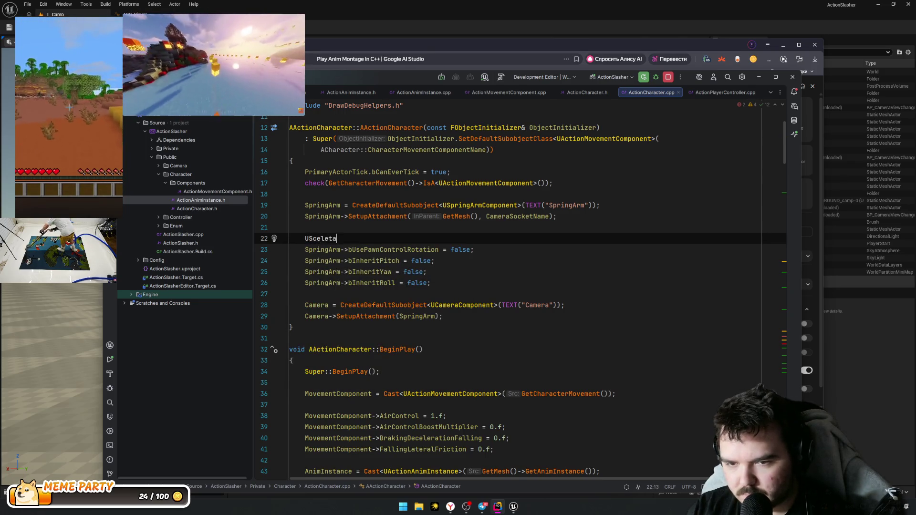
{"action": "key", "text": "BackSpace"}
{"action": "key", "text": "BackSpace"}
{"action": "key", "text": "BackSpace"}
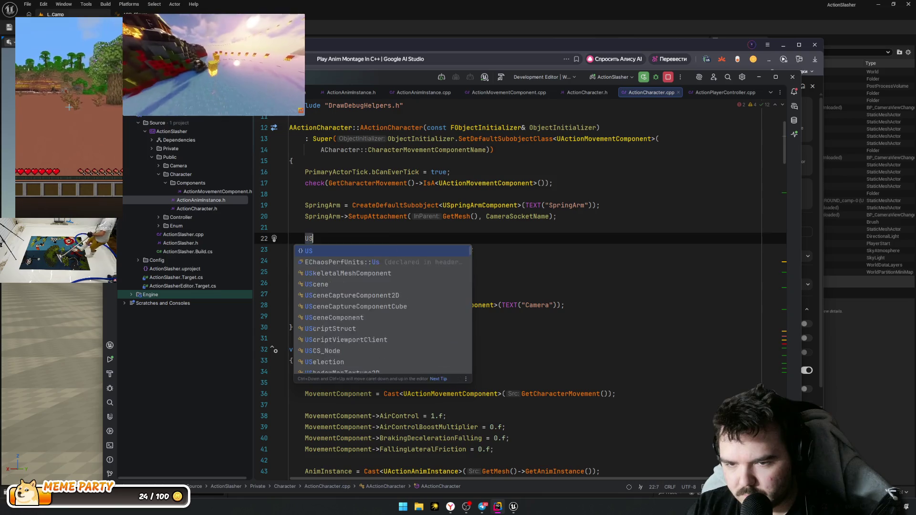
{"action": "type", "text": "Skele"}
{"action": "key", "text": "Return"}
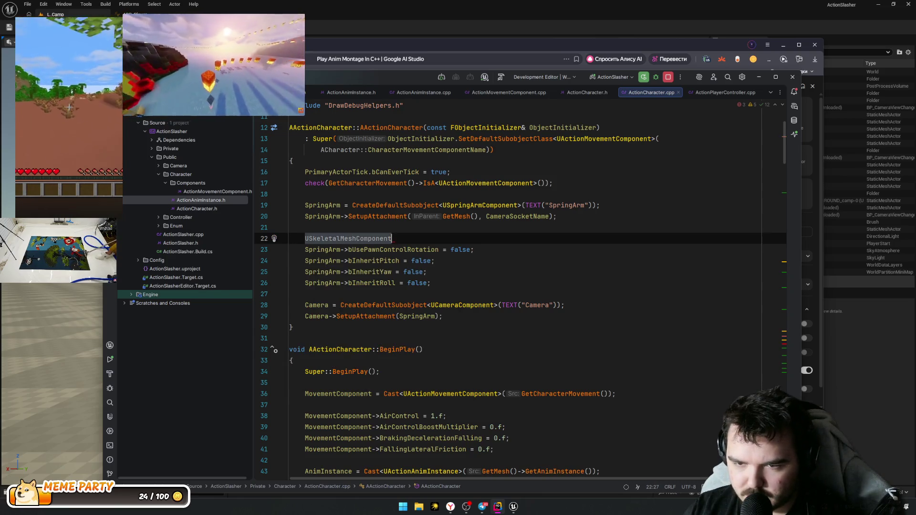
{"action": "scroll", "coordinate": [510, 256], "scroll_direction": "up", "scroll_amount": 3}
{"action": "key", "text": "alt+Return"}
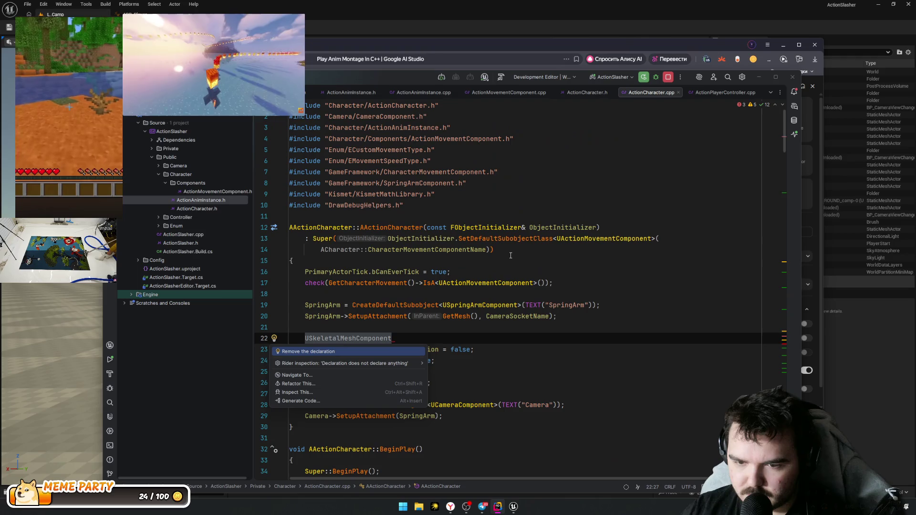
{"action": "key", "text": "Return"}
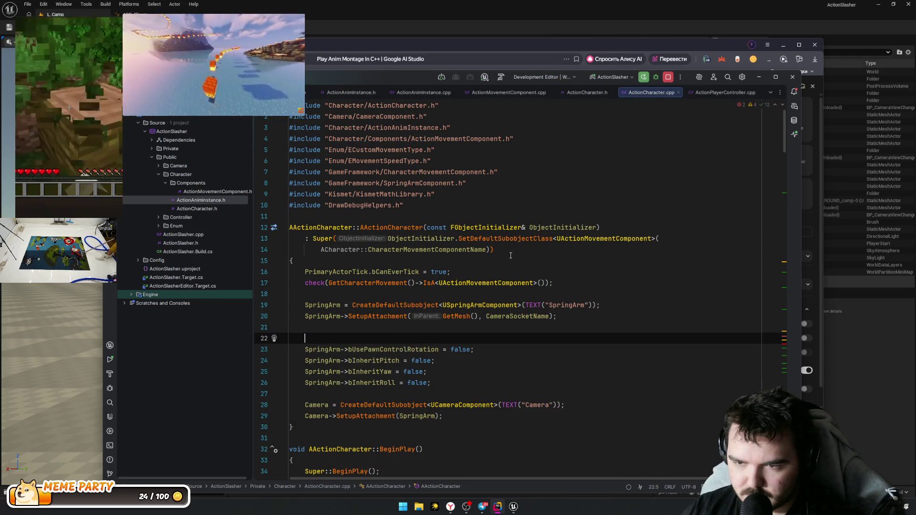
Step: Return to the code editor and bring the CallDash function into view
{"action": "key", "text": "ctrl+alt+Left"}
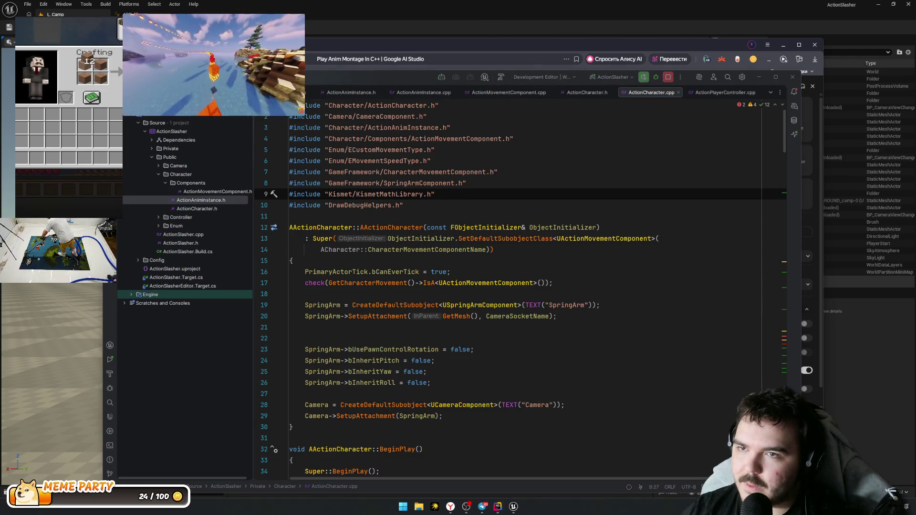
{"action": "key", "text": "super+d"}
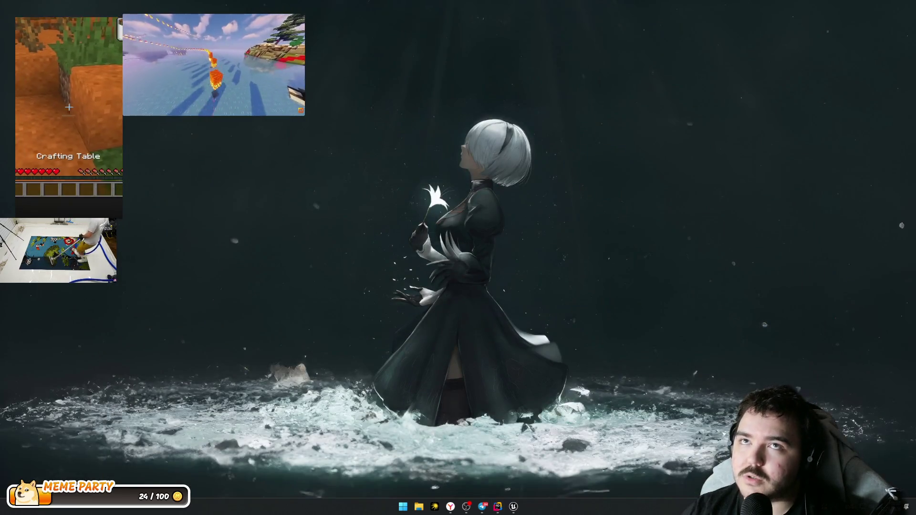
{"action": "key", "text": "super+d"}
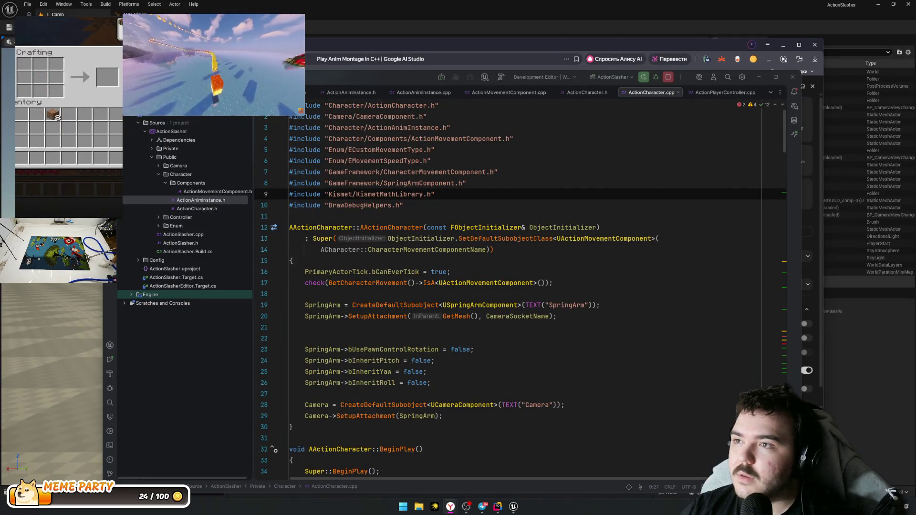
{"action": "left_click", "coordinate": [393, 194]}
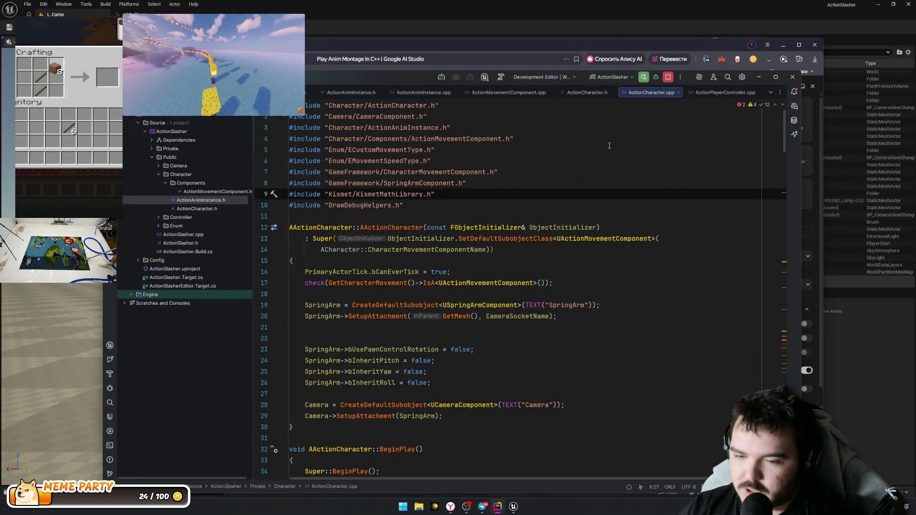
{"action": "scroll", "coordinate": [583, 227], "scroll_direction": "down", "scroll_amount": 2}
{"action": "scroll", "coordinate": [583, 226], "scroll_direction": "down", "scroll_amount": 20}
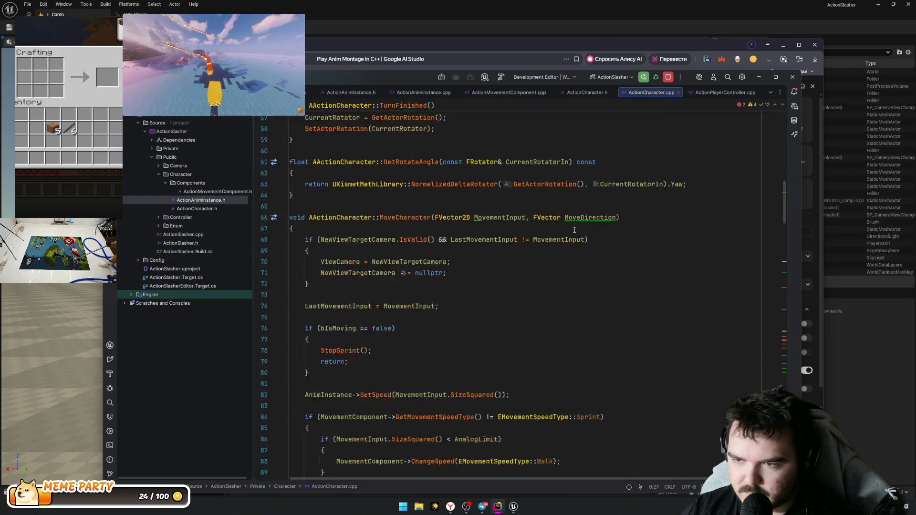
{"action": "scroll", "coordinate": [571, 231], "scroll_direction": "up", "scroll_amount": 20}
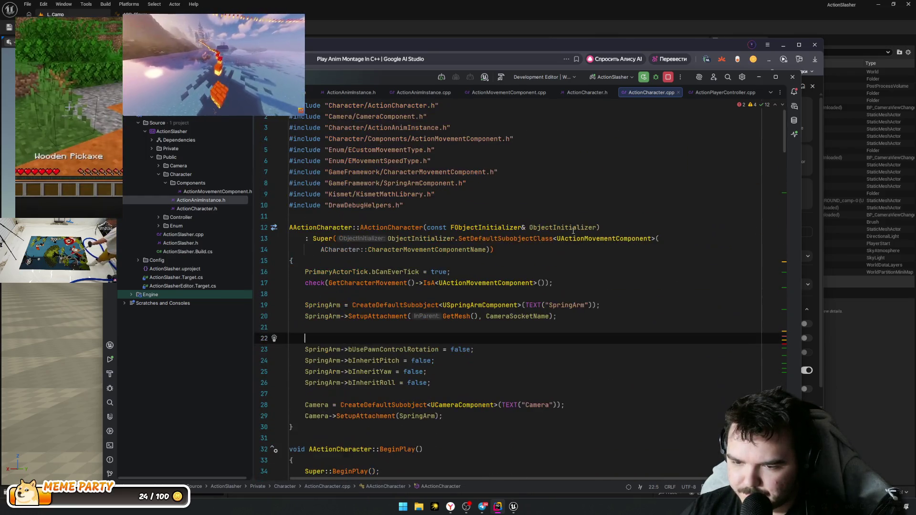
{"action": "scroll", "coordinate": [572, 231], "scroll_direction": "down", "scroll_amount": 20}
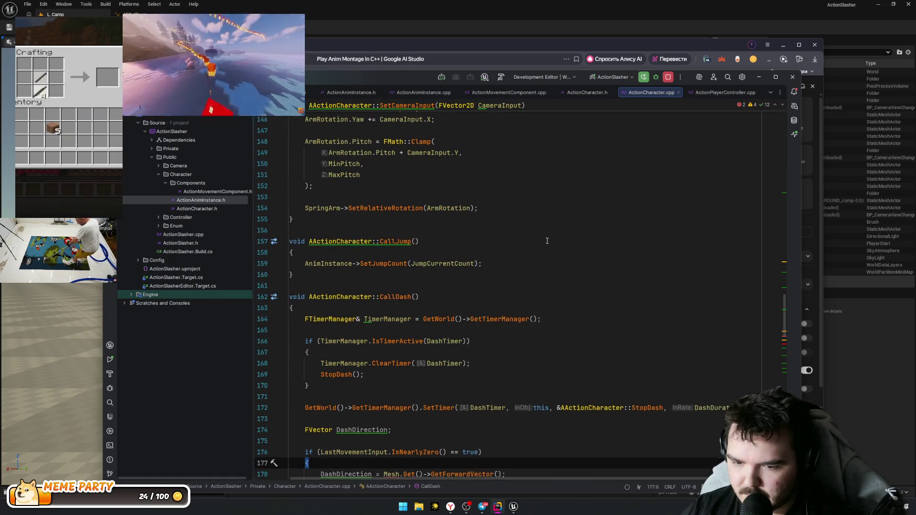
Step: Replace Mesh.Get( on line 178 so it reads DashDirection = GetMesh()->GetForwardVector();
{"action": "left_click", "coordinate": [444, 297]}
{"action": "mouse_move", "coordinate": [392, 309]}
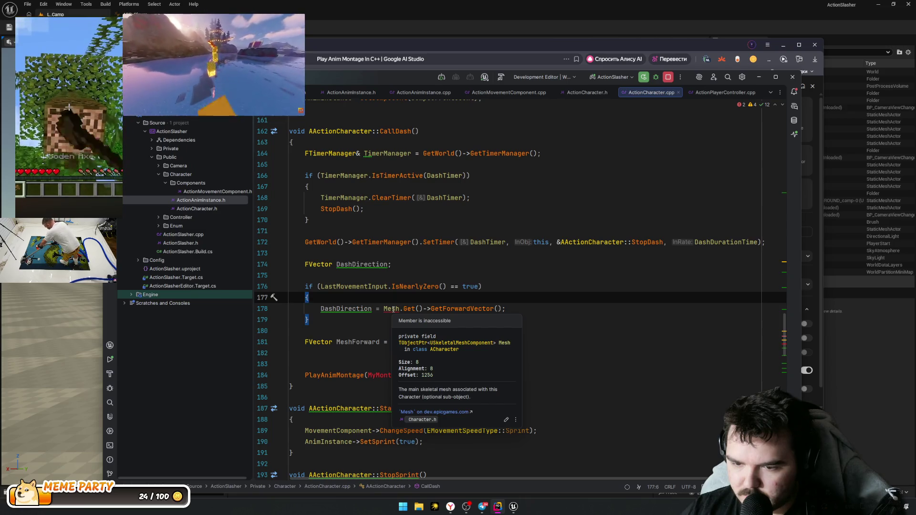
{"action": "left_click", "coordinate": [392, 308]}
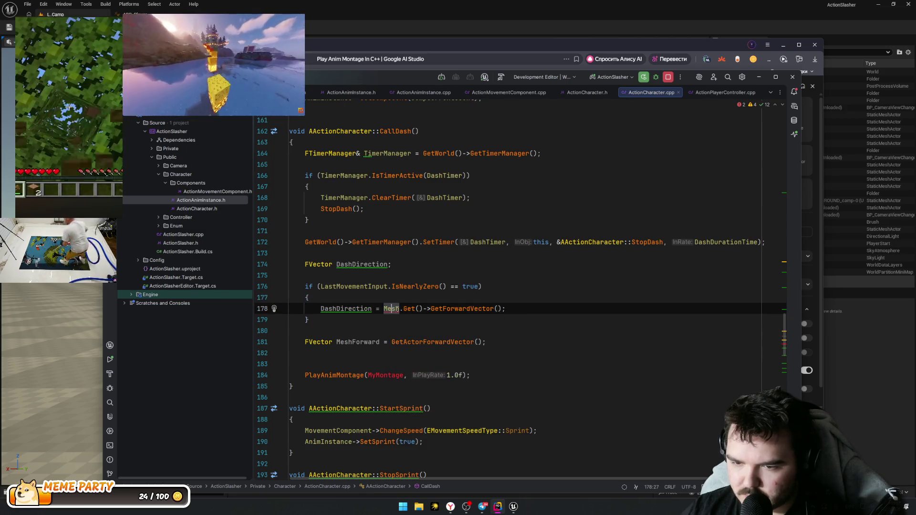
{"action": "left_click", "coordinate": [414, 309]}
{"action": "left_click_drag", "start_coordinate": [419, 309], "coordinate": [384, 309]}
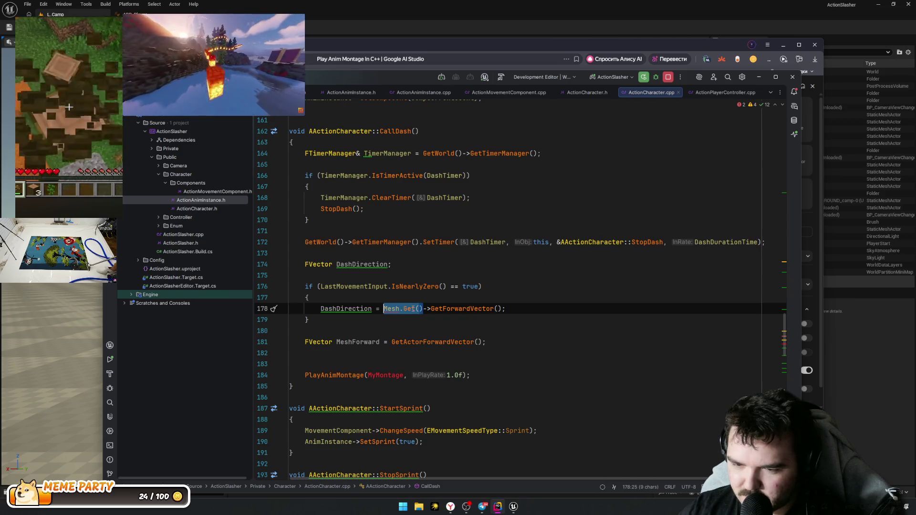
{"action": "type", "text": "GetMesh"}
{"action": "key", "text": "Return"}
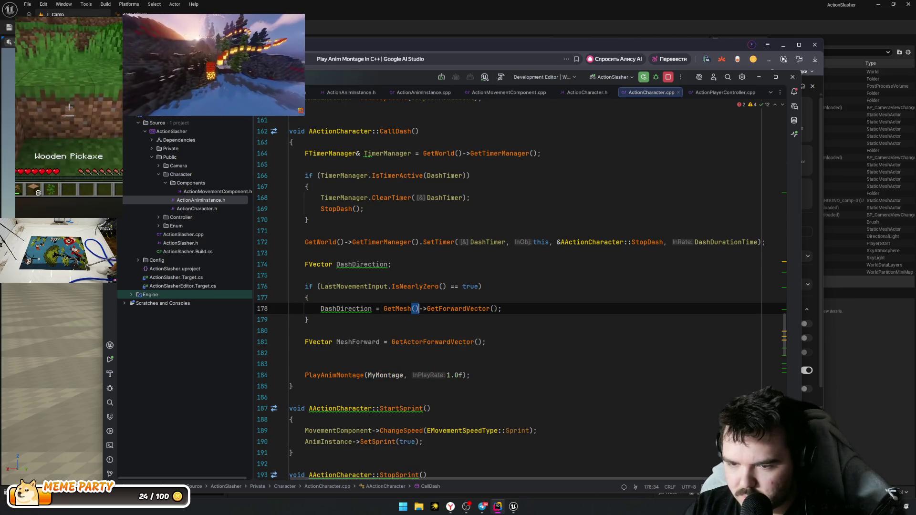
Step: Check the DashDirection line, then move to Google AI Studio's prompt box
{"action": "left_click", "coordinate": [340, 309]}
{"action": "double_click", "coordinate": [341, 309]}
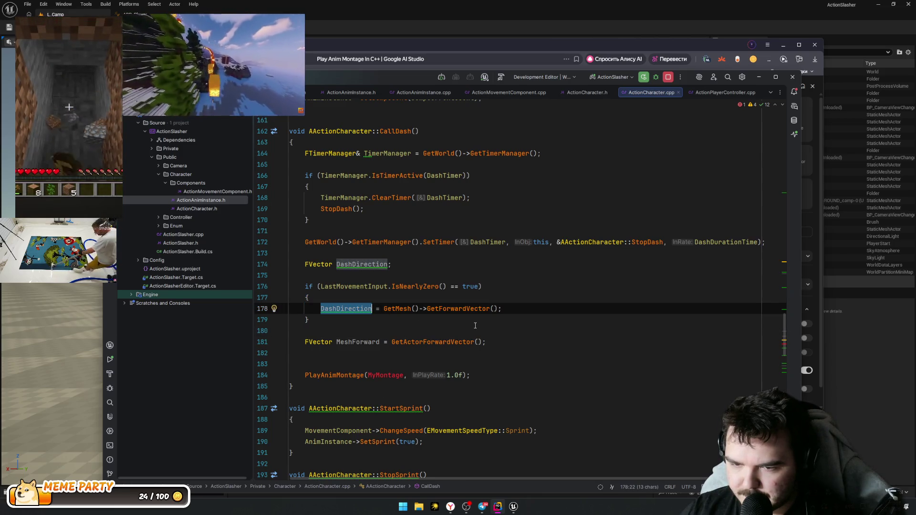
{"action": "key", "text": "ctrl+Right"}
{"action": "key", "text": "ctrl+Right"}
{"action": "key", "text": "ctrl+Right"}
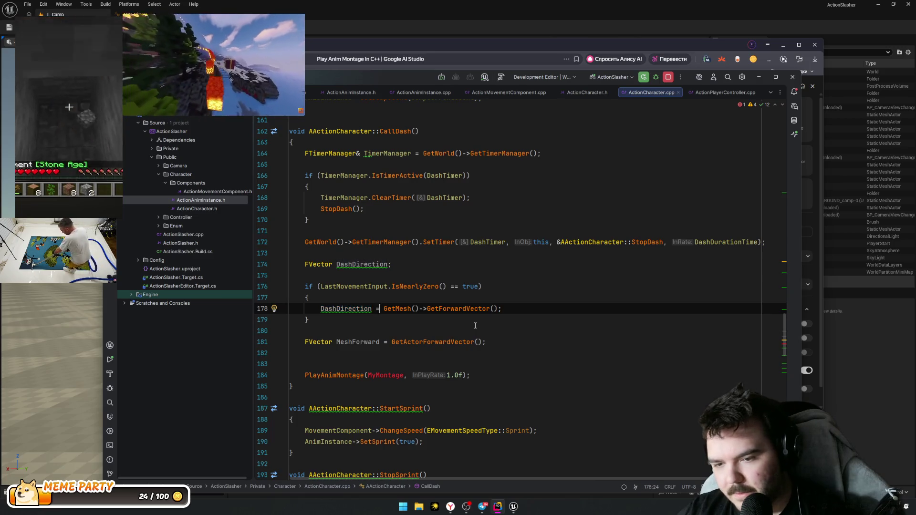
{"action": "key", "text": "End"}
{"action": "key", "text": "Left"}
{"action": "type", "text": ".I"}
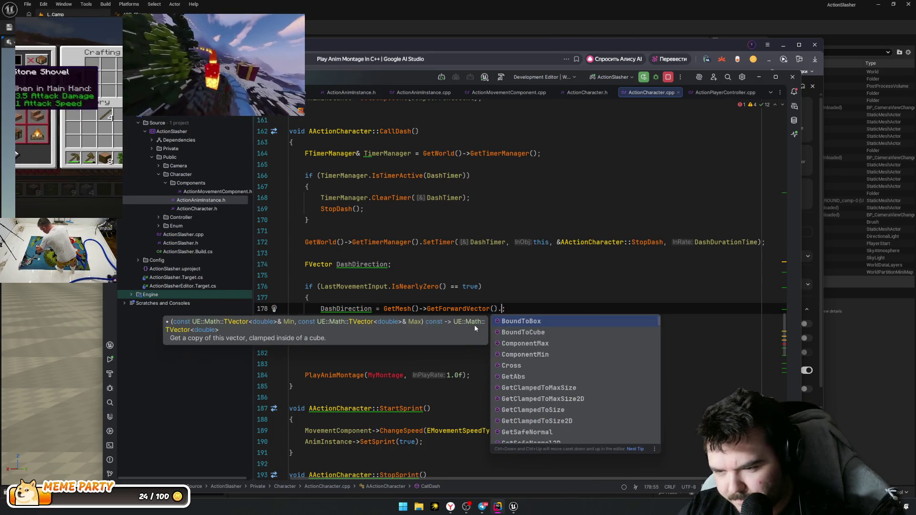
{"action": "key", "text": "BackSpace"}
{"action": "key", "text": "BackSpace"}
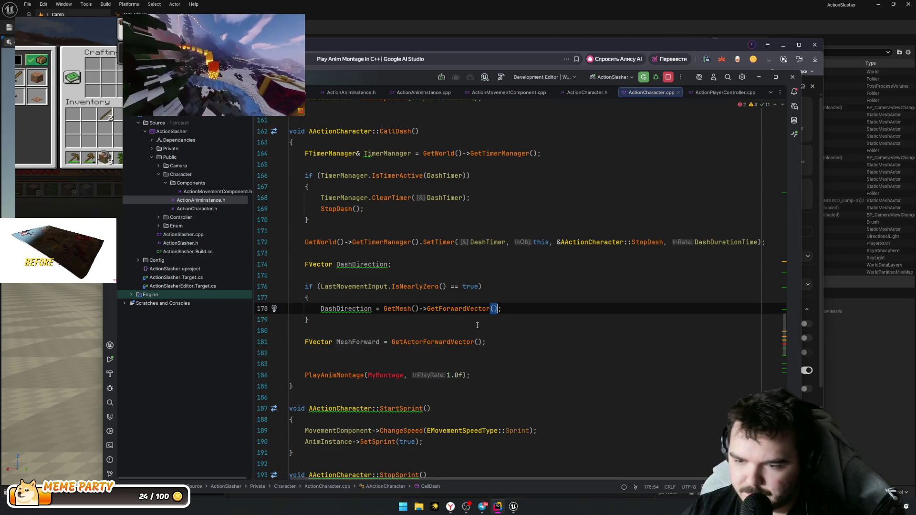
{"action": "key", "text": "alt+Tab"}
{"action": "key", "text": "alt+Tab"}
{"action": "key", "text": "alt+Tab"}
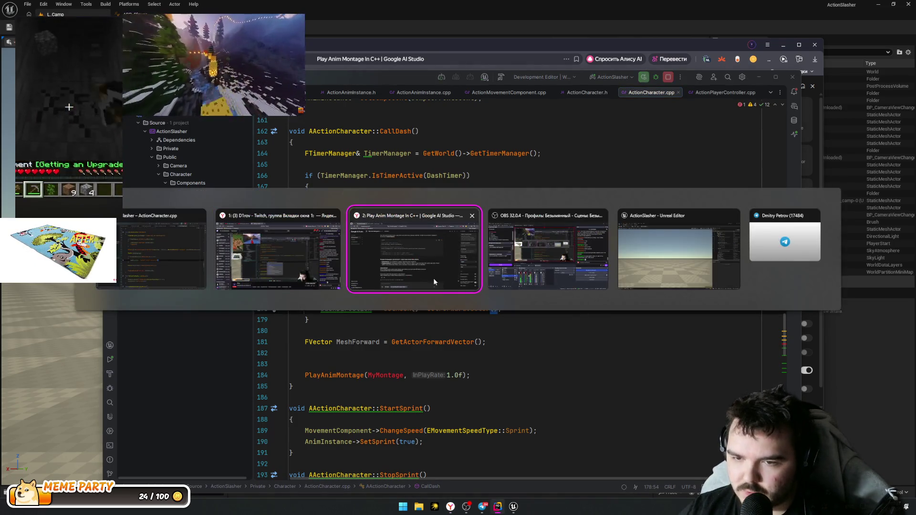
{"action": "left_click", "coordinate": [413, 380]}
Step: Ask AI Studio 'Как инверсировать вектор?' and read the answer on -MyVector, Reciprocal and MirrorByVector
{"action": "type", "text": "Как инверсировать вектор?"}
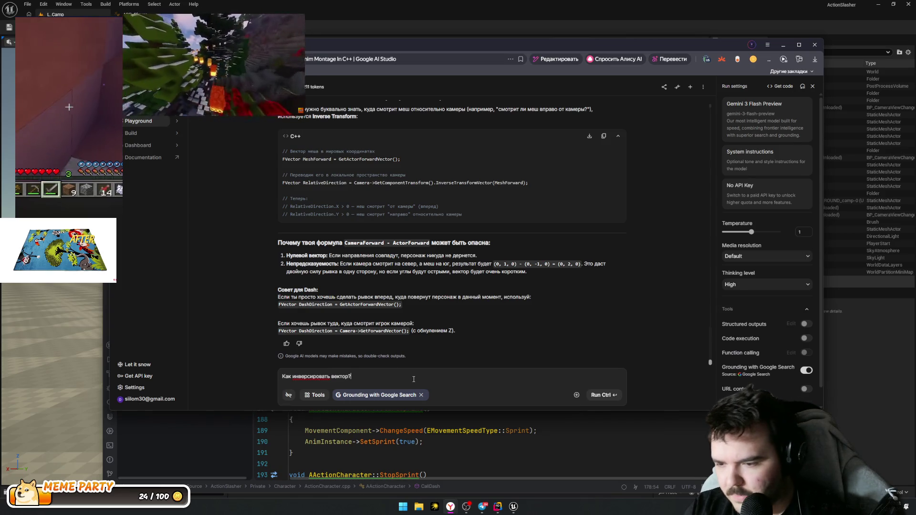
{"action": "key", "text": "ctrl+Return"}
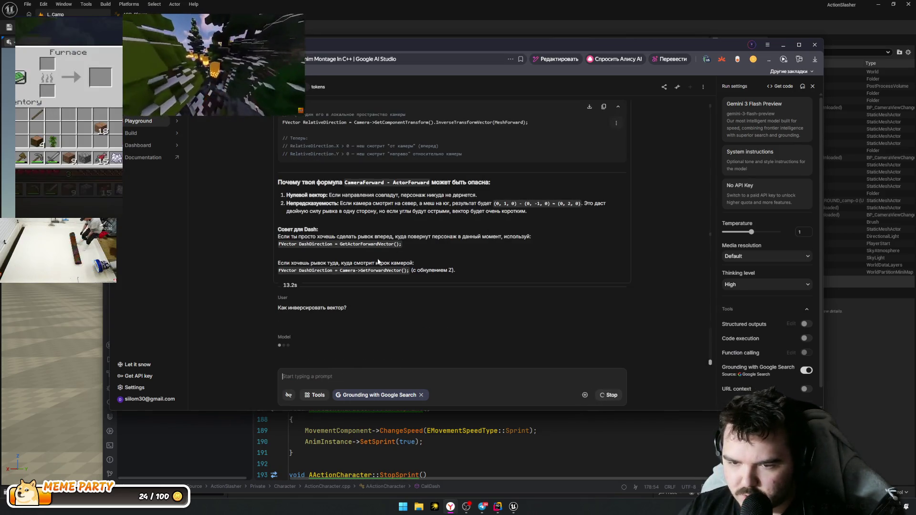
{"action": "scroll", "coordinate": [387, 229], "scroll_direction": "up", "scroll_amount": 2}
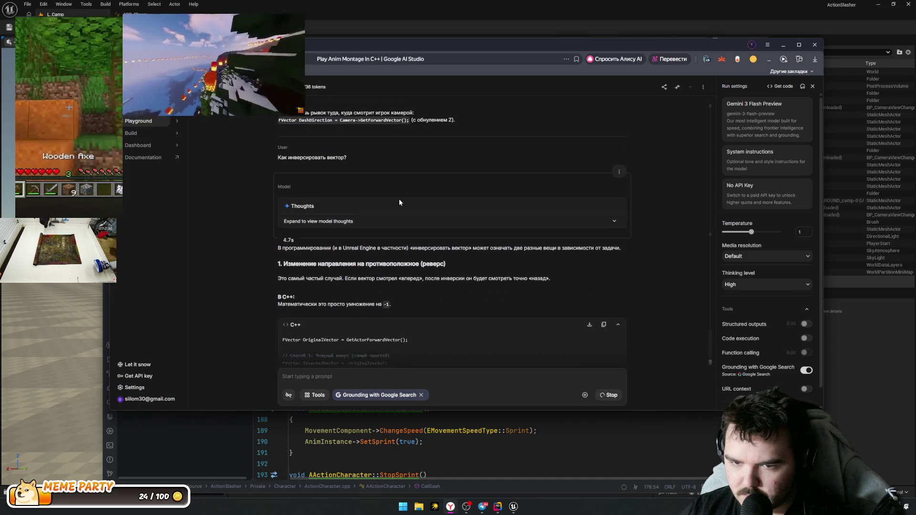
{"action": "scroll", "coordinate": [399, 198], "scroll_direction": "down", "scroll_amount": 2}
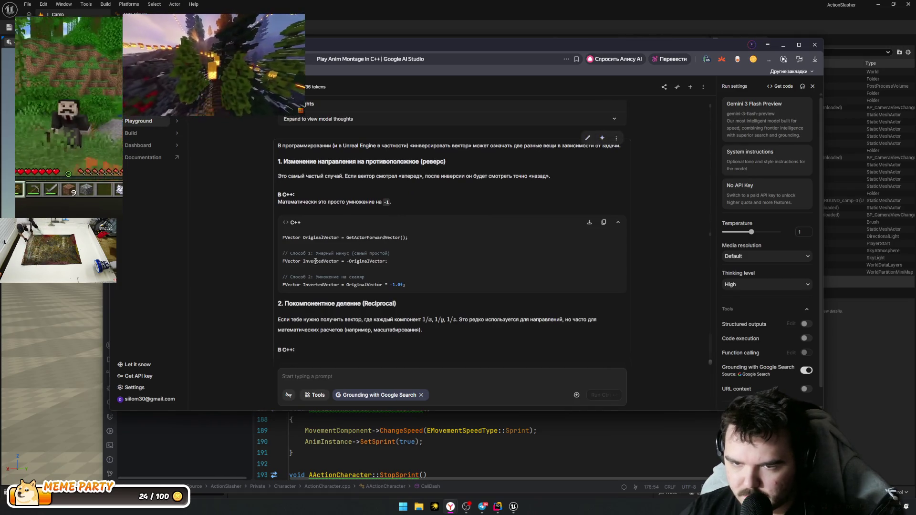
{"action": "scroll", "coordinate": [319, 258], "scroll_direction": "down", "scroll_amount": 3}
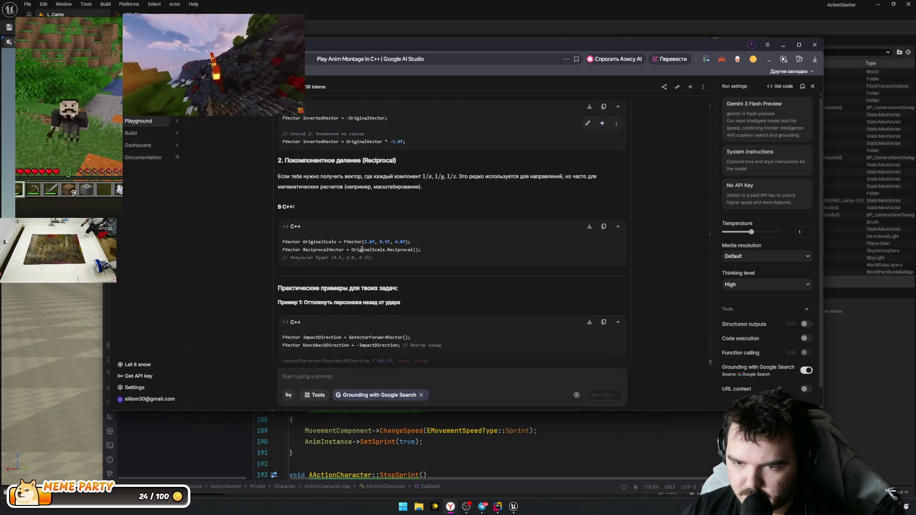
{"action": "scroll", "coordinate": [363, 250], "scroll_direction": "down", "scroll_amount": 3}
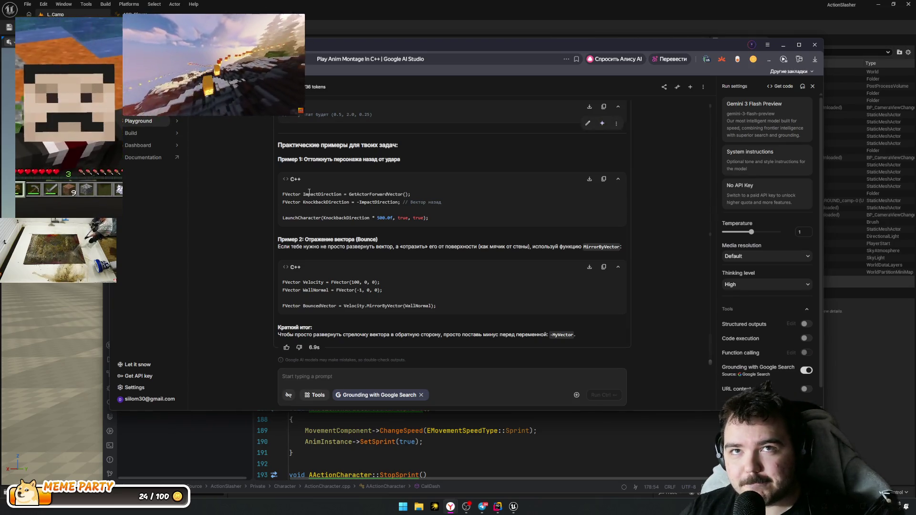
{"action": "scroll", "coordinate": [368, 238], "scroll_direction": "down", "scroll_amount": 1}
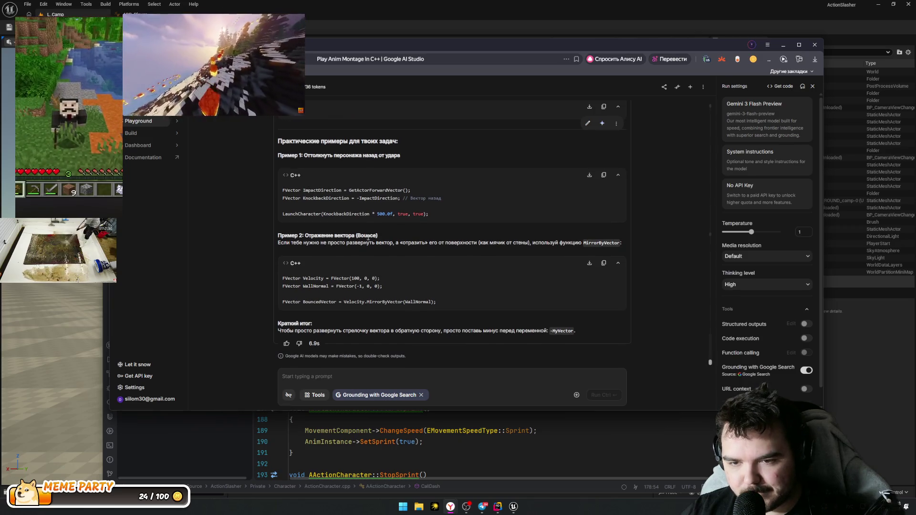
{"action": "left_click_drag", "start_coordinate": [313, 242], "coordinate": [363, 260]}
{"action": "left_click_drag", "start_coordinate": [339, 302], "coordinate": [342, 307]}
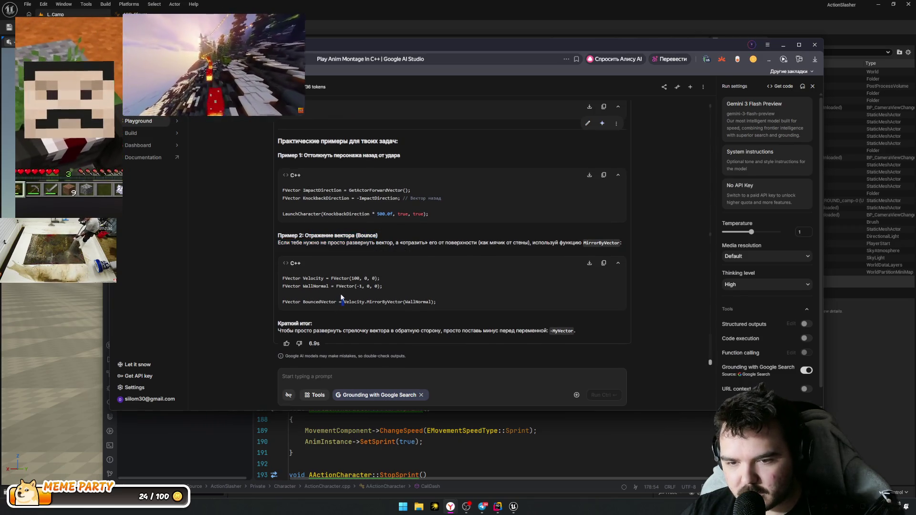
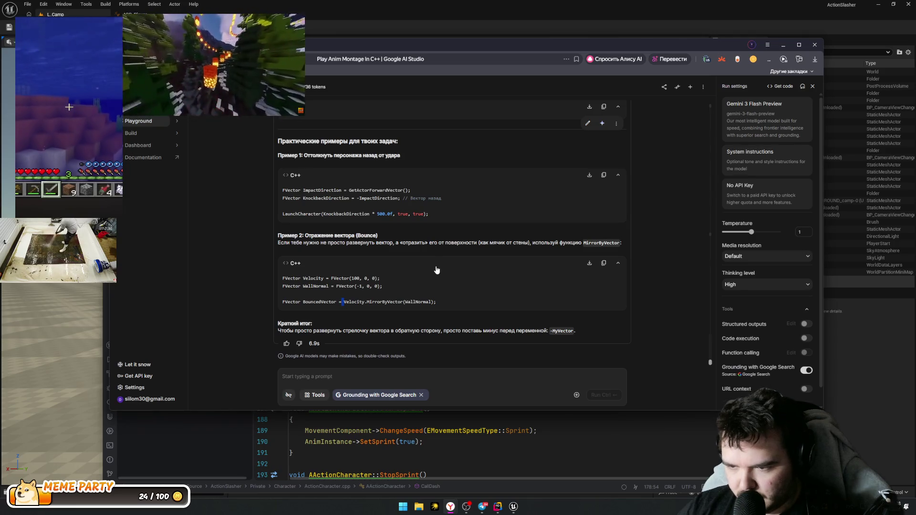
Step: Finish reading Gemini's advice on reversing a vector, then return to the CallDash code in Rider
{"action": "left_click_drag", "start_coordinate": [283, 329], "coordinate": [470, 334]}
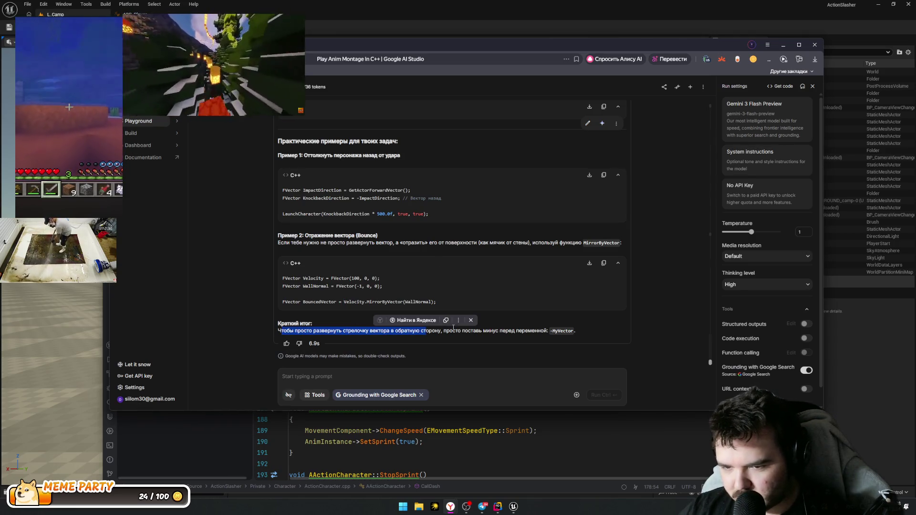
{"action": "left_click", "coordinate": [471, 336]}
{"action": "key", "text": "alt+Tab"}
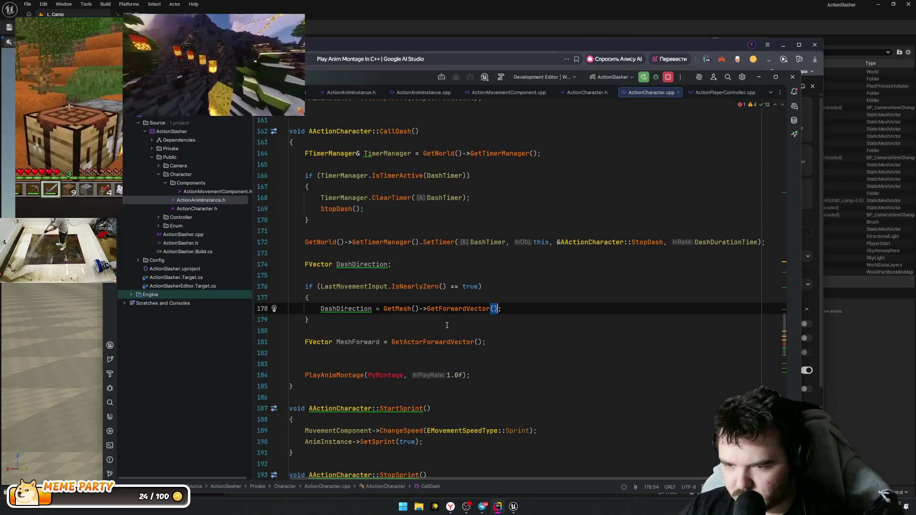
Step: Negate the mesh forward vector in the line 178 DashDirection assignment by prefixing '-'
{"action": "left_click", "coordinate": [385, 309]}
{"action": "type", "text": "-"}
{"action": "key", "text": "Down"}
{"action": "key", "text": "Down"}
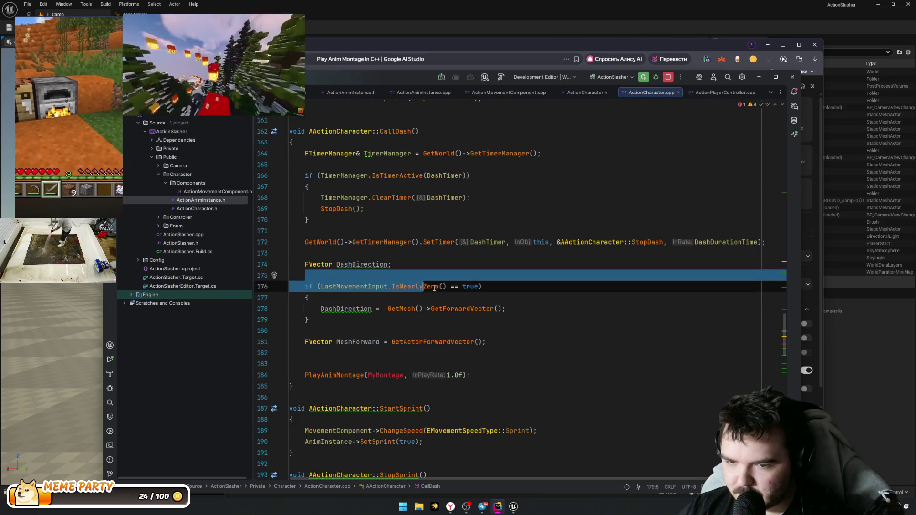
{"action": "left_click", "coordinate": [335, 293]}
{"action": "left_click", "coordinate": [335, 291]}
{"action": "left_click_drag", "start_coordinate": [321, 286], "coordinate": [481, 286]}
{"action": "left_click", "coordinate": [463, 299]}
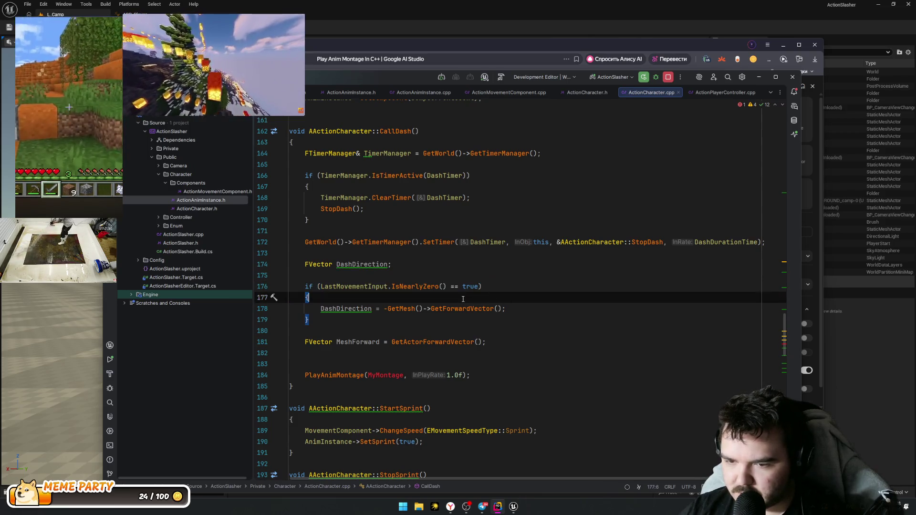
{"action": "mouse_move", "coordinate": [306, 309]}
{"action": "left_mouse_down"}
{"action": "mouse_move", "coordinate": [549, 309]}
{"action": "mouse_move", "coordinate": [402, 309]}
{"action": "left_mouse_up"}
{"action": "left_click", "coordinate": [525, 318]}
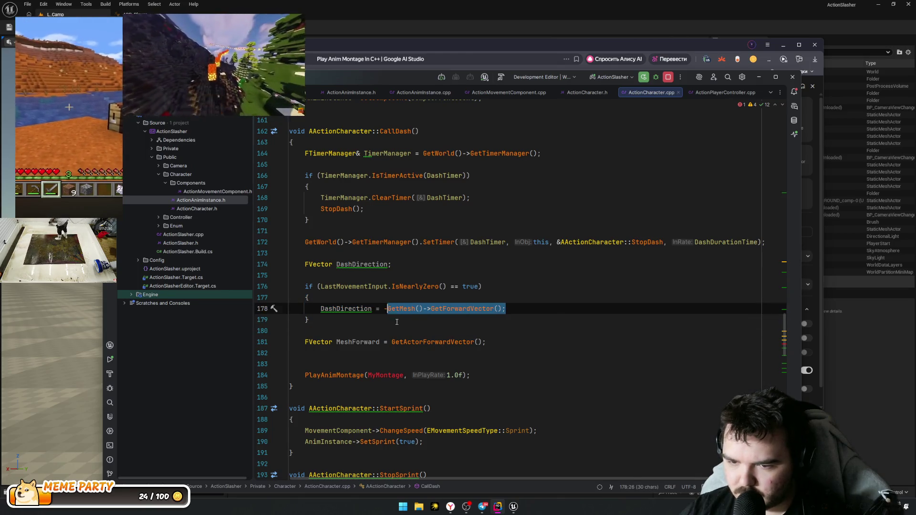
{"action": "left_click", "coordinate": [396, 322]}
Step: Delete the unused MeshForward line and add an else block after the IsNearlyZero branch
{"action": "left_click_drag", "start_coordinate": [486, 342], "coordinate": [261, 336]}
{"action": "key", "text": "Delete"}
{"action": "key", "text": "Delete"}
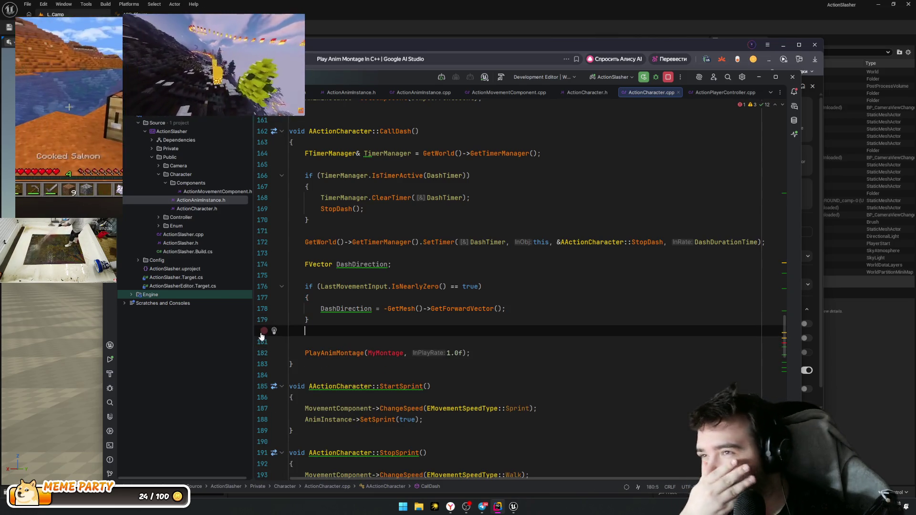
{"action": "type", "text": "уды"}
{"action": "key", "text": "BackSpace"}
{"action": "key", "text": "BackSpace"}
{"action": "key", "text": "BackSpace"}
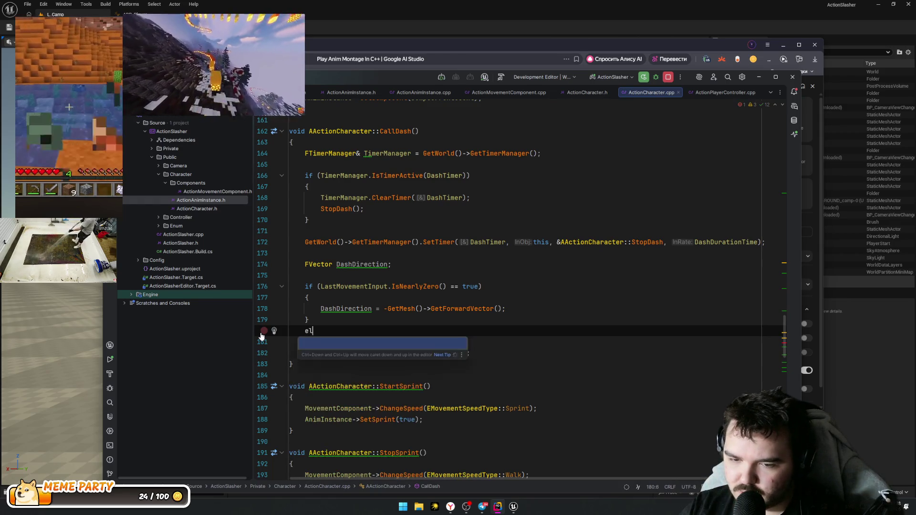
{"action": "type", "text": "else"}
{"action": "key", "text": "Return"}
{"action": "key", "text": "BackSpace"}
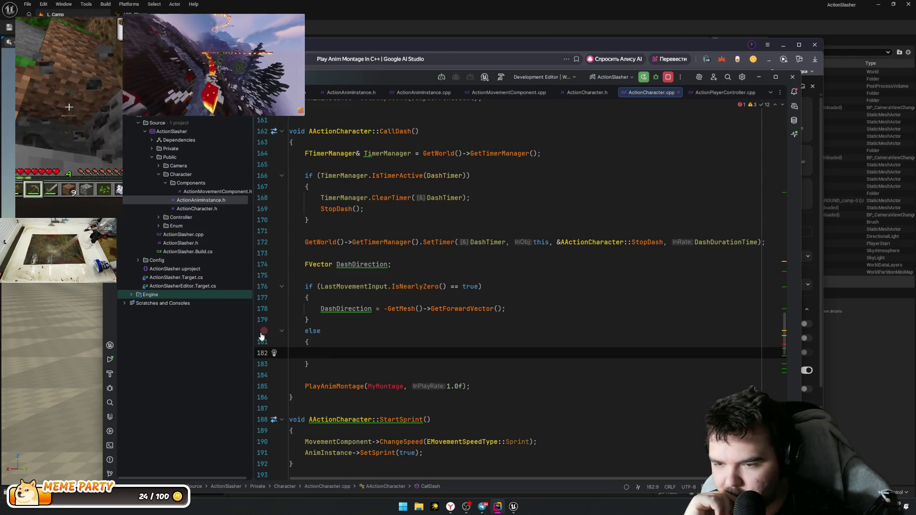
Step: In the else block, set DashDirection = LastMovementInput, then list LastMovementInput's usages
{"action": "type", "text": "DashDire"}
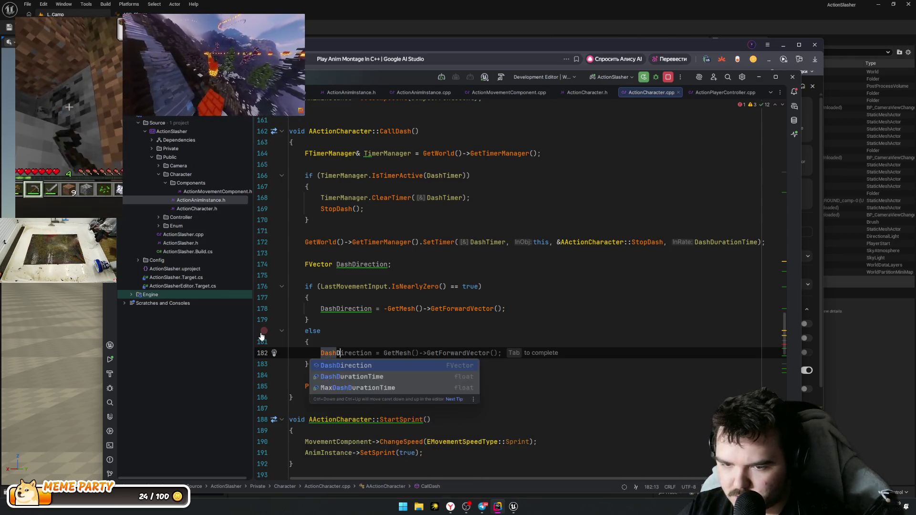
{"action": "key", "text": "Return"}
{"action": "type", "text": "="}
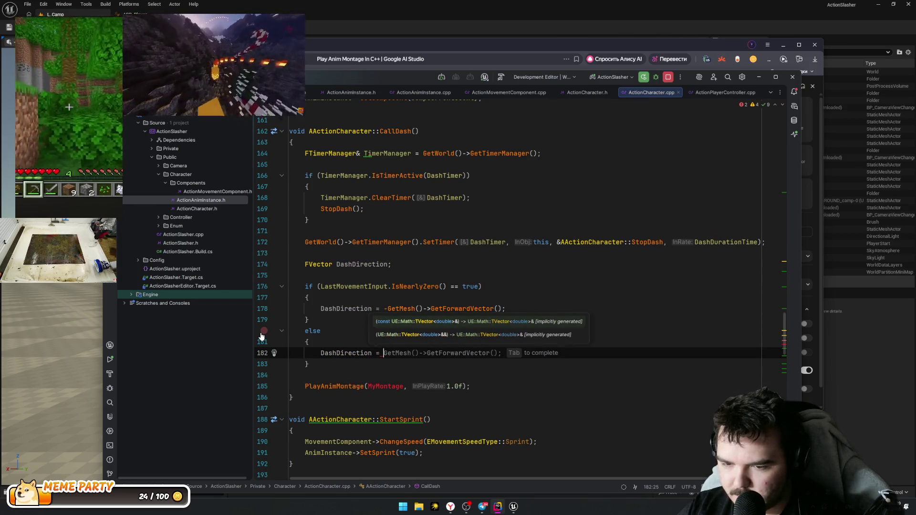
{"action": "type", "text": "= Last"}
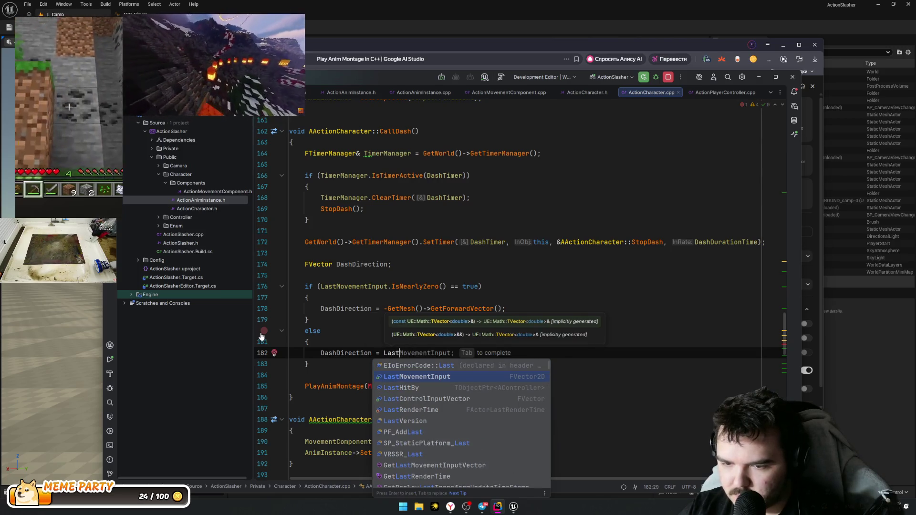
{"action": "key", "text": "Return"}
{"action": "key", "text": "Down"}
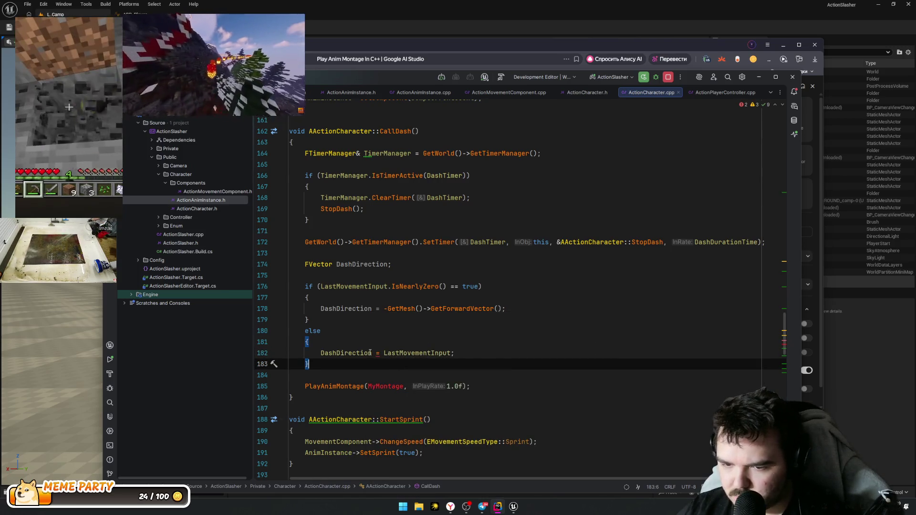
{"action": "mouse_move", "coordinate": [379, 354]}
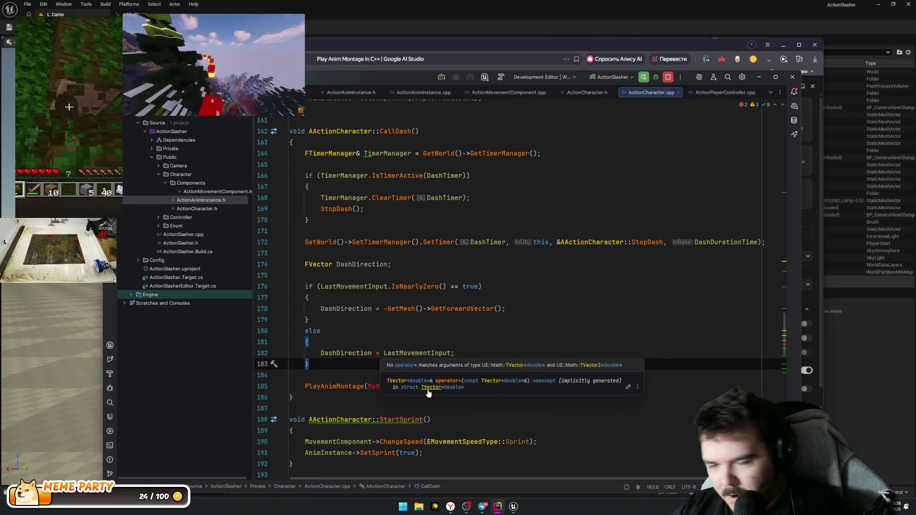
{"action": "left_click", "coordinate": [432, 353]}
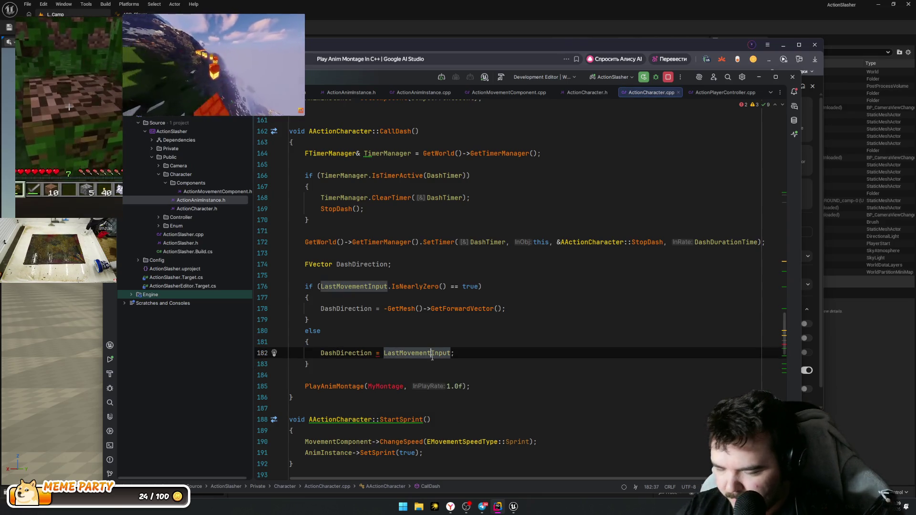
{"action": "key", "text": "alt+F7"}
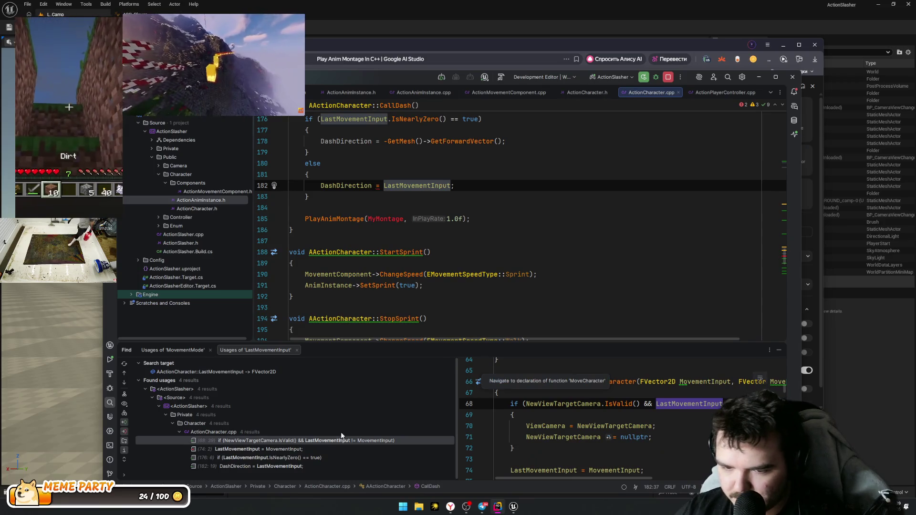
Step: Jump to the line 74 assignment of LastMovementInput and close the usages panel
{"action": "double_click", "coordinate": [328, 448]}
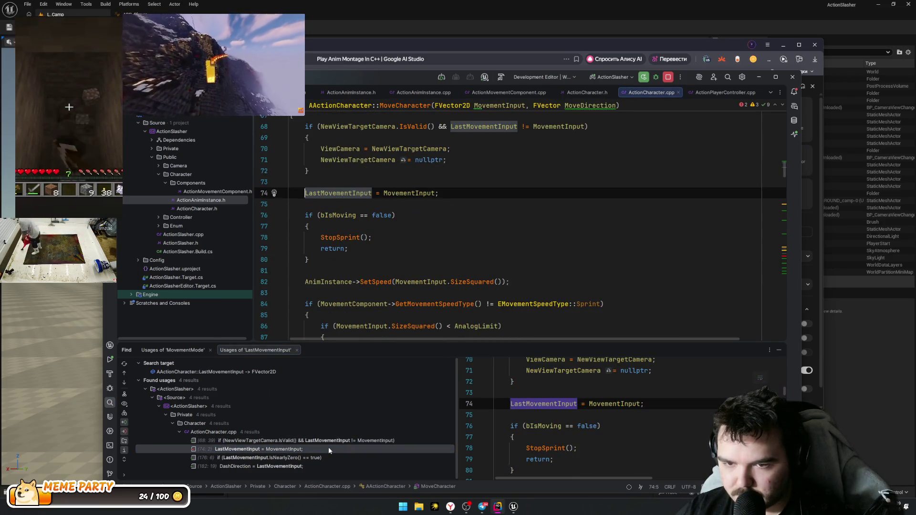
{"action": "scroll", "coordinate": [634, 294], "scroll_direction": "up", "scroll_amount": 2}
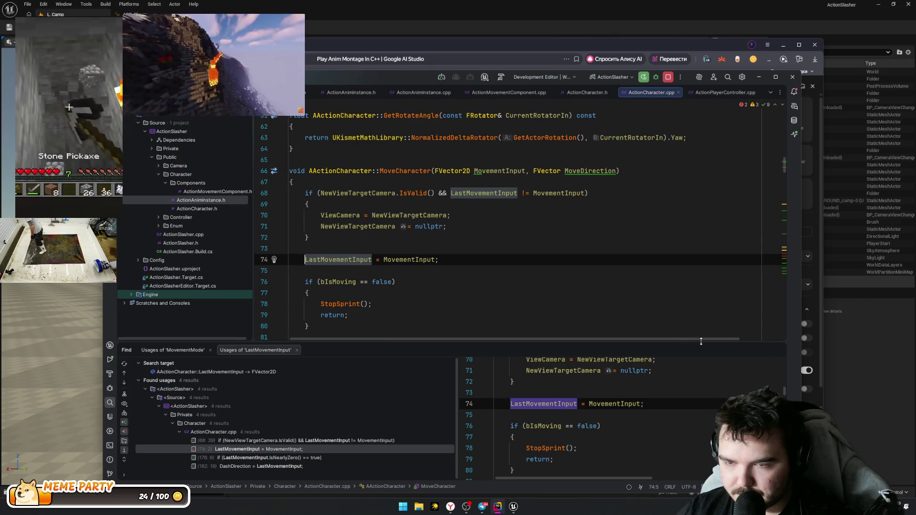
{"action": "scroll", "coordinate": [700, 334], "scroll_direction": "down", "scroll_amount": 2}
{"action": "left_click", "coordinate": [779, 351]}
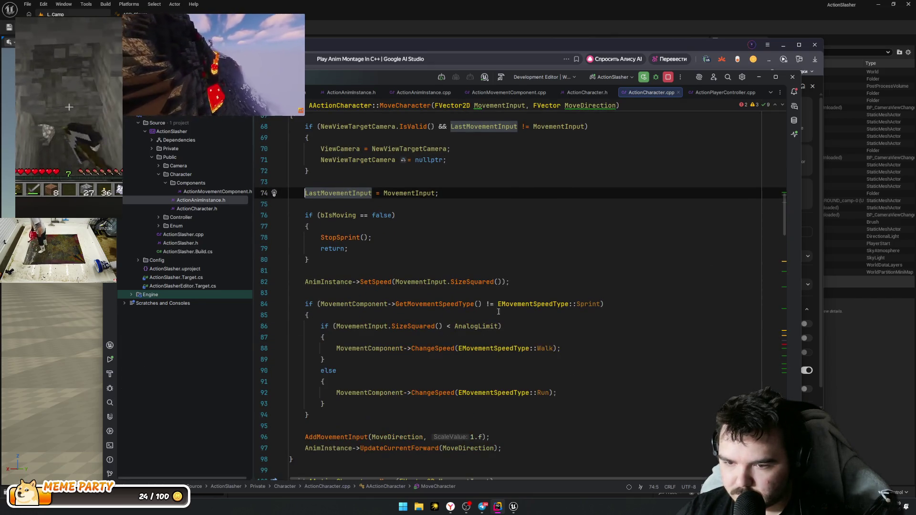
Step: Scroll to the Move function and select its CameraRight and MoveDirection lines 112–115
{"action": "scroll", "coordinate": [413, 250], "scroll_direction": "down", "scroll_amount": 3}
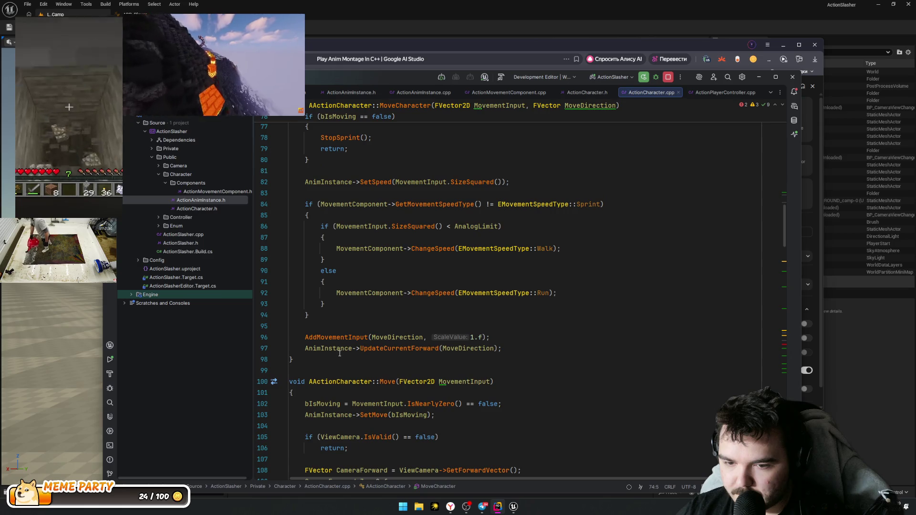
{"action": "scroll", "coordinate": [339, 351], "scroll_direction": "up", "scroll_amount": 8}
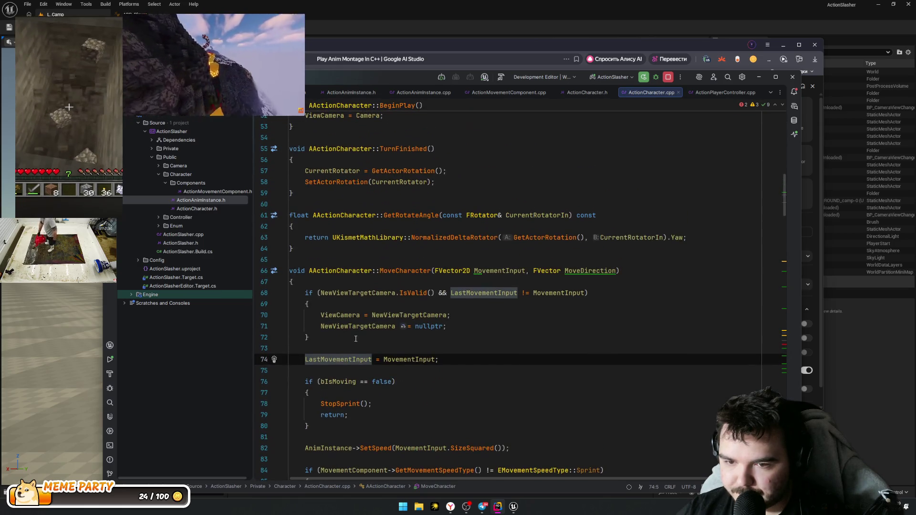
{"action": "scroll", "coordinate": [356, 339], "scroll_direction": "up", "scroll_amount": 12}
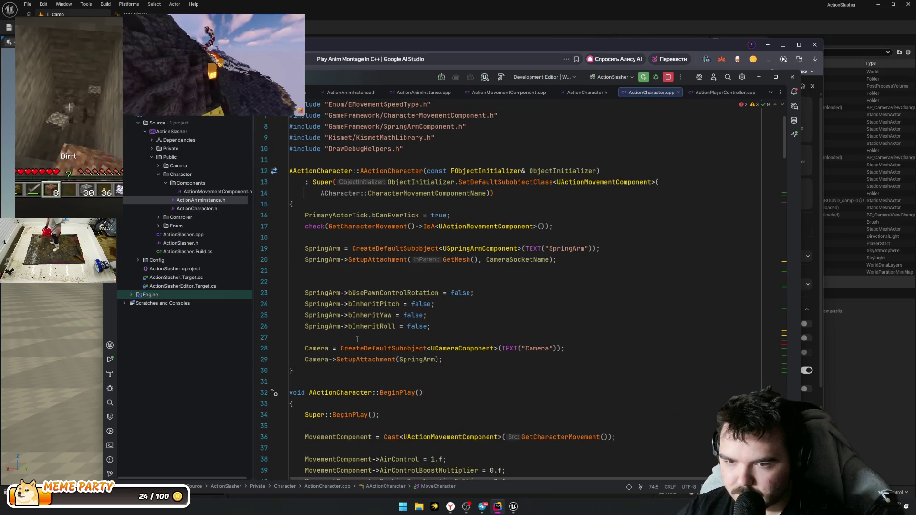
{"action": "scroll", "coordinate": [357, 344], "scroll_direction": "down", "scroll_amount": 12}
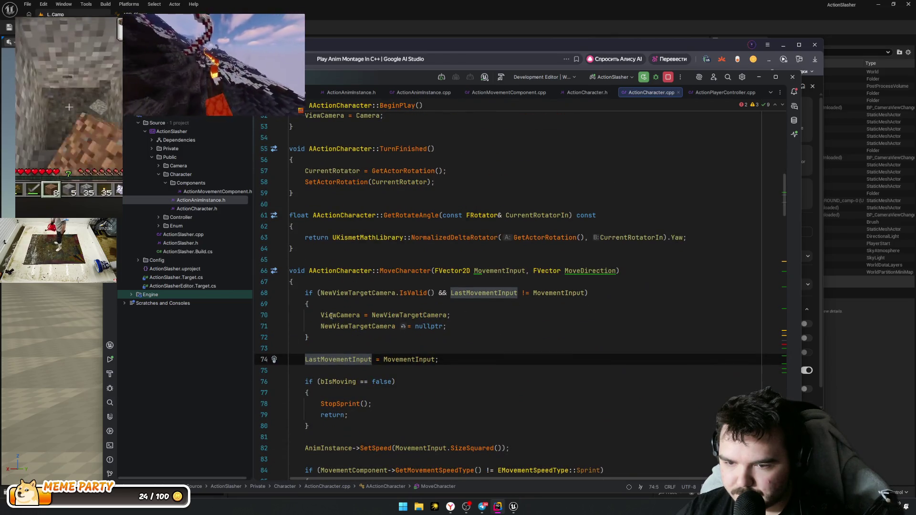
{"action": "scroll", "coordinate": [399, 352], "scroll_direction": "down", "scroll_amount": 8}
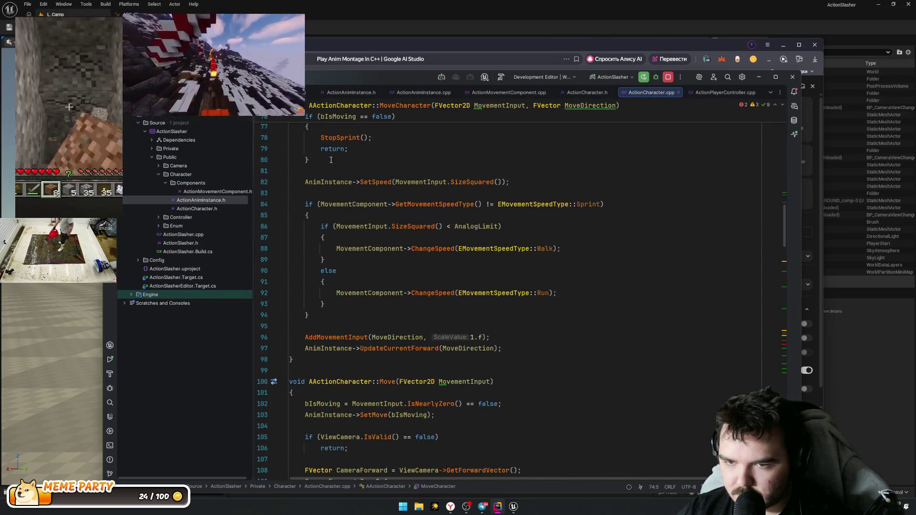
{"action": "scroll", "coordinate": [326, 316], "scroll_direction": "down", "scroll_amount": 4}
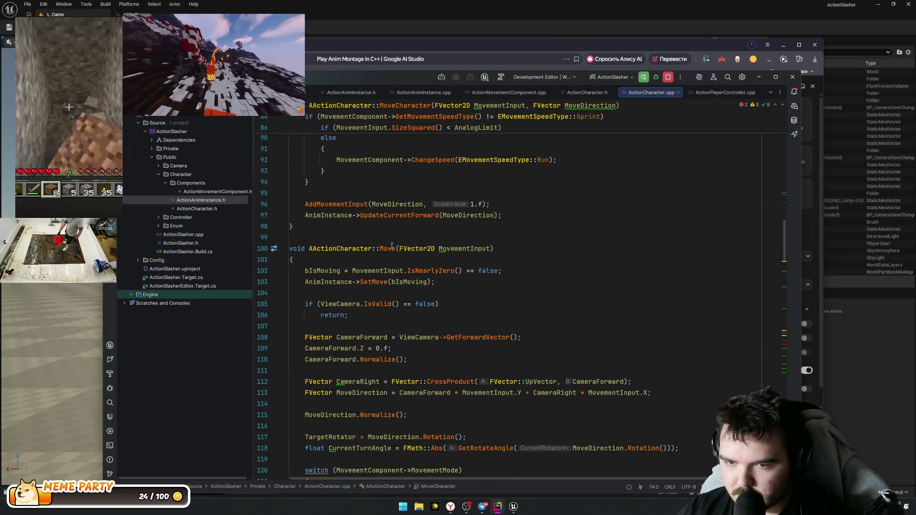
{"action": "scroll", "coordinate": [342, 294], "scroll_direction": "down", "scroll_amount": 2}
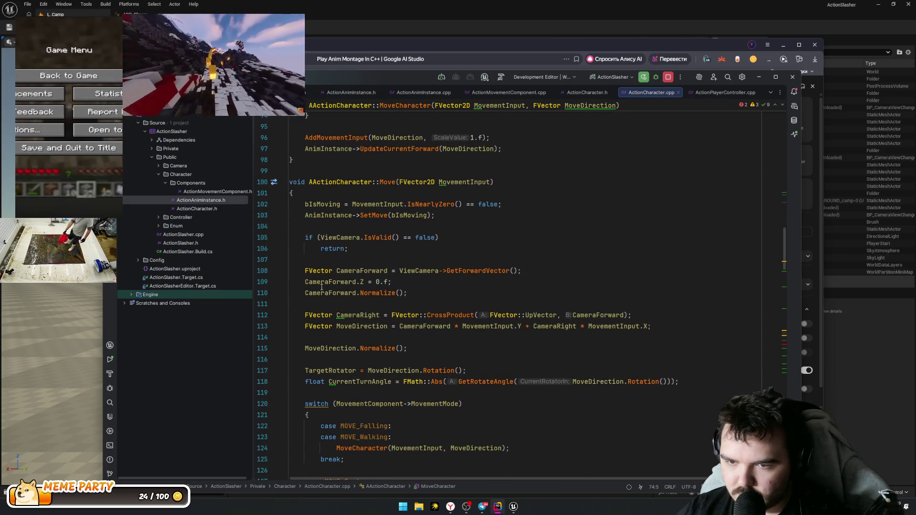
{"action": "scroll", "coordinate": [332, 308], "scroll_direction": "down", "scroll_amount": 2}
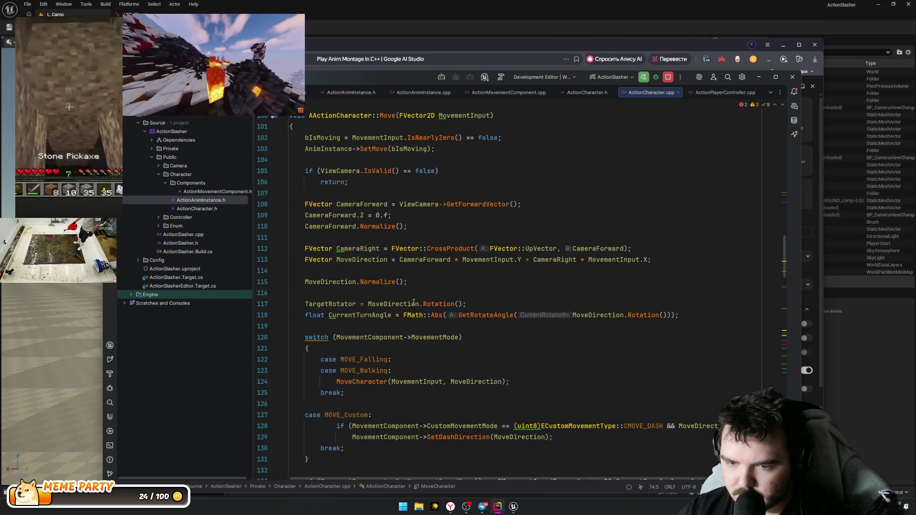
{"action": "mouse_move", "coordinate": [415, 304]}
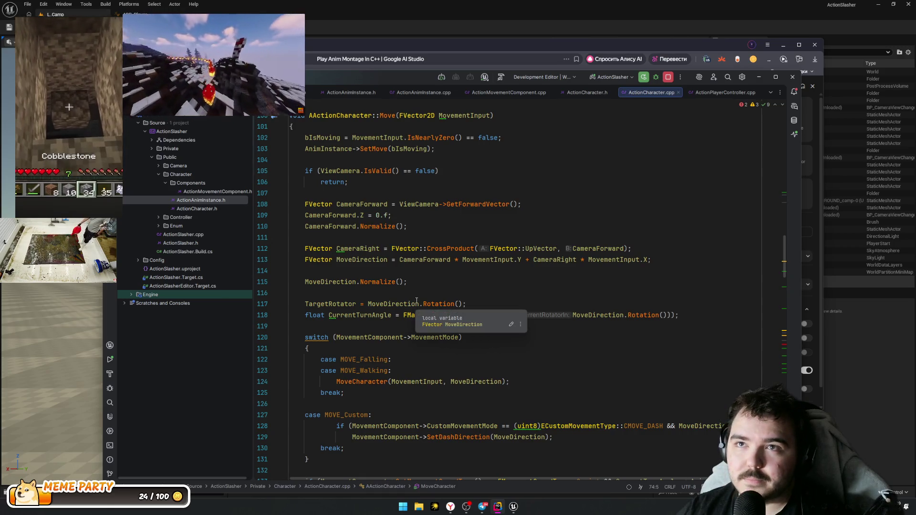
{"action": "mouse_move", "coordinate": [407, 282]}
{"action": "left_mouse_down"}
{"action": "mouse_move", "coordinate": [343, 270]}
{"action": "mouse_move", "coordinate": [302, 245]}
{"action": "left_mouse_up"}
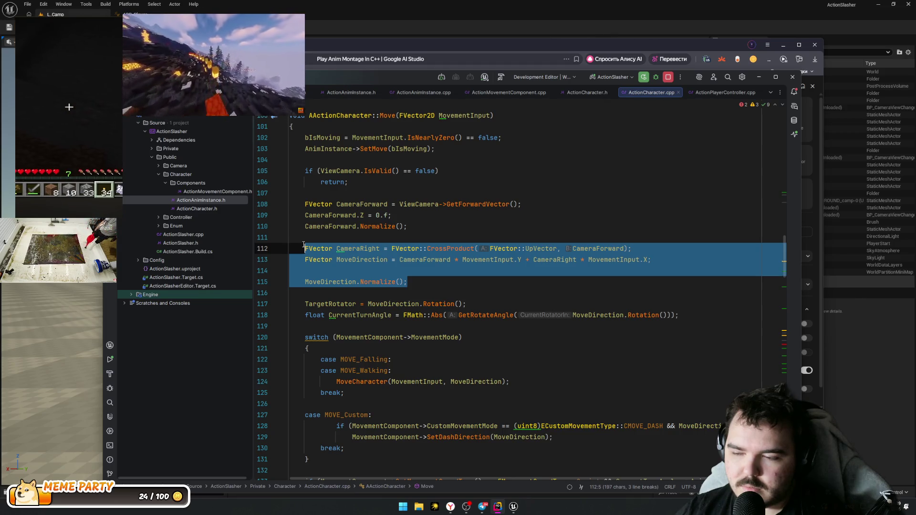
Step: Paste Move's camera-relative direction code, lines 108–115, into CallDash's else branch
{"action": "left_click_drag", "start_coordinate": [304, 245], "coordinate": [305, 201]}
{"action": "key", "text": "ctrl+c"}
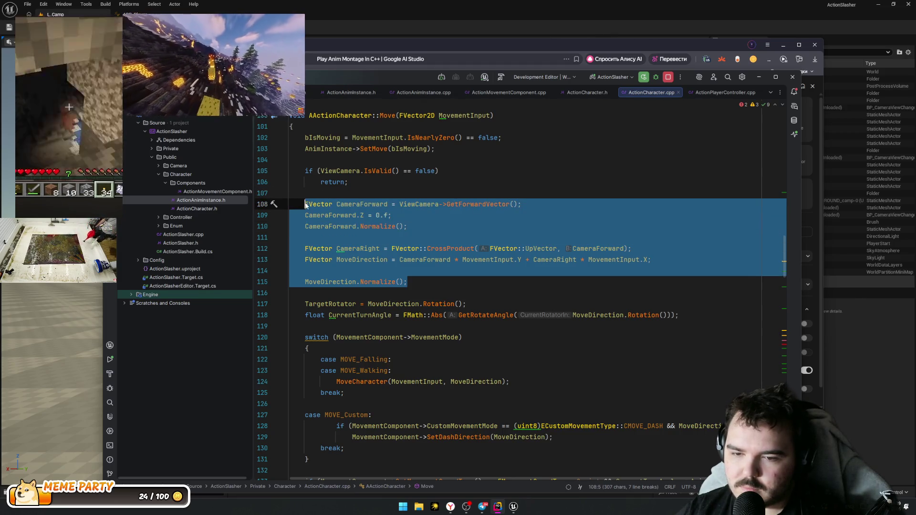
{"action": "key", "text": "ctrl+alt+Left"}
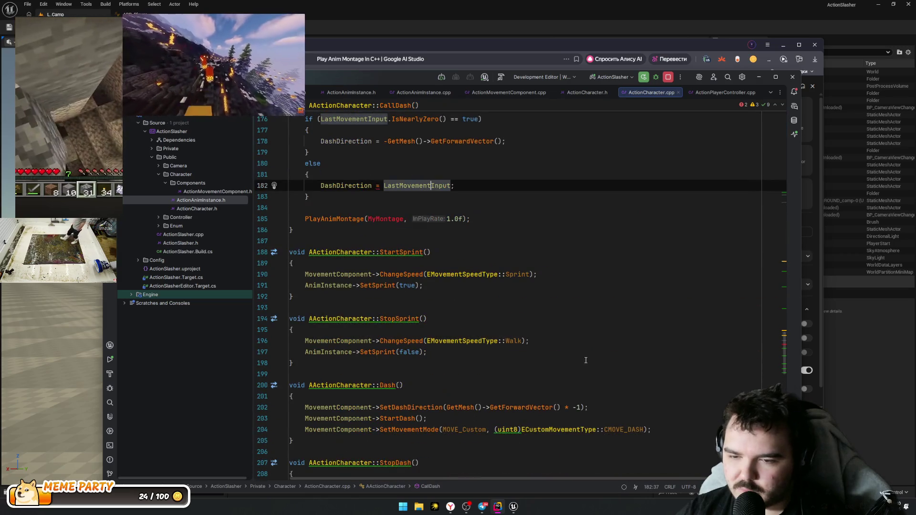
{"action": "left_click", "coordinate": [493, 185]}
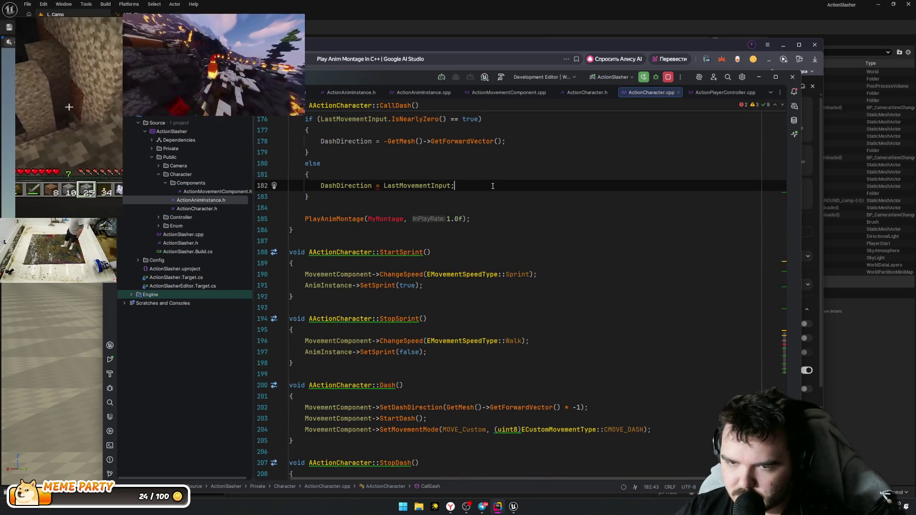
{"action": "key", "text": "Home"}
{"action": "key", "text": "Return"}
{"action": "key", "text": "Return"}
{"action": "key", "text": "Up"}
{"action": "key", "text": "Up"}
{"action": "key", "text": "ctrl+v"}
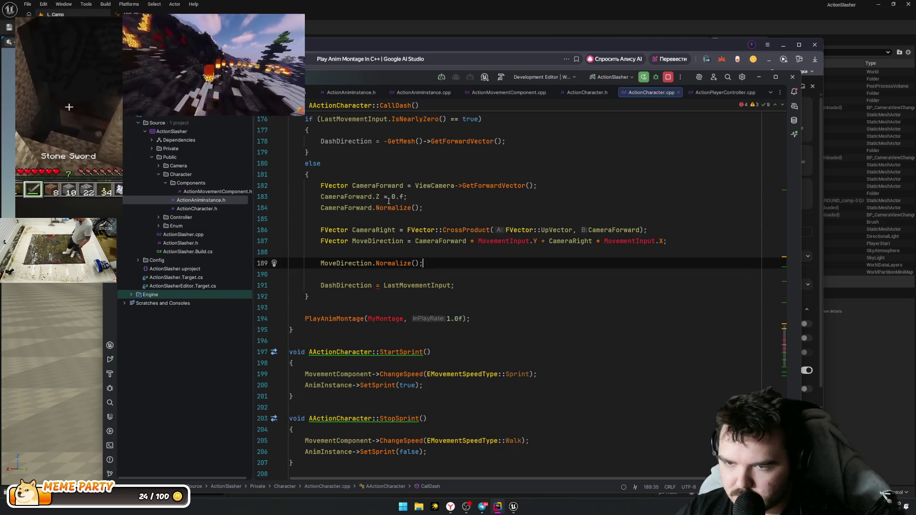
Step: Replace both MovementInput references in the pasted MoveDirection calculation with LastMovementInput
{"action": "left_click", "coordinate": [406, 286]}
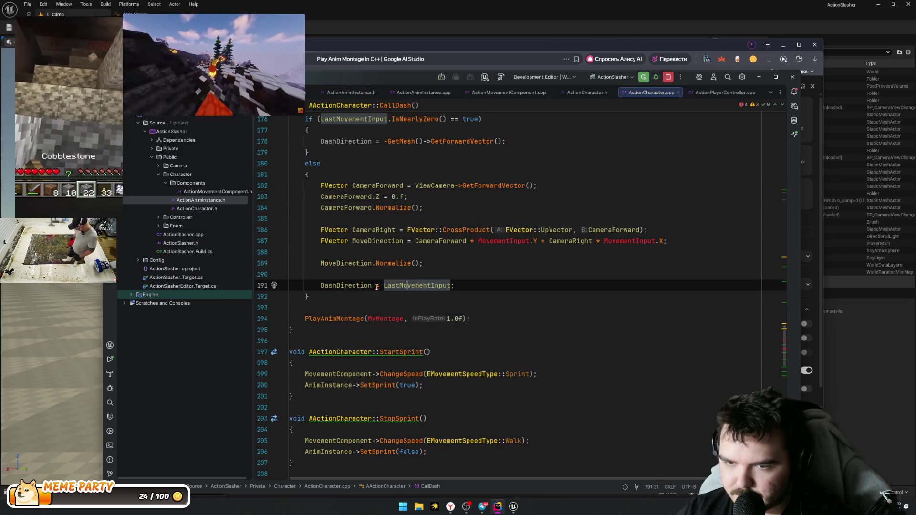
{"action": "left_click", "coordinate": [372, 185]}
{"action": "left_click", "coordinate": [365, 230]}
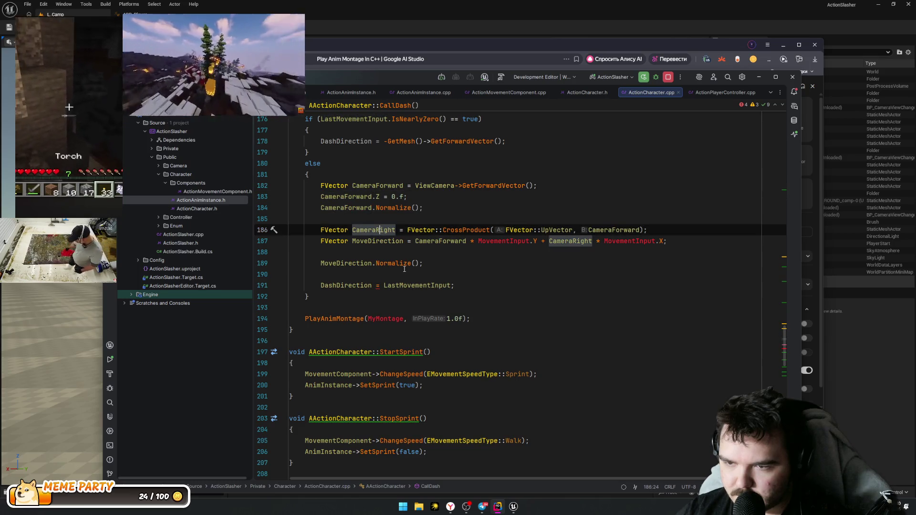
{"action": "left_click", "coordinate": [392, 241]}
{"action": "double_click", "coordinate": [417, 285]}
{"action": "key", "text": "ctrl+c"}
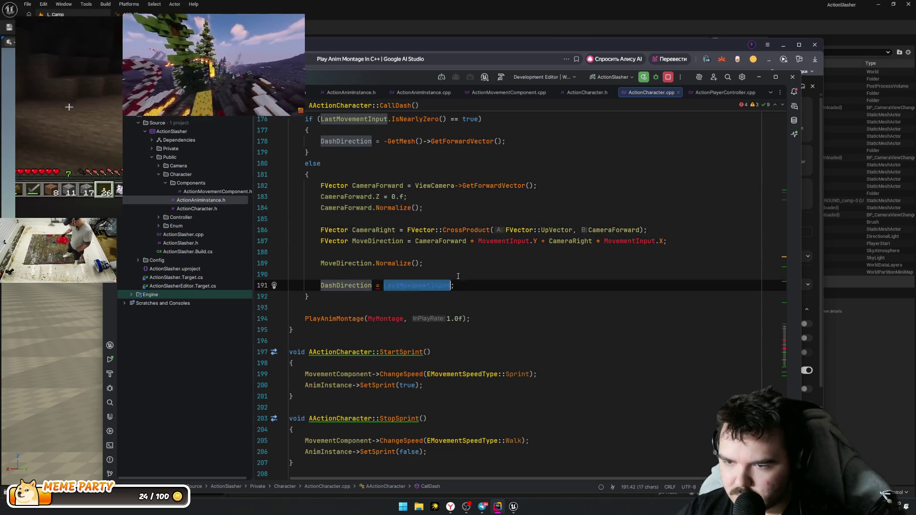
{"action": "double_click", "coordinate": [503, 241]}
{"action": "key", "text": "ctrl+v"}
{"action": "double_click", "coordinate": [639, 242]}
{"action": "key", "text": "ctrl+v"}
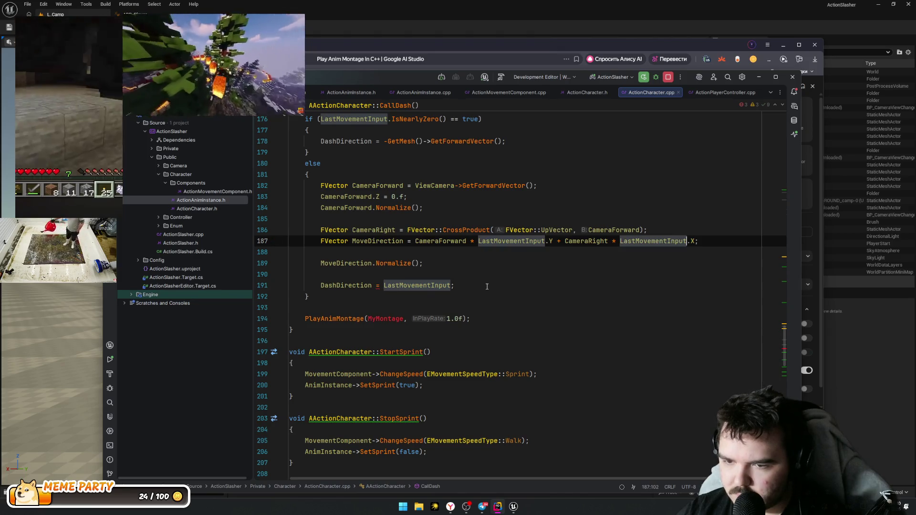
Step: Make the DashDirection assignment use MoveDirection instead of LastMovementInput
{"action": "left_click", "coordinate": [483, 285]}
{"action": "key", "text": "Up"}
{"action": "key", "text": "Up"}
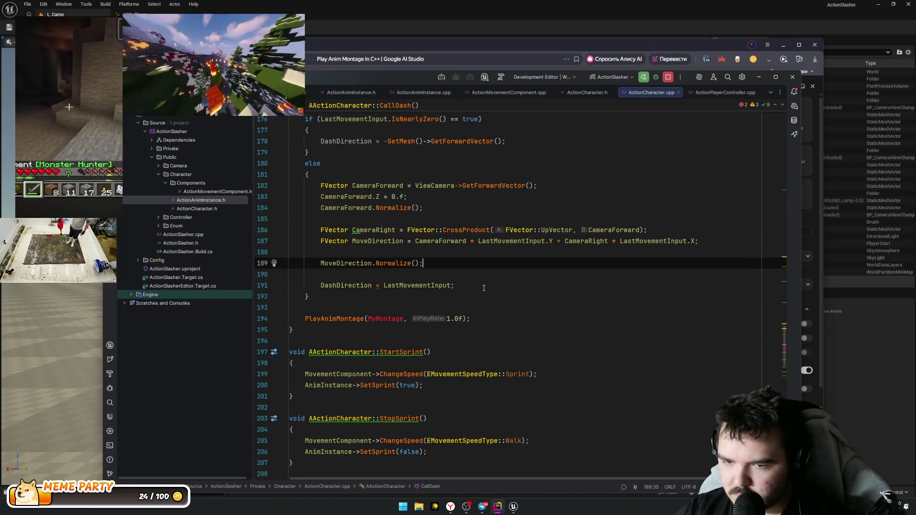
{"action": "key", "text": "ctrl+shift+Left"}
{"action": "key", "text": "ctrl+c"}
{"action": "key", "text": "Down"}
{"action": "key", "text": "Down"}
{"action": "key", "text": "End"}
{"action": "key", "text": "Left"}
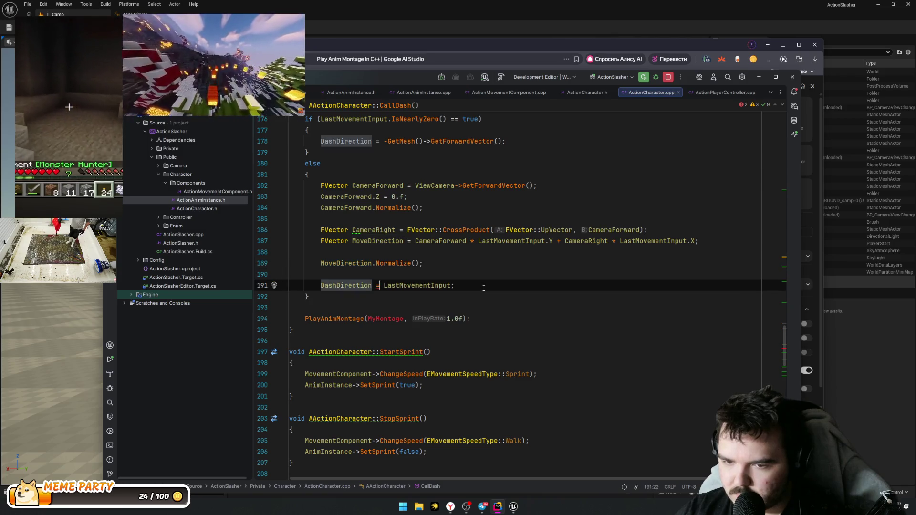
{"action": "key", "text": "ctrl+shift+Left"}
{"action": "key", "text": "ctrl+v"}
Step: Remove the blank lines above the DashDirection assignment
{"action": "key", "text": "Up"}
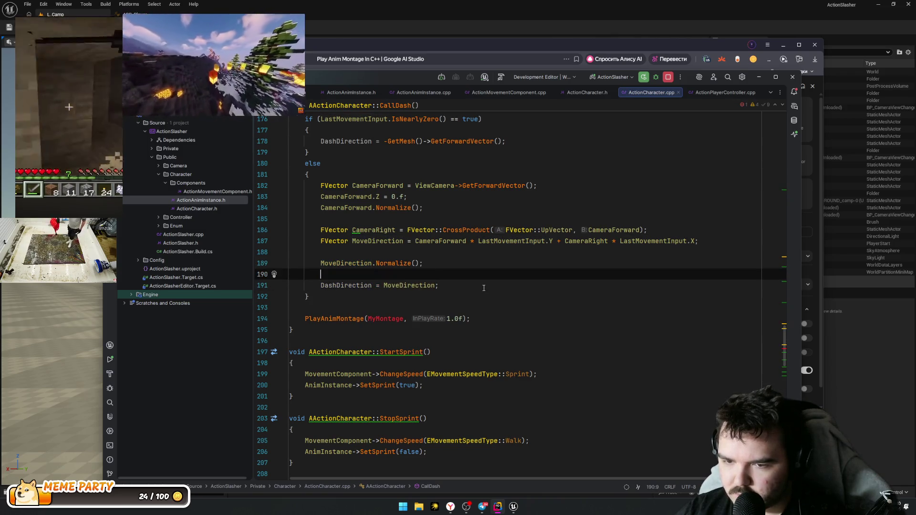
{"action": "key", "text": "ctrl+y"}
{"action": "key", "text": "Up"}
{"action": "key", "text": "Up"}
{"action": "key", "text": "ctrl+y"}
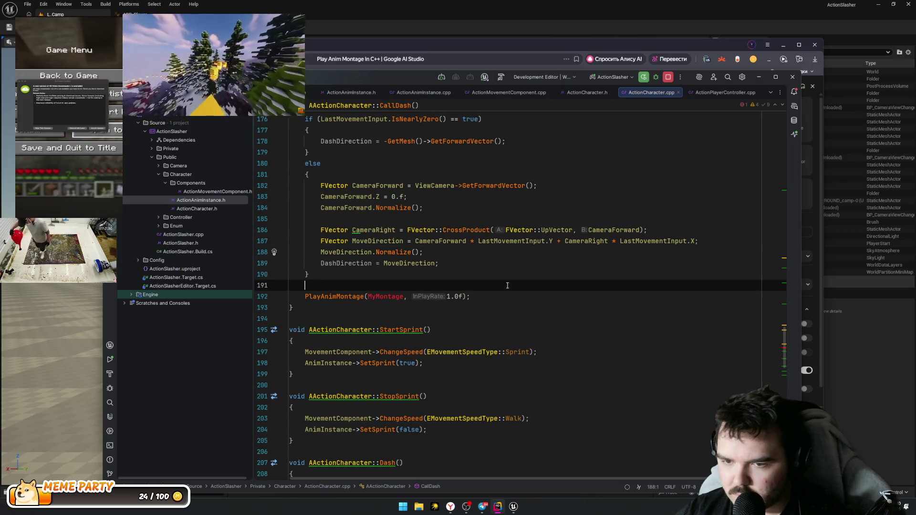
{"action": "key", "text": "Down"}
{"action": "key", "text": "Down"}
{"action": "key", "text": "Up"}
{"action": "key", "text": "End"}
Step: Try moving MoveDirection.Normalize() into the DashDirection assignment, then undo the change
{"action": "left_click", "coordinate": [367, 256]}
{"action": "key", "text": "ctrl+w"}
{"action": "key", "text": "ctrl+w"}
{"action": "key", "text": "Delete"}
{"action": "left_click", "coordinate": [416, 264]}
{"action": "key", "text": "ctrl+v"}
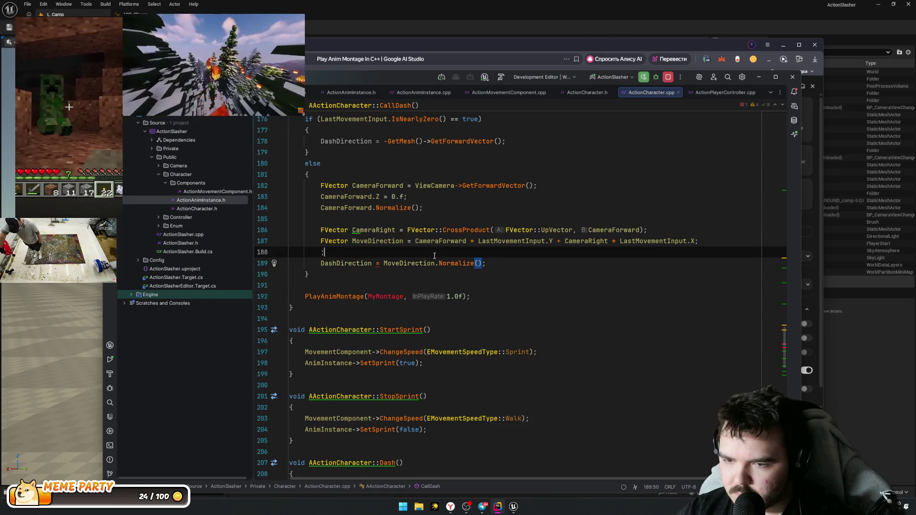
{"action": "key", "text": "ctrl+y"}
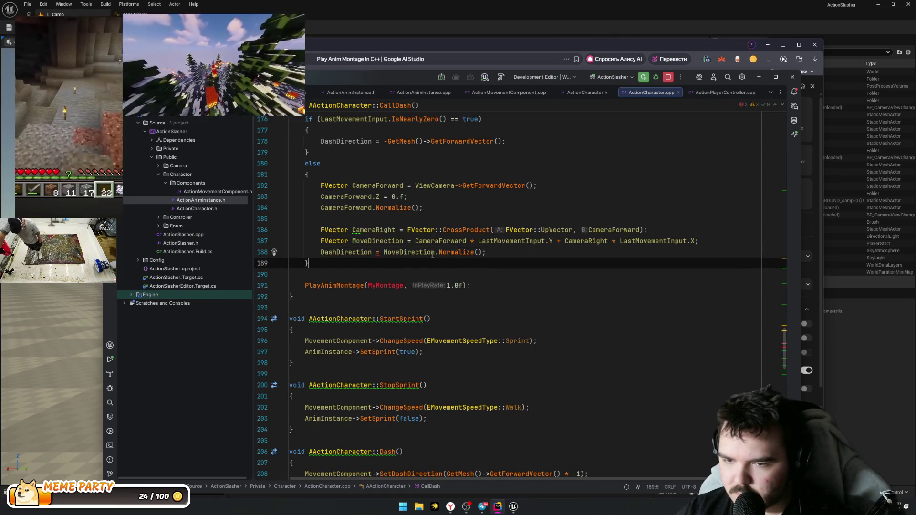
{"action": "key", "text": "Down"}
{"action": "key", "text": "ctrl+z"}
{"action": "key", "text": "ctrl+z"}
{"action": "key", "text": "ctrl+z"}
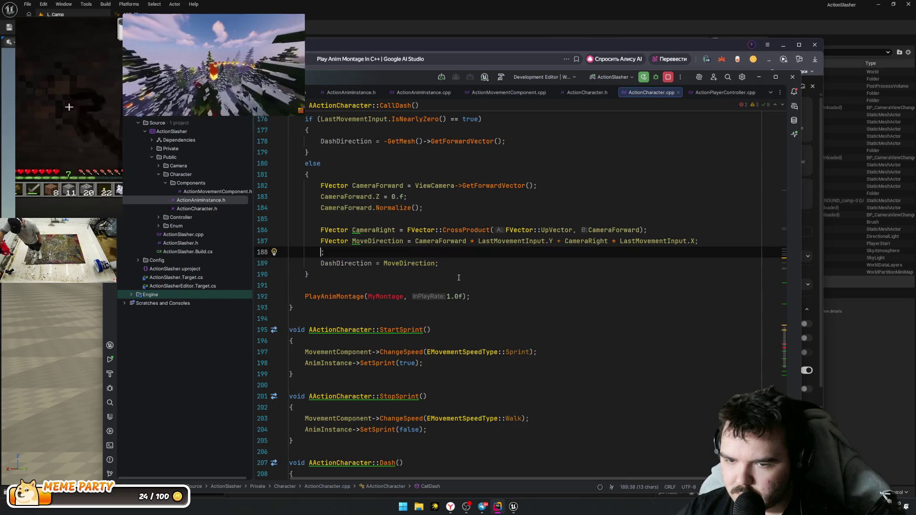
Step: Check the DashDirection assignment and add blank lines above the PlayAnimMontage call
{"action": "left_click", "coordinate": [456, 266]}
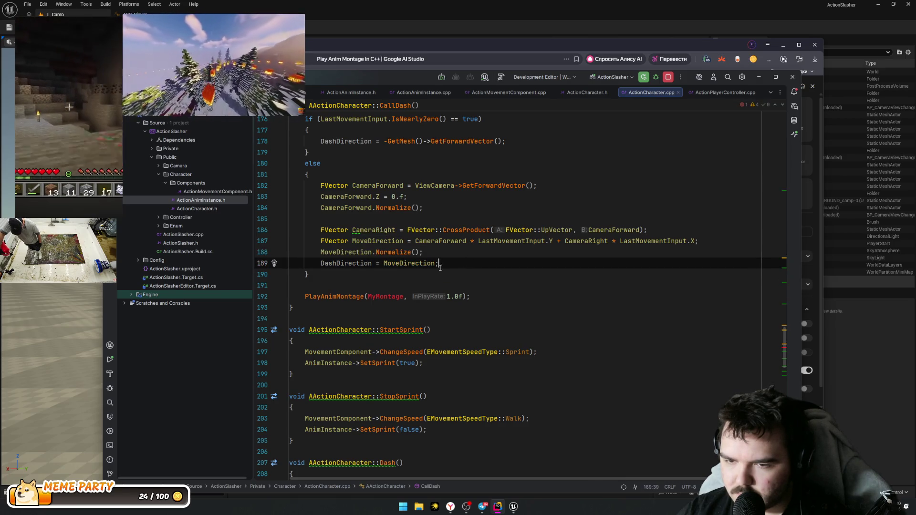
{"action": "left_click", "coordinate": [444, 285]}
{"action": "key", "text": "Up"}
{"action": "key", "text": "Up"}
{"action": "key", "text": "ctrl+w"}
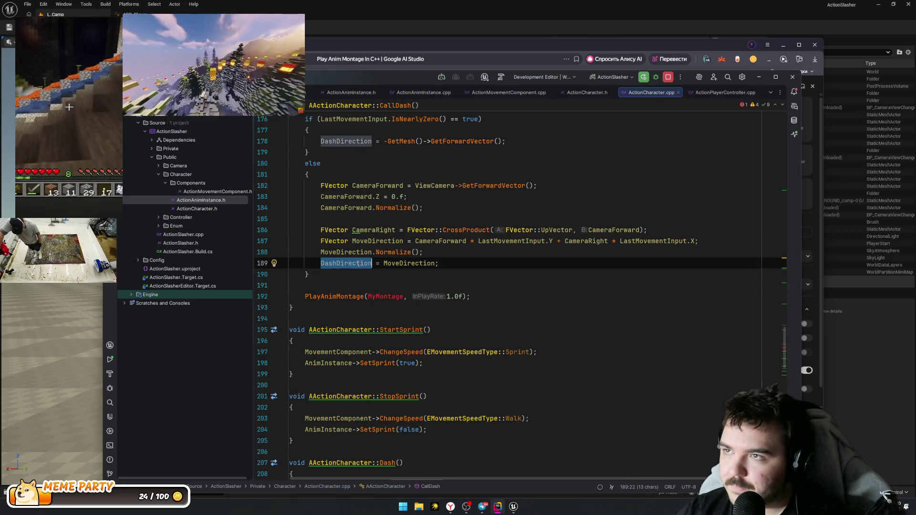
{"action": "left_click", "coordinate": [451, 288]}
{"action": "scroll", "coordinate": [411, 291], "scroll_direction": "up", "scroll_amount": 5}
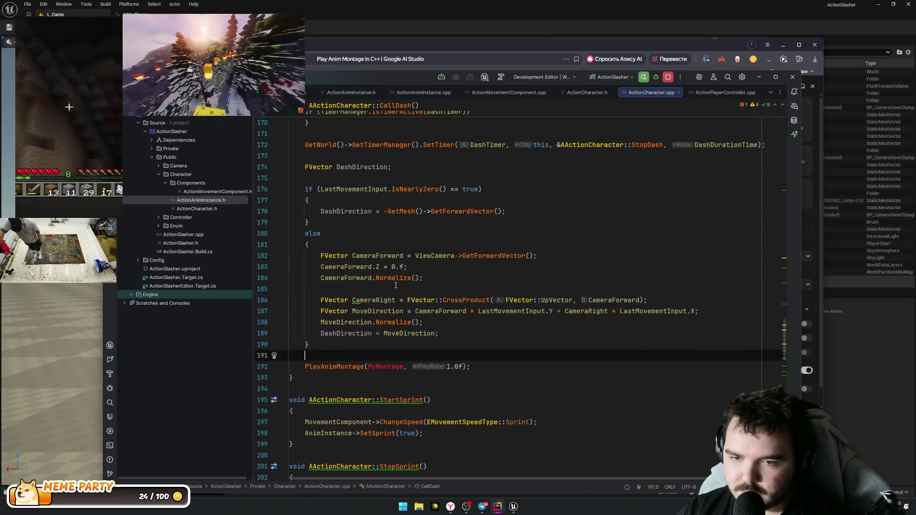
{"action": "scroll", "coordinate": [370, 295], "scroll_direction": "down", "scroll_amount": 6}
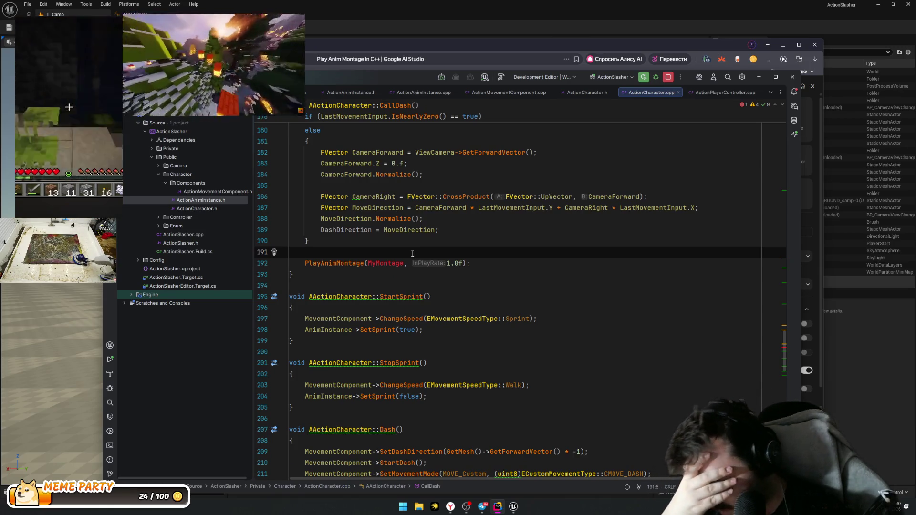
{"action": "key", "text": "Return"}
{"action": "key", "text": "Return"}
{"action": "key", "text": "Up"}
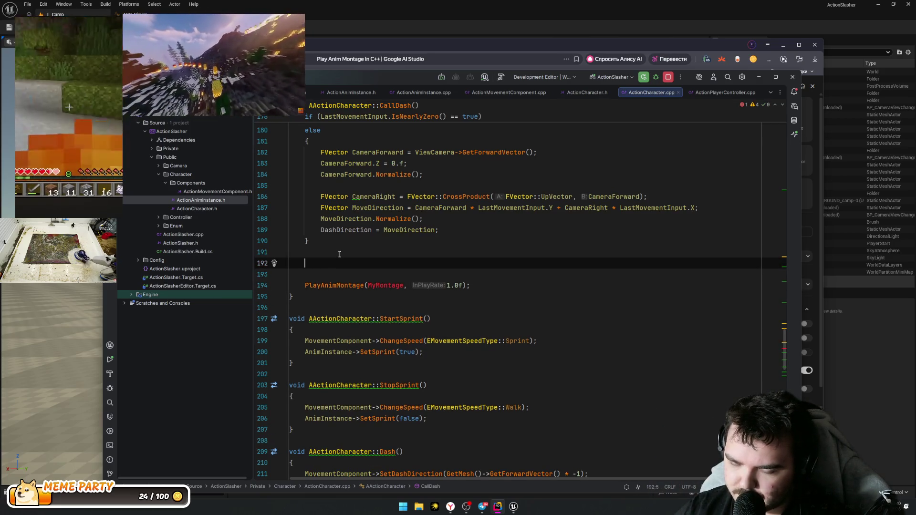
Step: Begin an AnimMontage* declaration on line 192 above PlayAnimMontage
{"action": "type", "text": "Anim"}
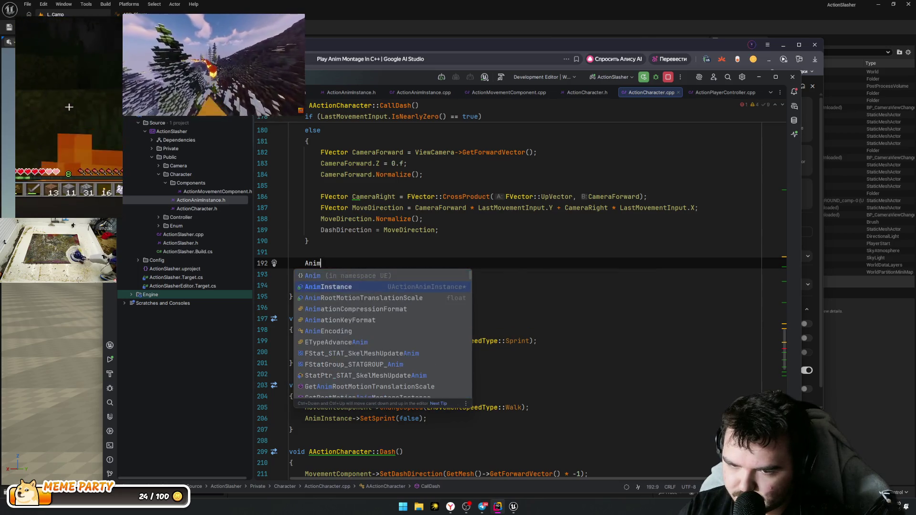
{"action": "type", "text": "Montage"}
{"action": "key", "text": "Escape"}
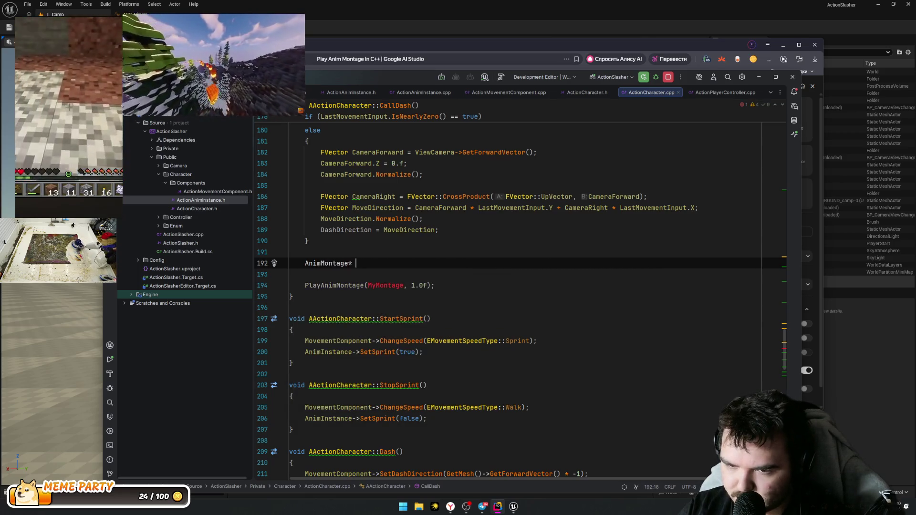
{"action": "key", "text": "BackSpace"}
{"action": "key", "text": "Left"}
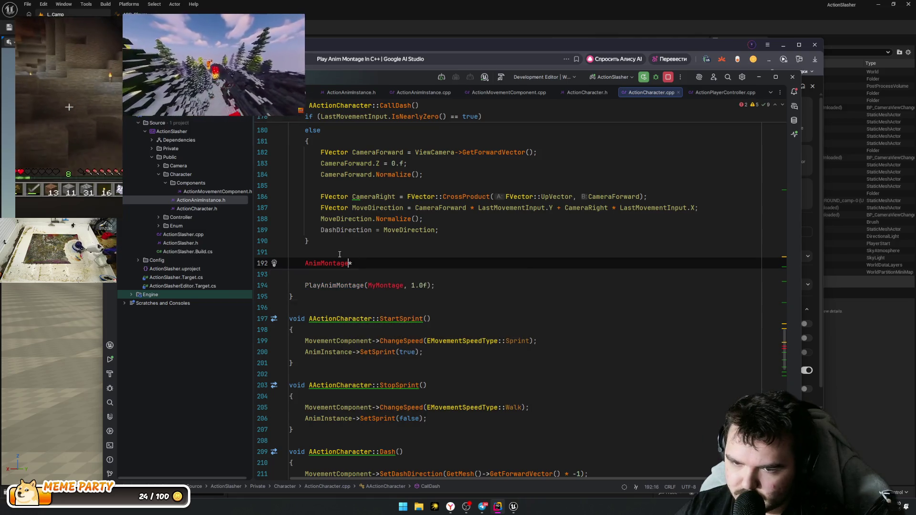
{"action": "key", "text": "Left"}
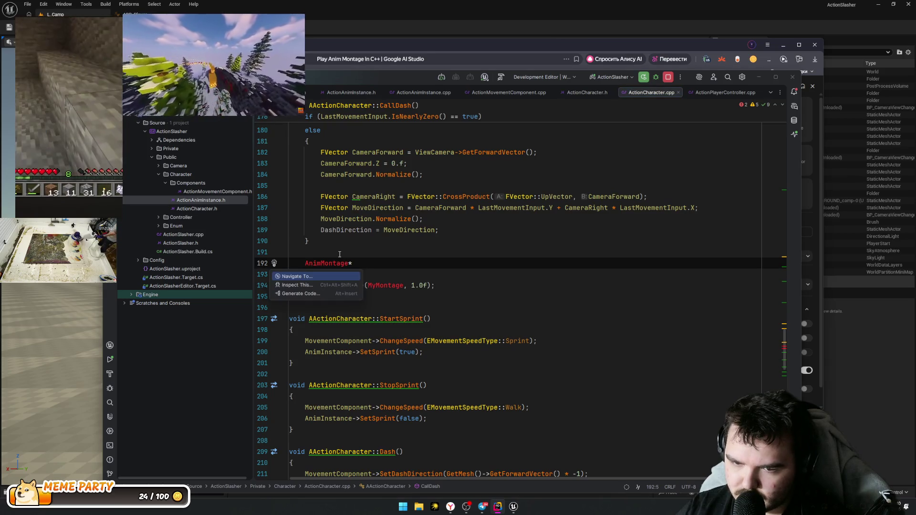
Step: Look up the UAnimMontage declaration in AnimModel_AnimMontage.h, then close that file
{"action": "left_click", "coordinate": [339, 263], "text": "ctrl"}
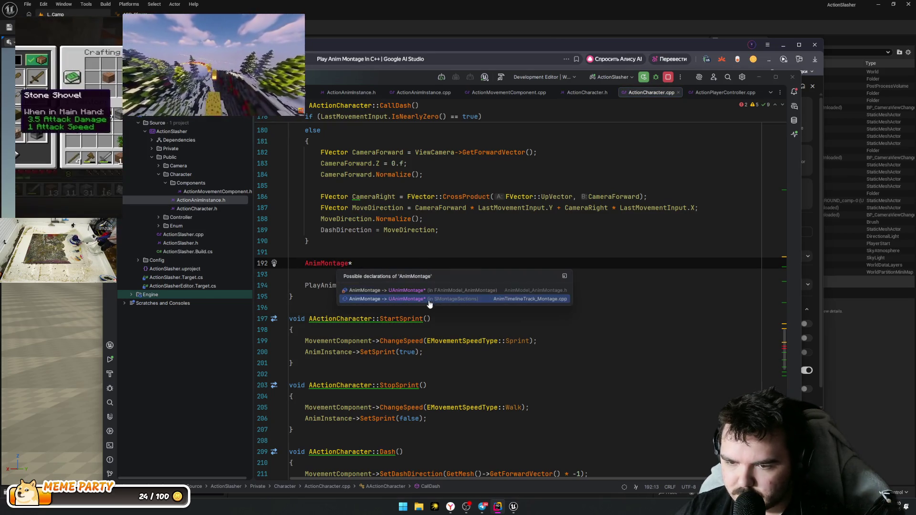
{"action": "left_click", "coordinate": [442, 291]}
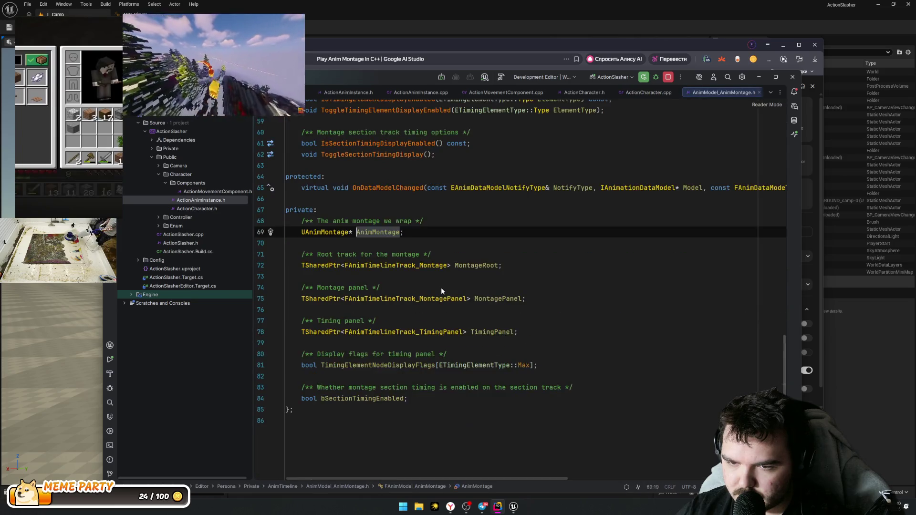
{"action": "double_click", "coordinate": [320, 232]}
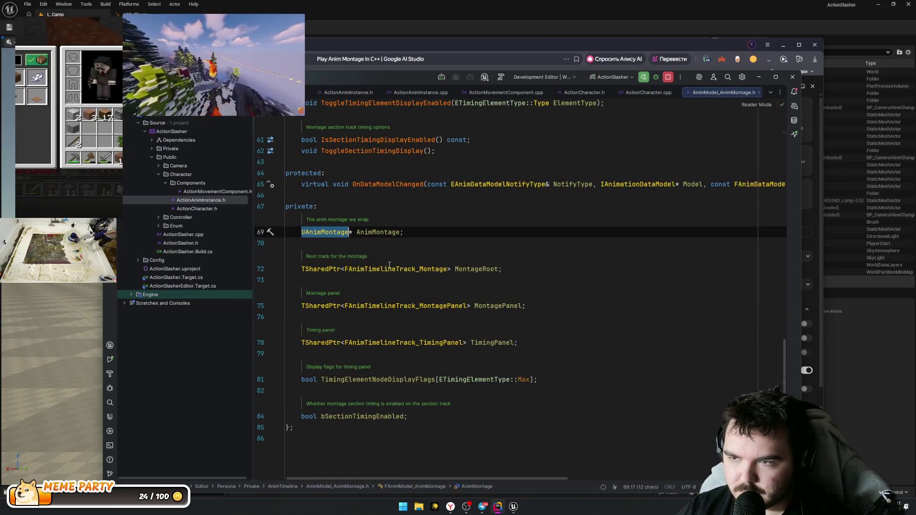
{"action": "key", "text": "ctrl+alt+Left"}
{"action": "middle_click", "coordinate": [702, 96]}
Step: Name the pointer PlayMontage, leaving 'AnimMontage* PlayMontage;' unassigned
{"action": "key", "text": "End"}
{"action": "type", "text": "Pl"}
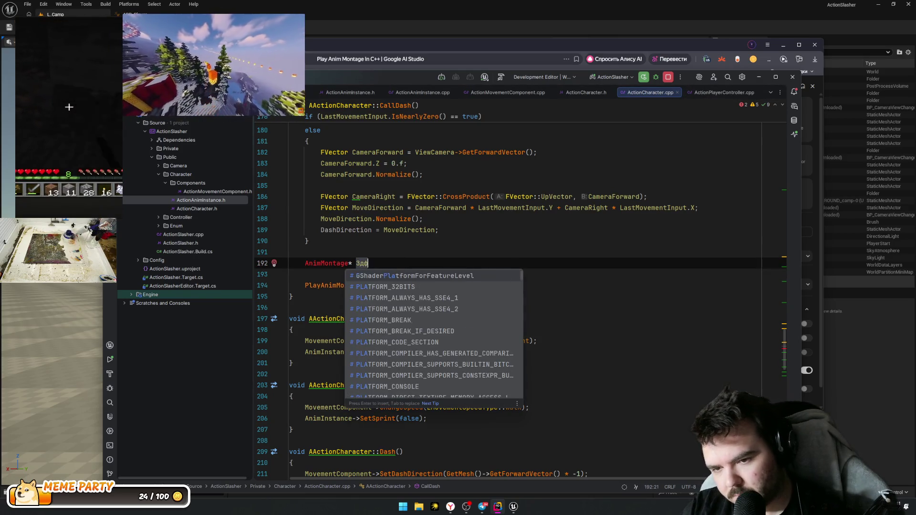
{"action": "type", "text": "ayMo"}
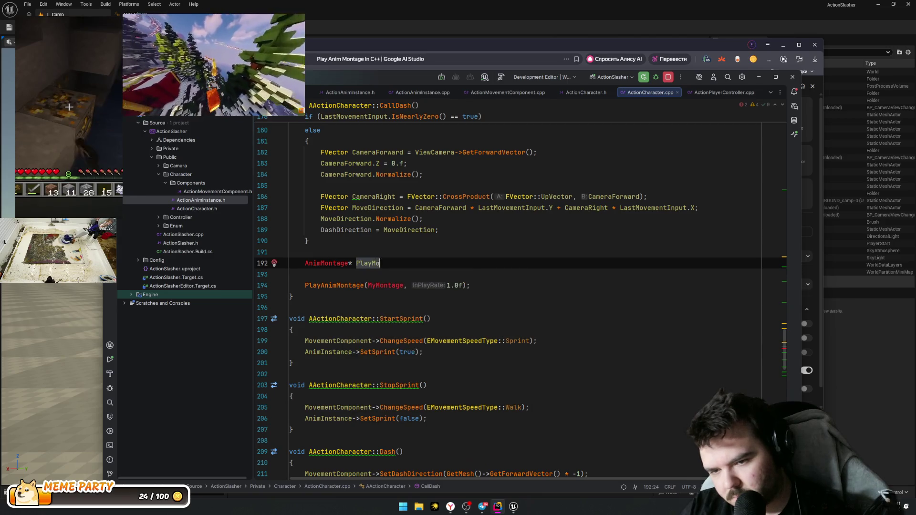
{"action": "type", "text": "ntage;"}
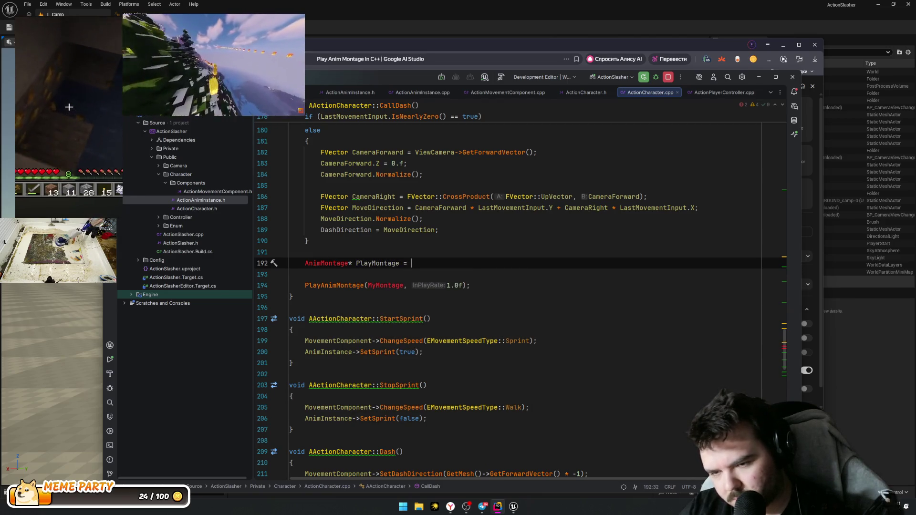
{"action": "double_click", "coordinate": [398, 263]}
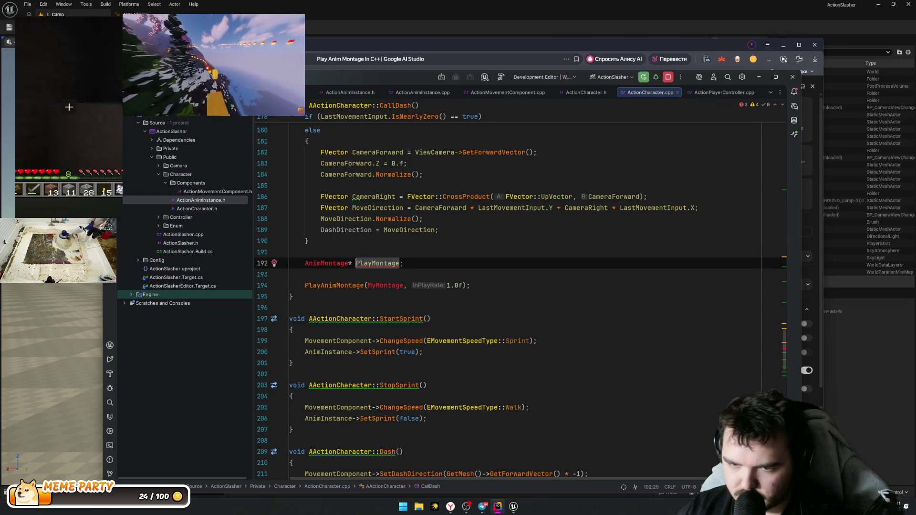
{"action": "key", "text": "ctrl+shift+a"}
{"action": "key", "text": "Escape"}
Step: Scroll to the top of ActionCharacter.cpp and switch to ActionCharacter.h
{"action": "scroll", "coordinate": [525, 276], "scroll_direction": "up", "scroll_amount": 10}
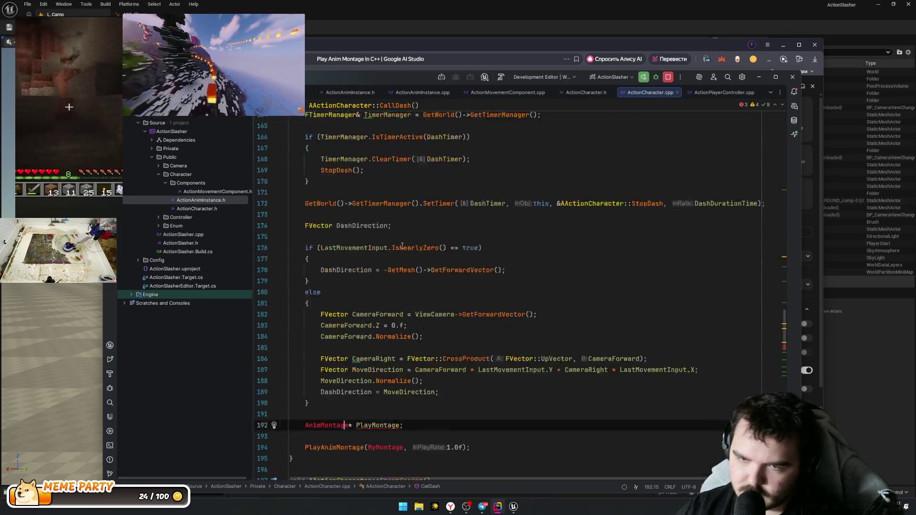
{"action": "scroll", "coordinate": [594, 289], "scroll_direction": "down", "scroll_amount": 6}
{"action": "scroll", "coordinate": [594, 289], "scroll_direction": "down", "scroll_amount": 6}
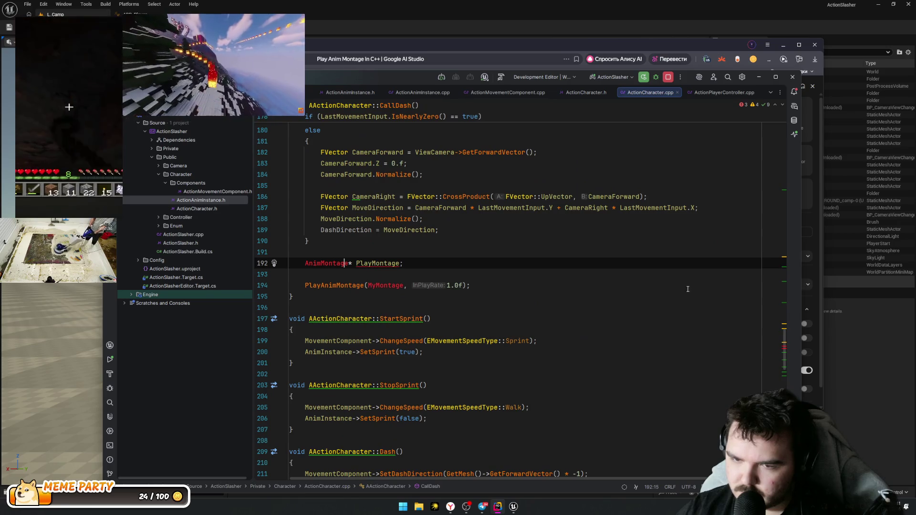
{"action": "left_click_drag", "start_coordinate": [783, 353], "coordinate": [805, 120]}
{"action": "left_click", "coordinate": [486, 213]}
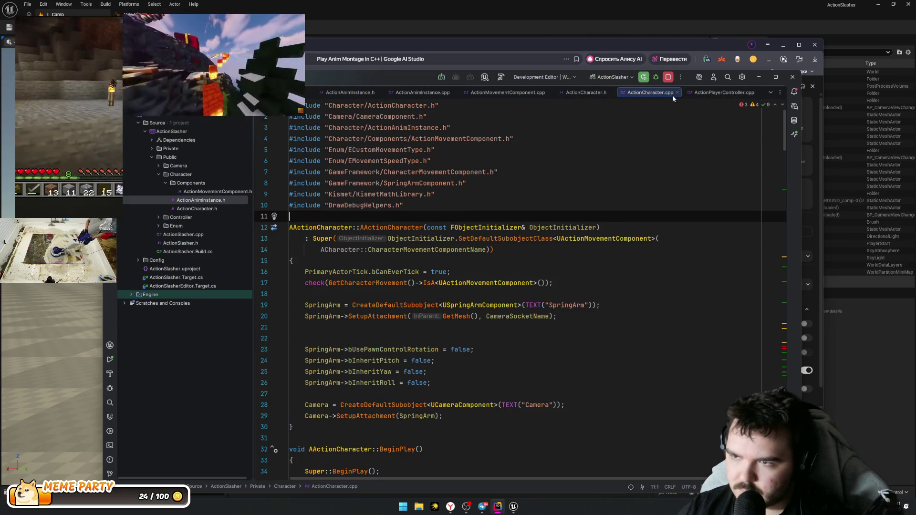
{"action": "left_click", "coordinate": [596, 93]}
Step: Check the UAnimMontage dash properties around line 81 of ActionCharacter.h, then go back
{"action": "scroll", "coordinate": [398, 295], "scroll_direction": "down", "scroll_amount": 10}
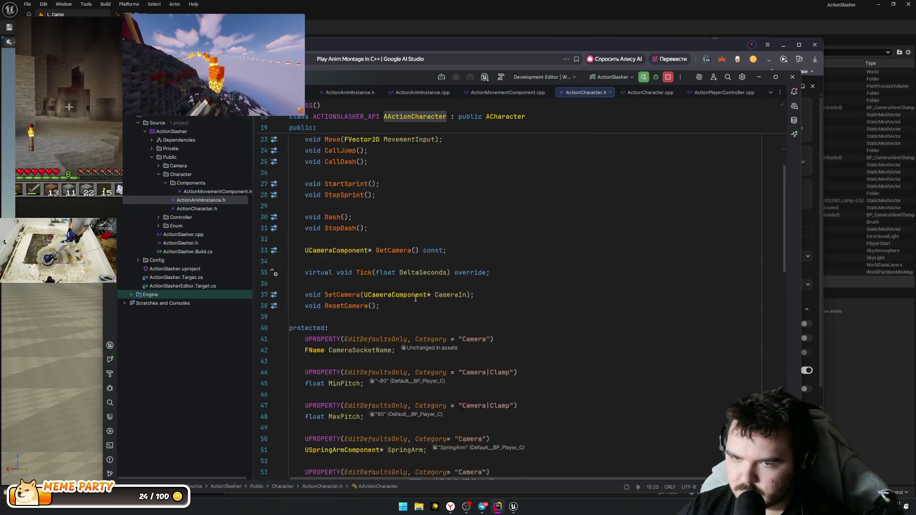
{"action": "scroll", "coordinate": [360, 309], "scroll_direction": "down", "scroll_amount": 3}
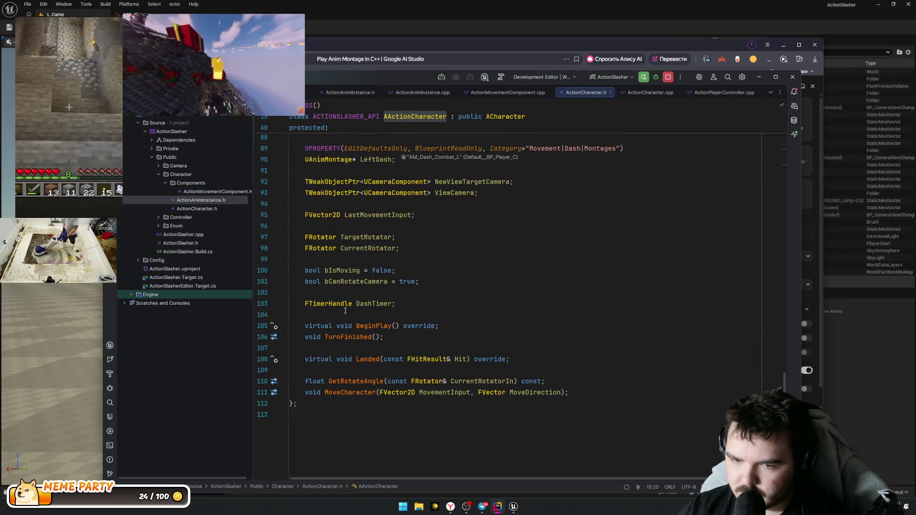
{"action": "scroll", "coordinate": [338, 308], "scroll_direction": "up", "scroll_amount": 6}
{"action": "left_click", "coordinate": [337, 259]}
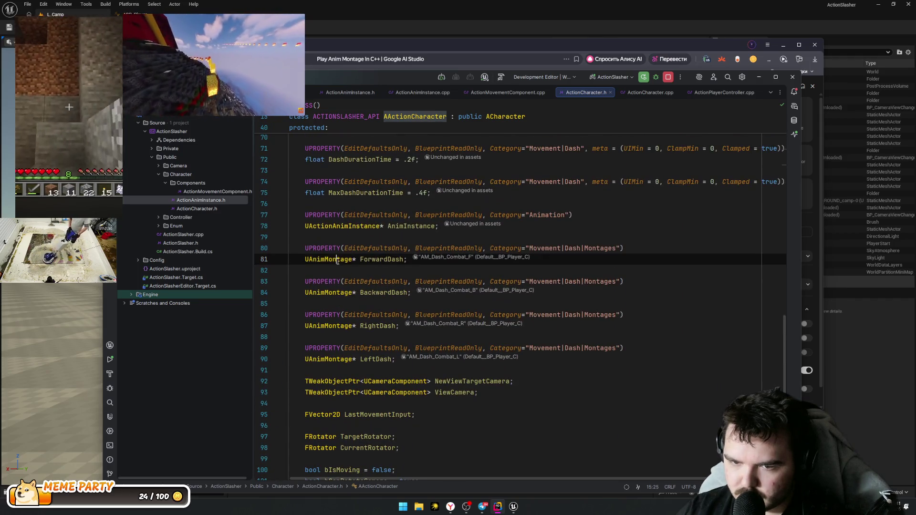
{"action": "left_click", "coordinate": [338, 260]}
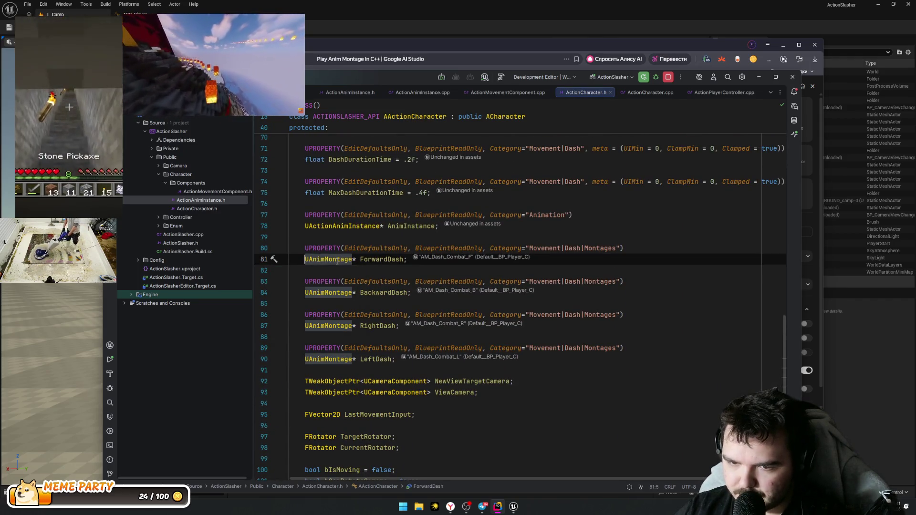
{"action": "key", "text": "ctrl+alt+Left"}
{"action": "key", "text": "ctrl+alt+Left"}
Step: Change the PlayMontage declaration's type to UAnimMontage and start a new line below it
{"action": "scroll", "coordinate": [445, 386], "scroll_direction": "down", "scroll_amount": 5}
{"action": "scroll", "coordinate": [361, 397], "scroll_direction": "up", "scroll_amount": 2}
{"action": "scroll", "coordinate": [361, 397], "scroll_direction": "down", "scroll_amount": 3}
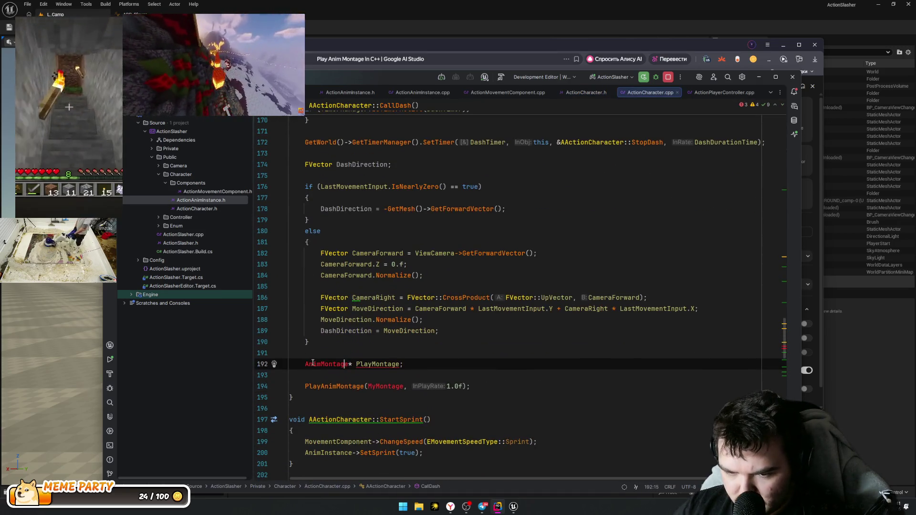
{"action": "key", "text": "alt+Return"}
{"action": "left_click", "coordinate": [435, 368]}
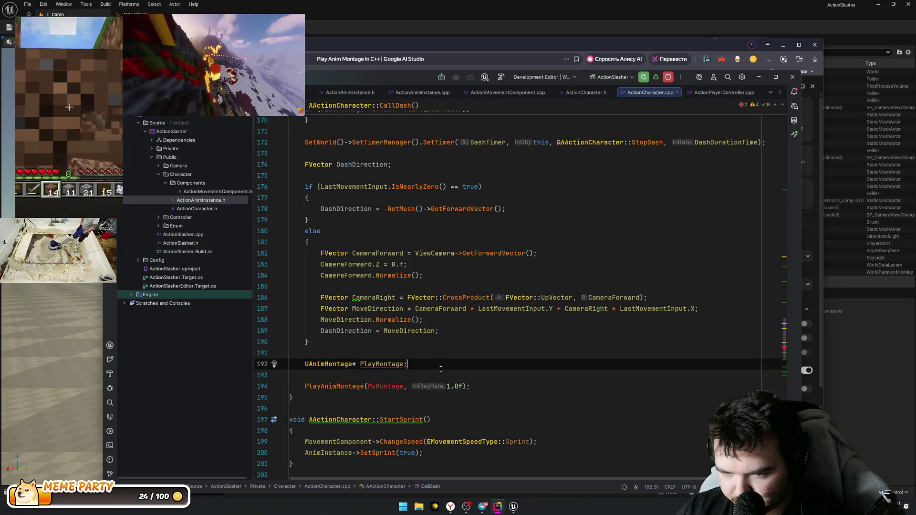
{"action": "key", "text": "Return"}
{"action": "key", "text": "Return"}
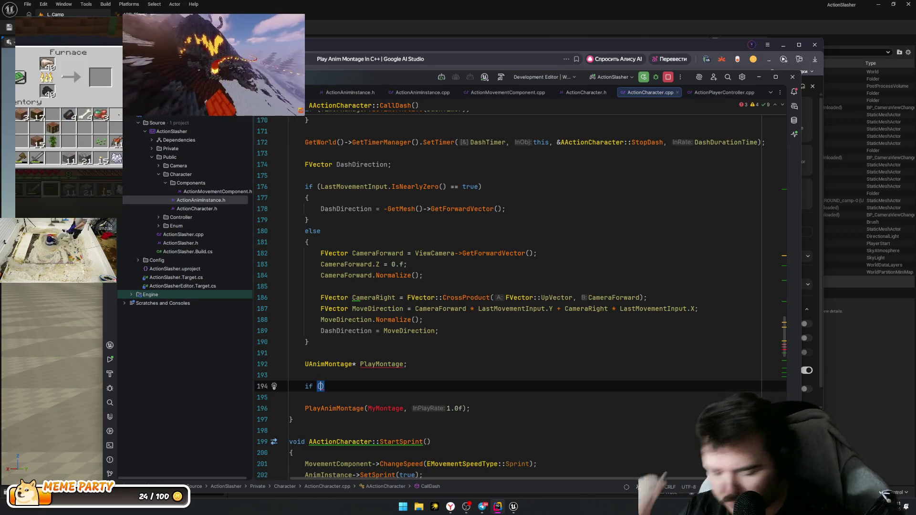
Step: Add an if on DashDirection whose block sets PlayMontage = ForwardDash
{"action": "type", "text": "Dash"}
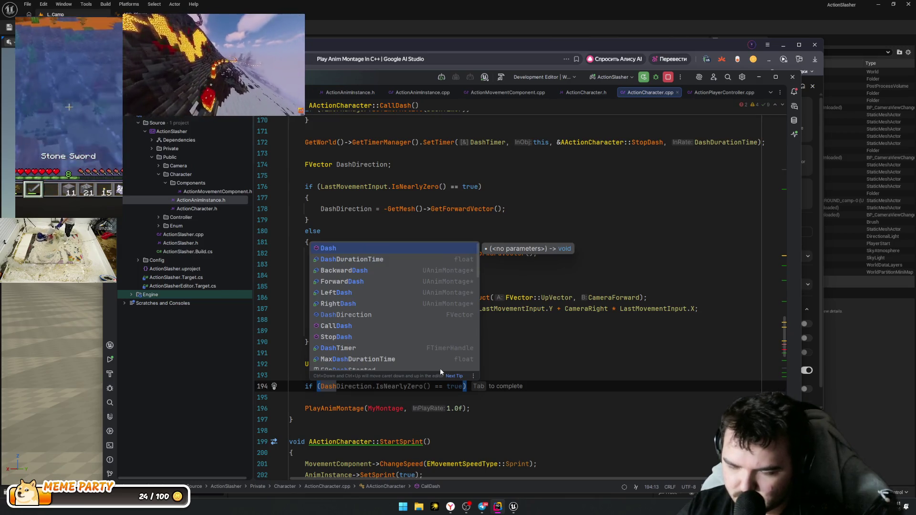
{"action": "type", "text": "D"}
{"action": "key", "text": "Tab"}
{"action": "key", "text": "BackSpace"}
{"action": "key", "text": "BackSpace"}
{"action": "key", "text": "BackSpace"}
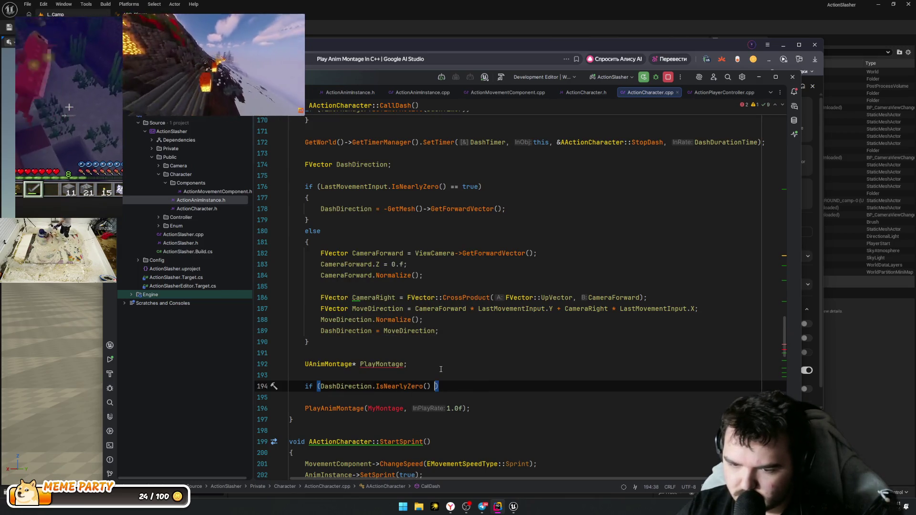
{"action": "type", "text": ".X"}
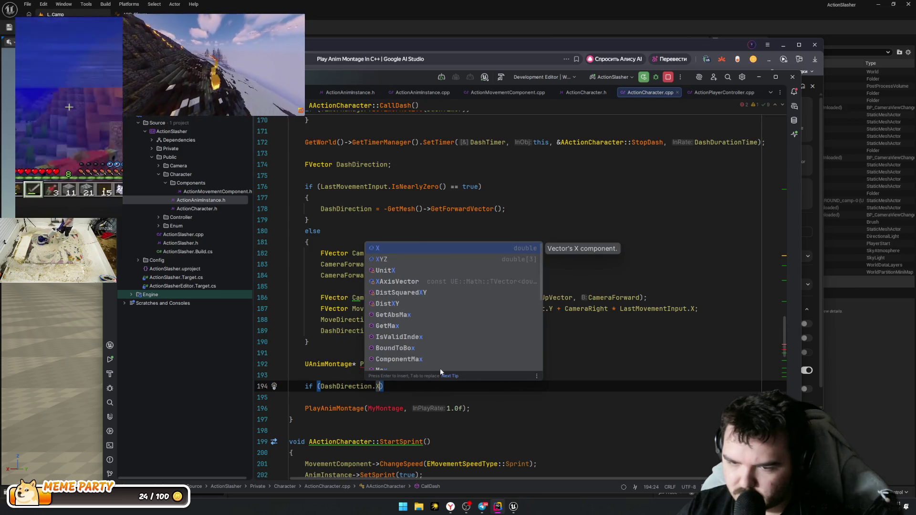
{"action": "key", "text": "Escape"}
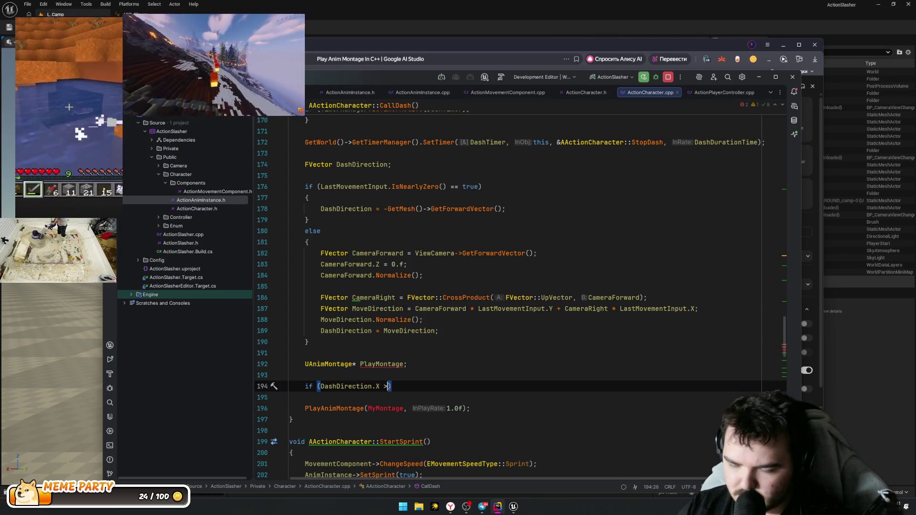
{"action": "type", "text": ">= 1"}
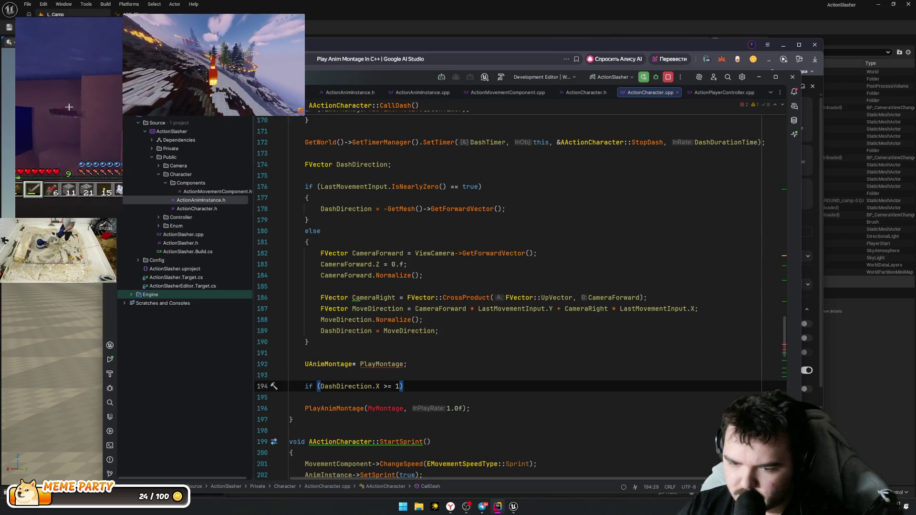
{"action": "key", "text": "Return"}
{"action": "type", "text": "{"}
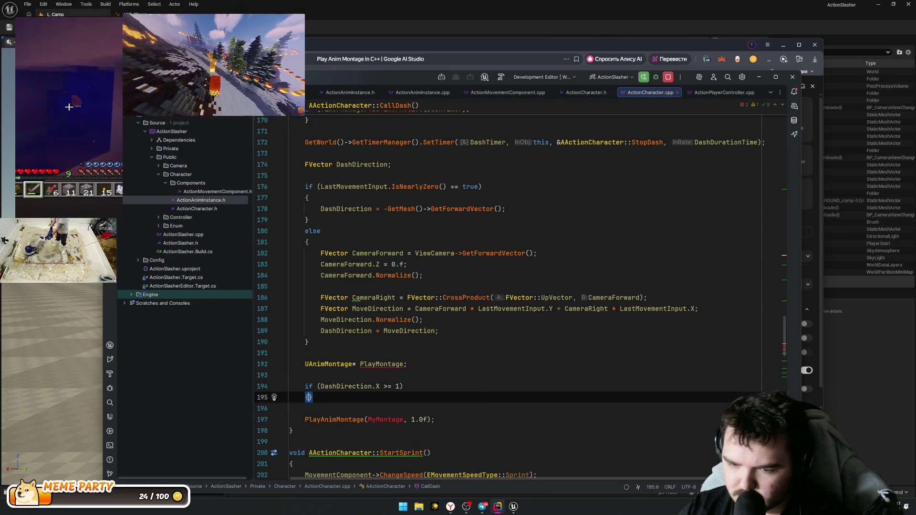
{"action": "key", "text": "Return"}
{"action": "type", "text": "Play"}
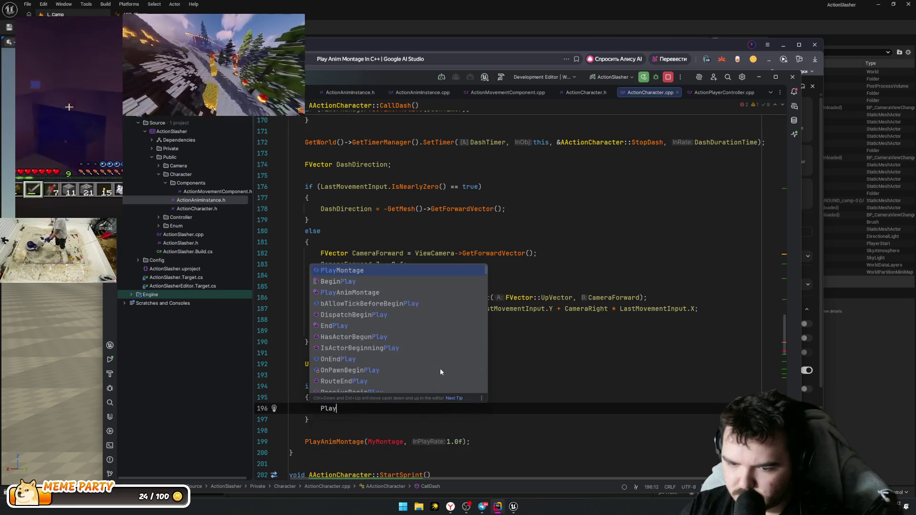
{"action": "type", "text": "Montage = "}
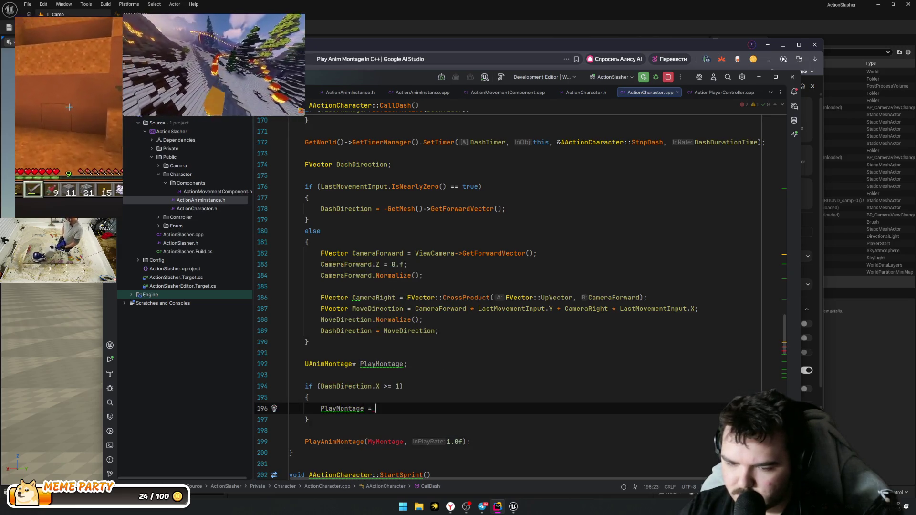
{"action": "type", "text": "Forwa"}
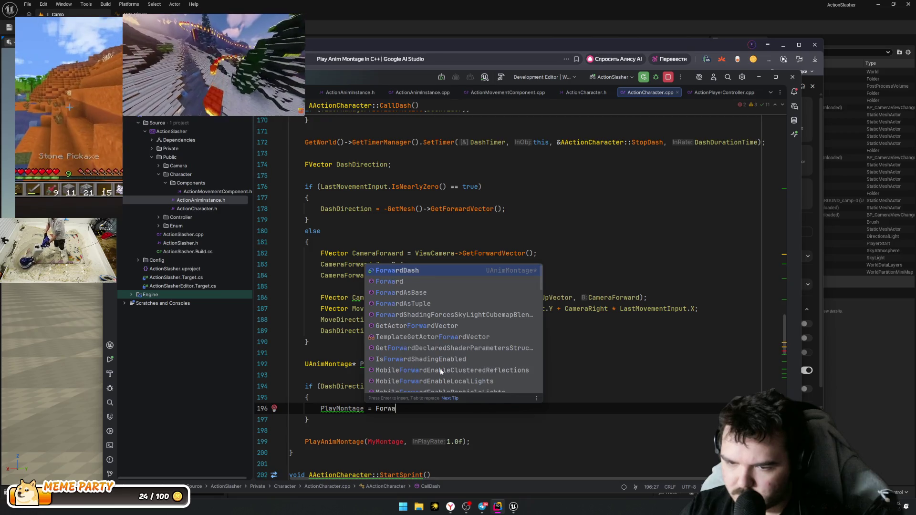
{"action": "key", "text": "Return"}
{"action": "type", "text": ";"}
{"action": "key", "text": "Down"}
{"action": "key", "text": "Return"}
Step: Switch the forward test to DashDirection.Y and add an else-if Y <= -1 assigning BackwardDash
{"action": "type", "text": "e "}
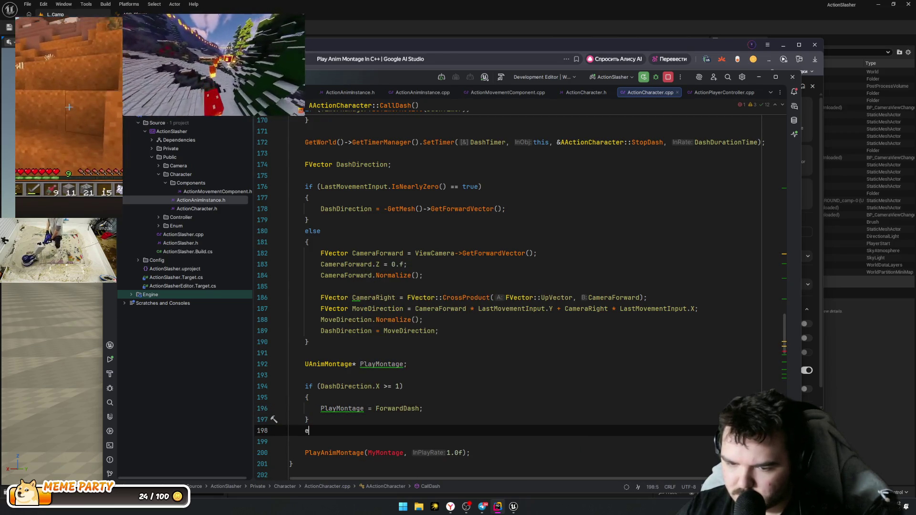
{"action": "type", "text": "if (DashDirection.X <= -1"}
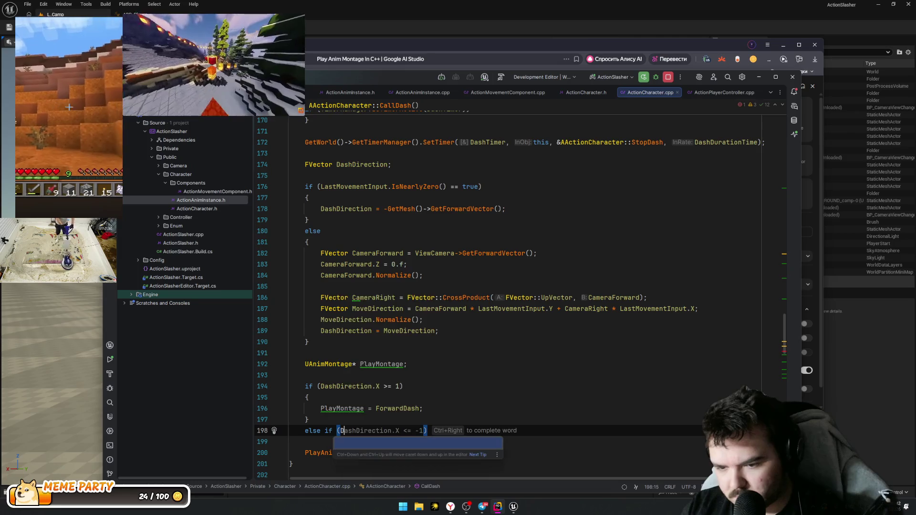
{"action": "key", "text": "Tab"}
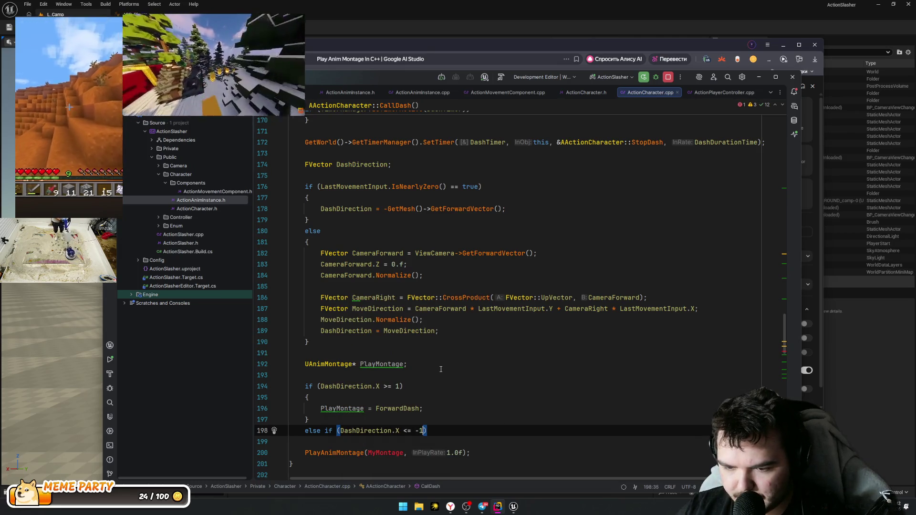
{"action": "key", "text": "Up"}
{"action": "key", "text": "Up"}
{"action": "key", "text": "Up"}
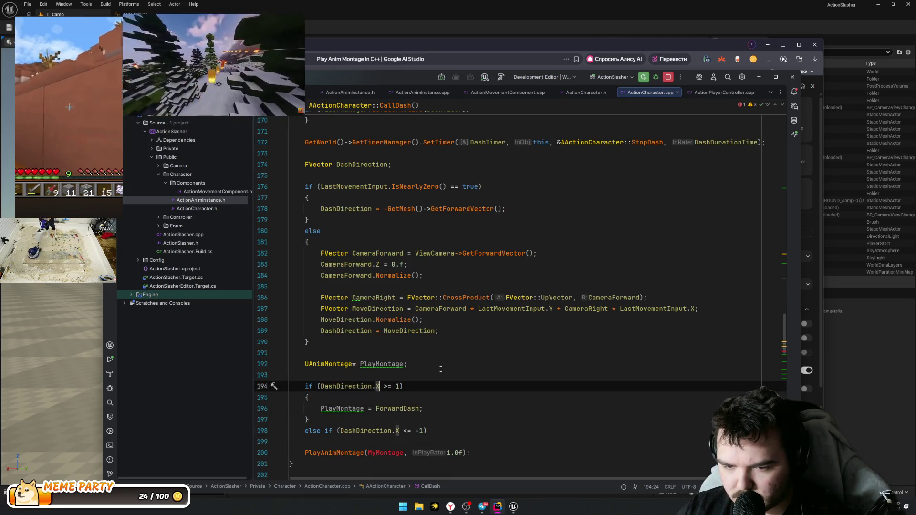
{"action": "type", "text": "Y"}
{"action": "key", "text": "Escape"}
{"action": "key", "text": "Down"}
{"action": "key", "text": "Down"}
{"action": "key", "text": "Down"}
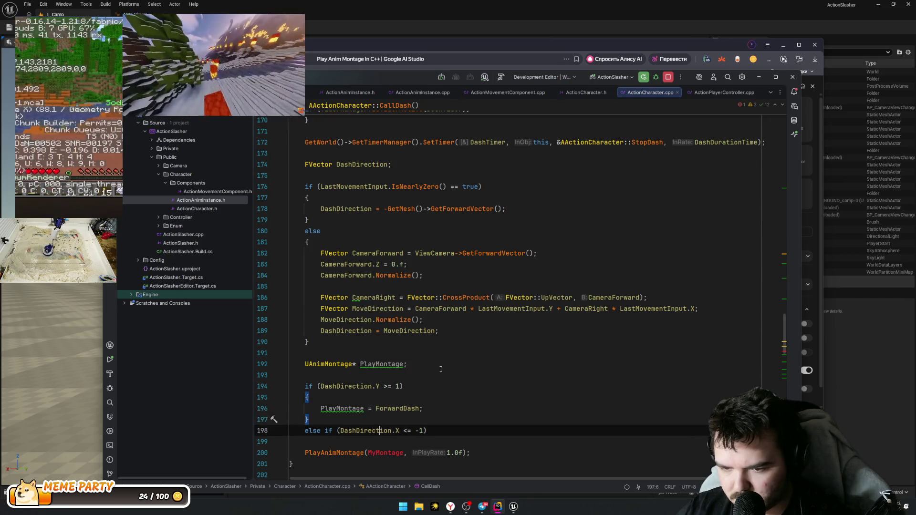
{"action": "key", "text": "Right"}
{"action": "key", "text": "Right"}
{"action": "key", "text": "Right"}
{"action": "type", "text": "Y"}
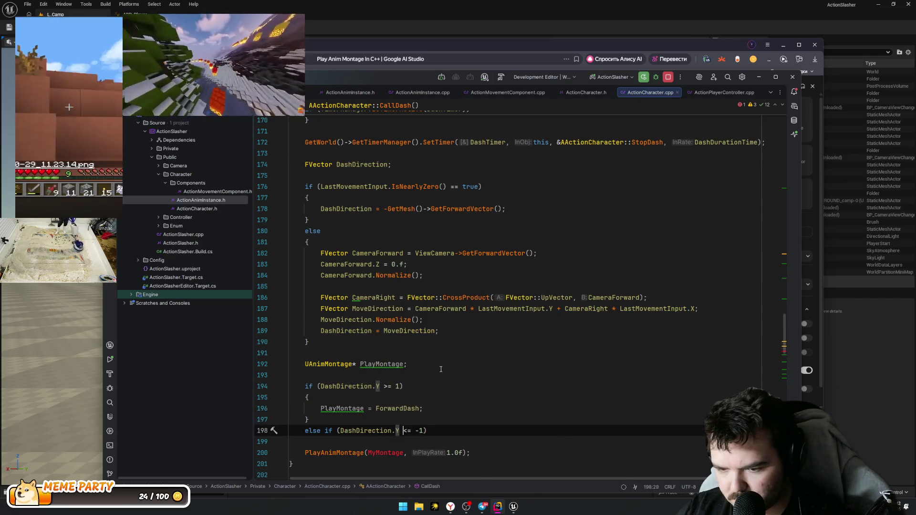
{"action": "key", "text": "Return"}
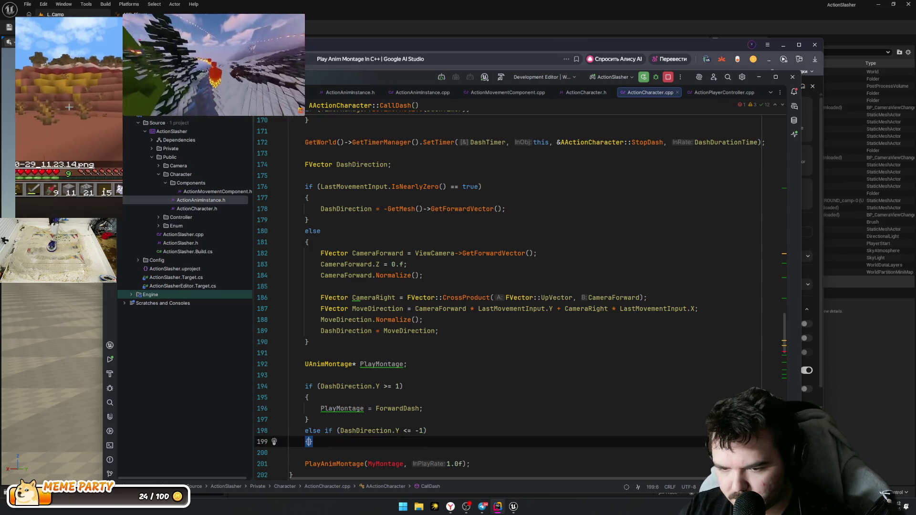
{"action": "key", "text": "Return"}
{"action": "key", "text": "Up"}
{"action": "key", "text": "Up"}
{"action": "key", "text": "Up"}
{"action": "key", "text": "ctrl+d"}
{"action": "key", "text": "alt+shift+Down"}
{"action": "key", "text": "alt+shift+Down"}
{"action": "key", "text": "alt+shift+Down"}
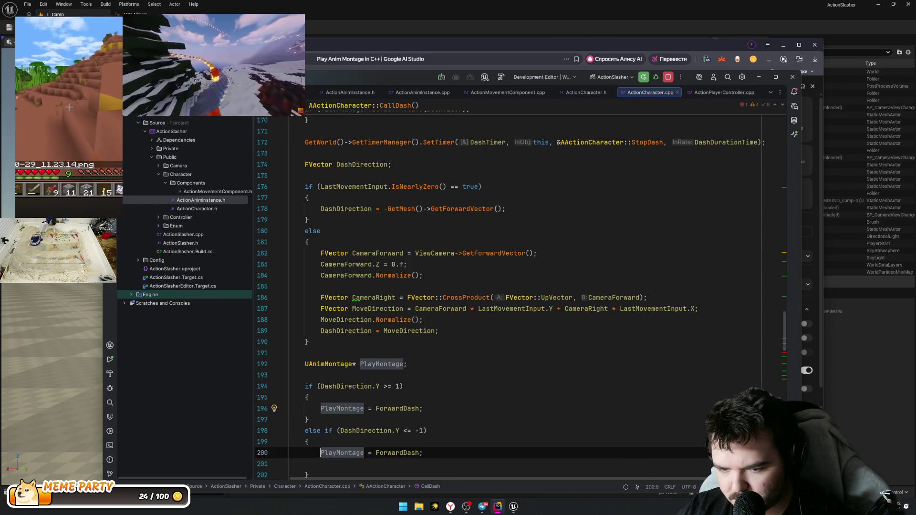
{"action": "key", "text": "Down"}
{"action": "key", "text": "BackSpace"}
{"action": "key", "text": "ctrl+Left"}
{"action": "key", "text": "ctrl+Left"}
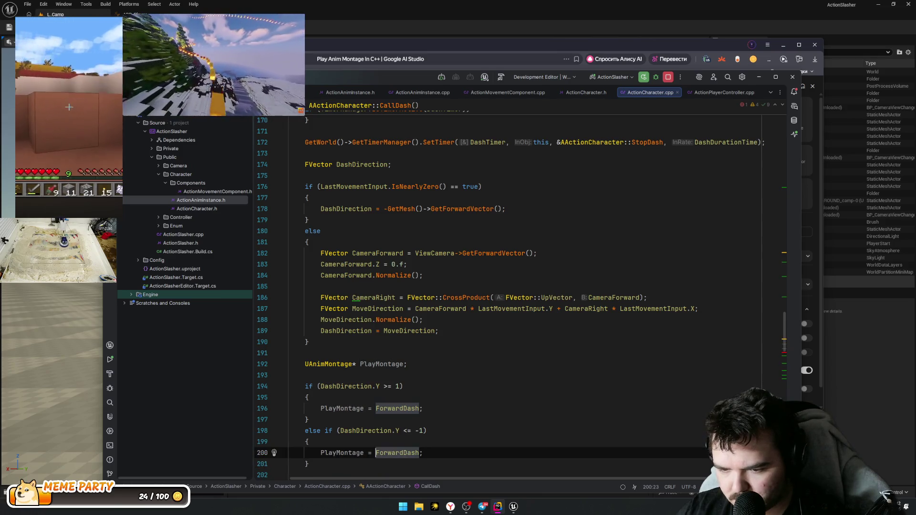
{"action": "type", "text": "Back"}
{"action": "key", "text": "Return"}
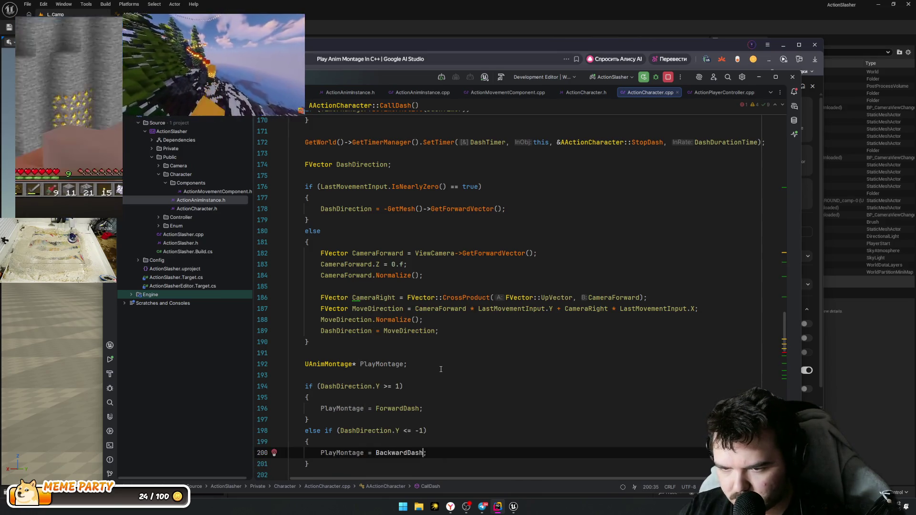
{"action": "key", "text": "End"}
Step: Add an else-if branch for DashDirection.X >= 1 assigning RightDash
{"action": "key", "text": "Return"}
{"action": "type", "text": "else"}
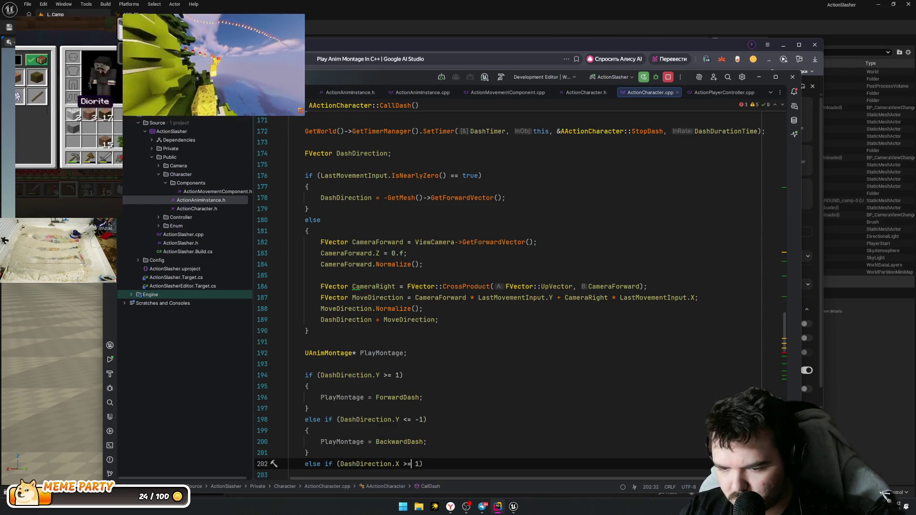
{"action": "key", "text": "Return"}
{"action": "type", "text": "{"}
{"action": "key", "text": "Return"}
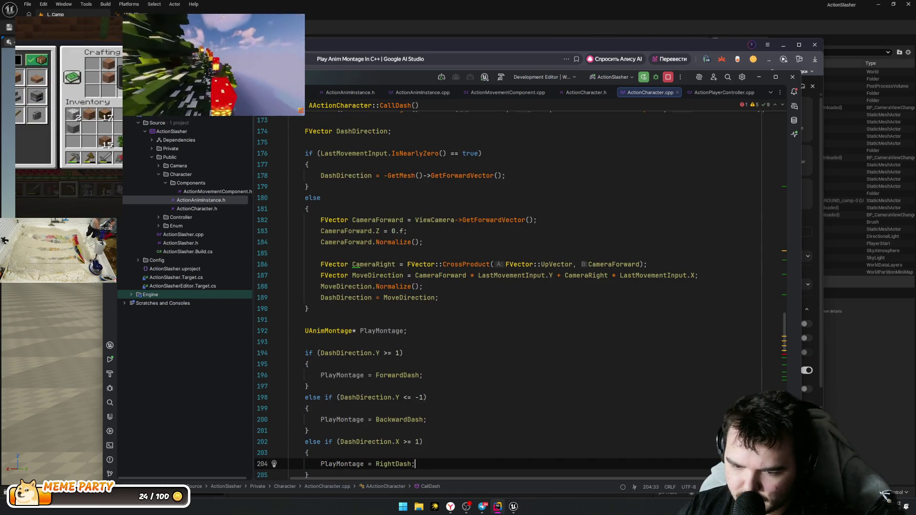
{"action": "key", "text": "Down"}
Step: Add an else-if branch for DashDirection.X <= -1 assigning LeftDash
{"action": "key", "text": "Return"}
{"action": "type", "text": "else if (DashDirection.X <= -1)"}
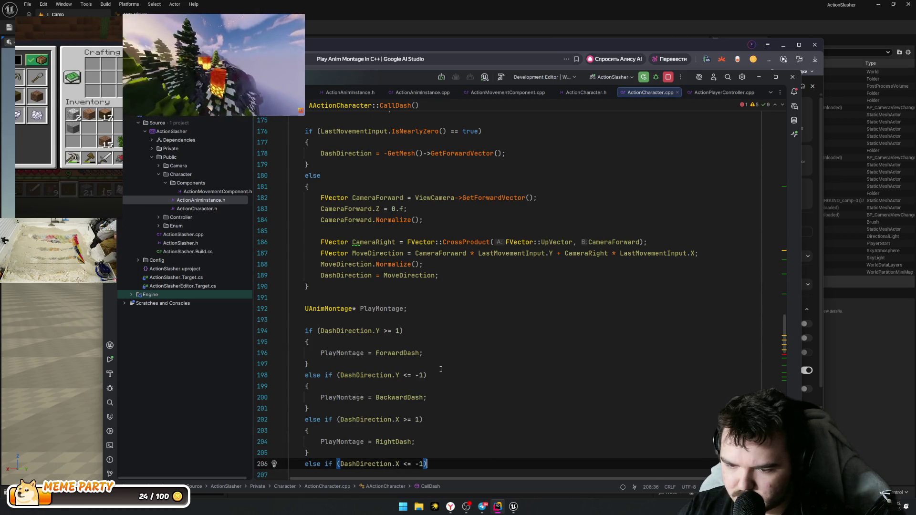
{"action": "key", "text": "Return"}
{"action": "type", "text": "{"}
{"action": "key", "text": "Return"}
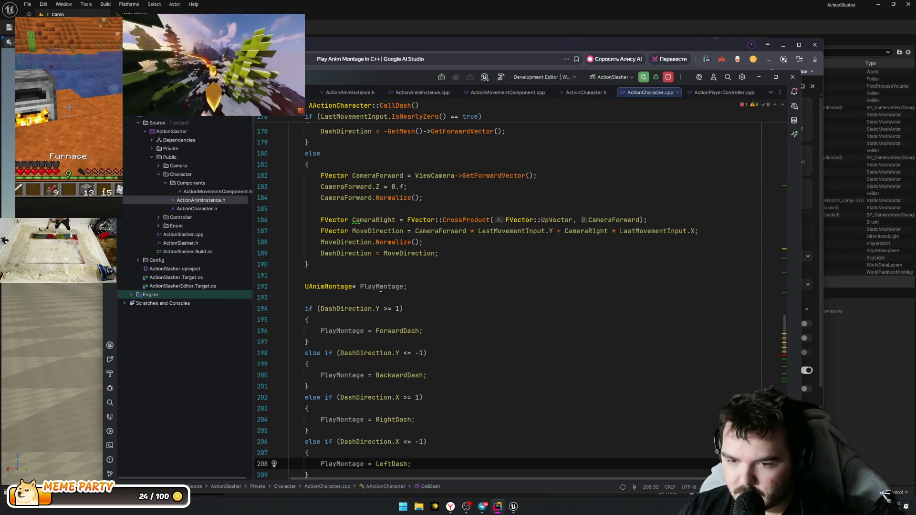
{"action": "key", "text": "Down"}
{"action": "key", "text": "End"}
{"action": "key", "text": "Return"}
{"action": "key", "text": "Return"}
Step: Add PlayAnimMontage(PlayMontage, 1.0f); and initialise PlayMontage to nullptr via quick fix
{"action": "type", "text": "PlayAnimMontage(PlayMontage, 1.0f);"}
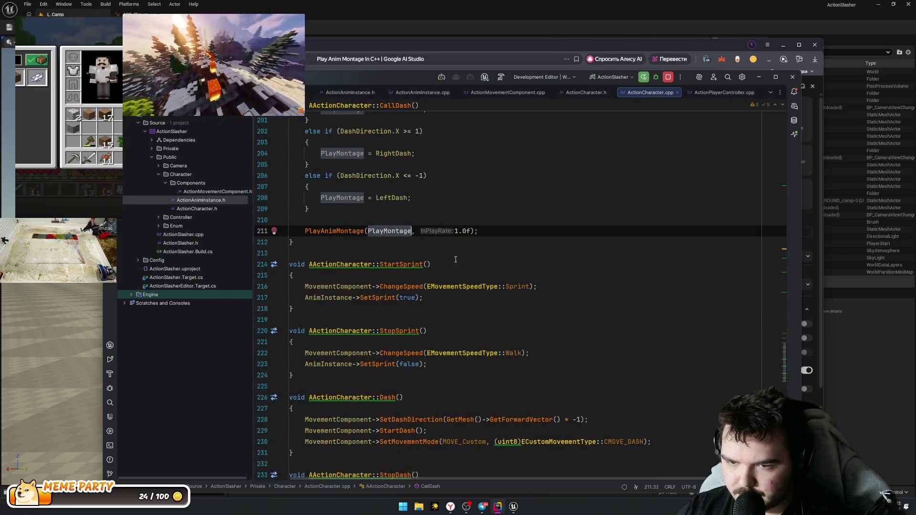
{"action": "left_click", "coordinate": [456, 256]}
{"action": "scroll", "coordinate": [520, 238], "scroll_direction": "up", "scroll_amount": 3}
{"action": "left_click", "coordinate": [508, 320]}
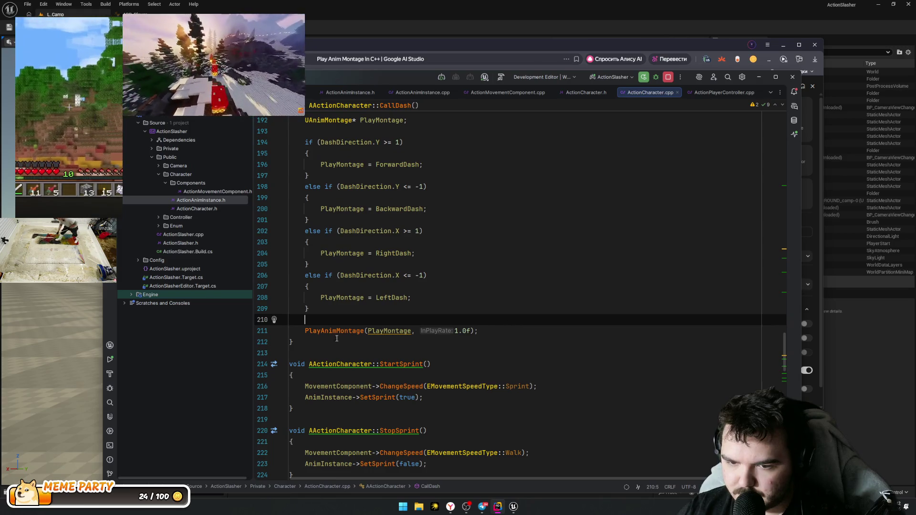
{"action": "left_click", "coordinate": [396, 330]}
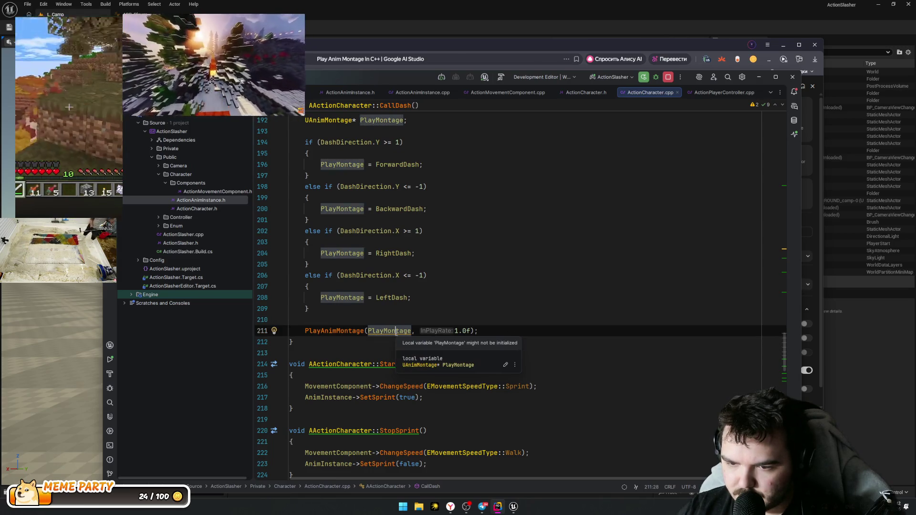
{"action": "key", "text": "alt+Return"}
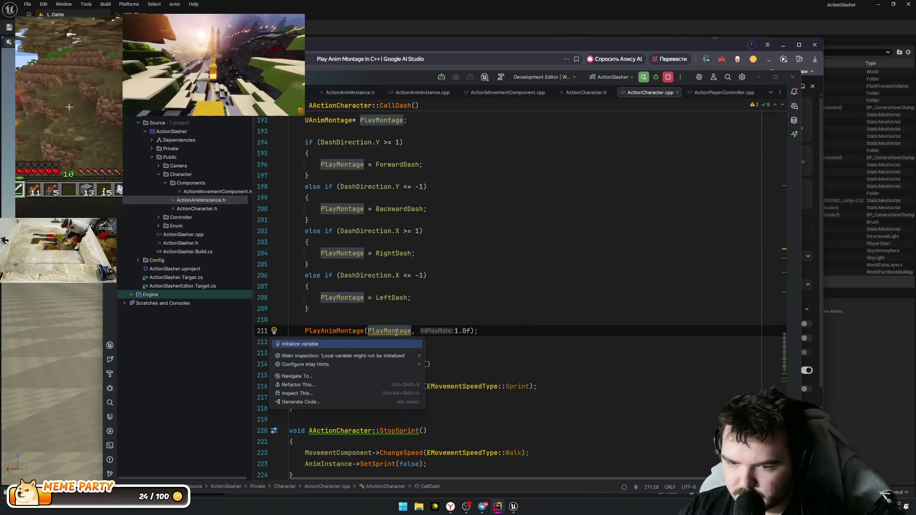
{"action": "key", "text": "Return"}
{"action": "left_click", "coordinate": [456, 328]}
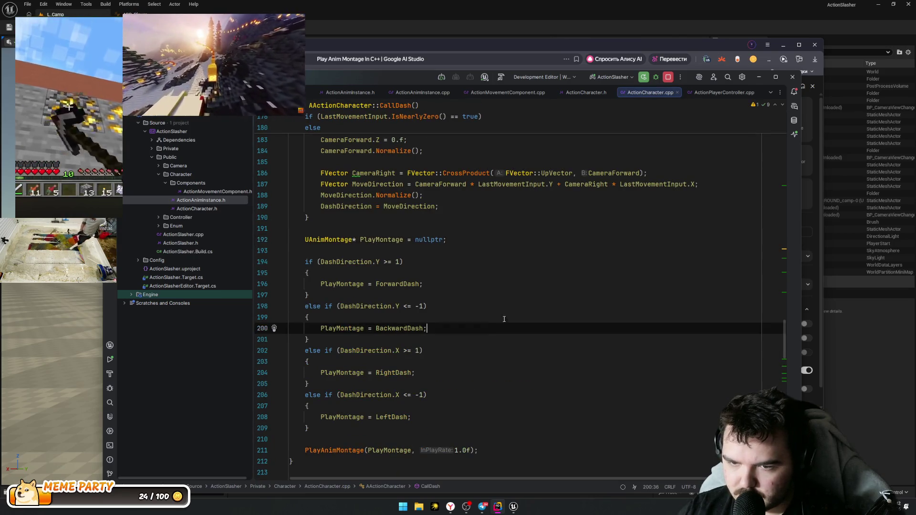
{"action": "left_click", "coordinate": [529, 273]}
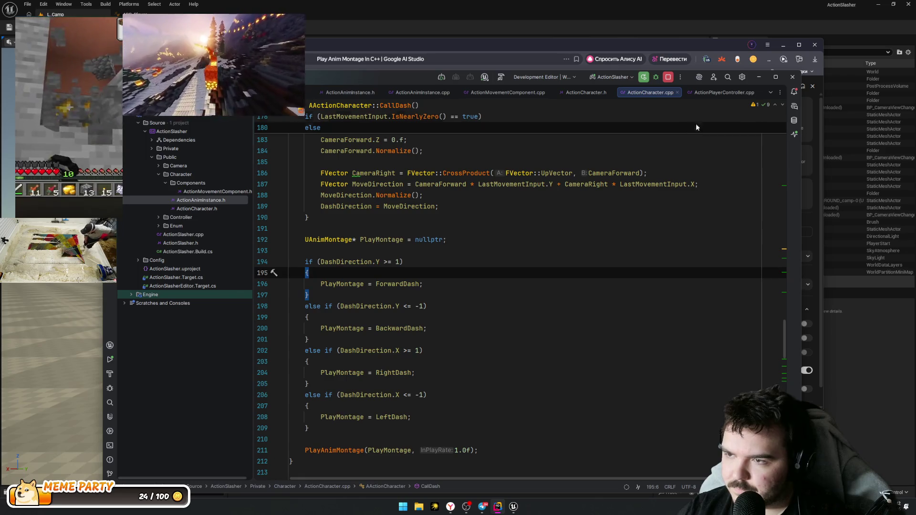
Step: Minimise the AI Studio browser and start a build with Ctrl+Shift+B
{"action": "left_click", "coordinate": [778, 41]}
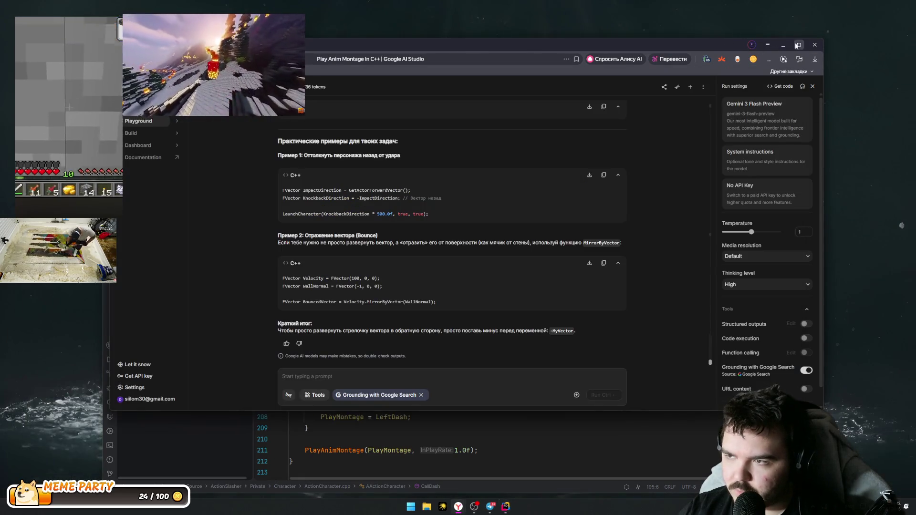
{"action": "left_click", "coordinate": [783, 44]}
{"action": "left_click", "coordinate": [588, 232]}
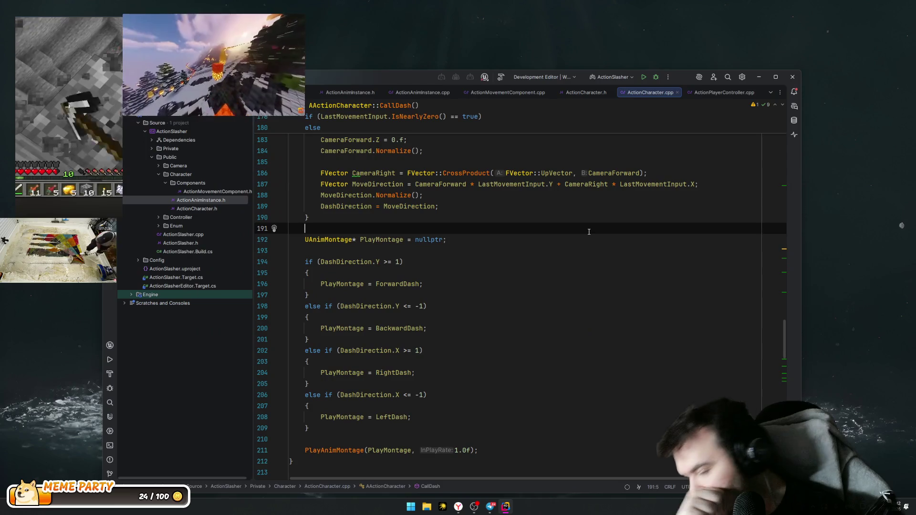
{"action": "key", "text": "ctrl+shift+b"}
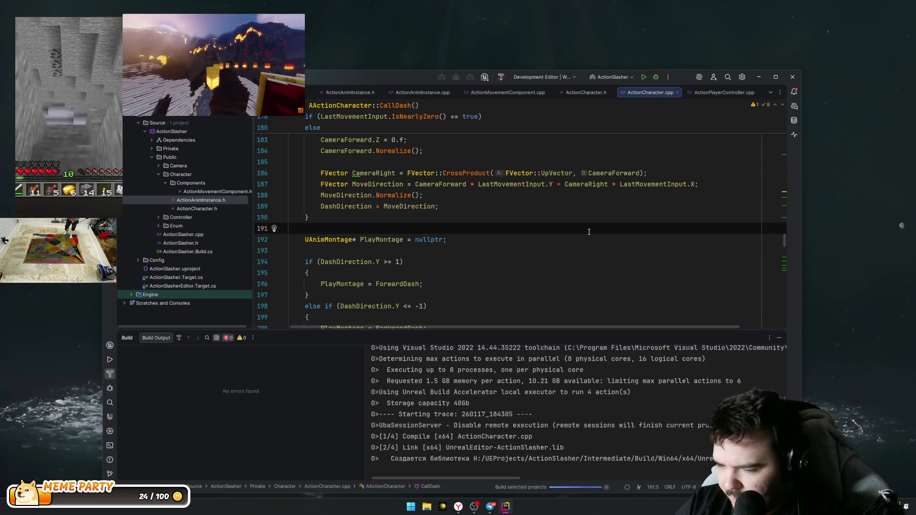
Step: Collapse the build output panel once the build has finished
{"action": "left_click", "coordinate": [429, 266]}
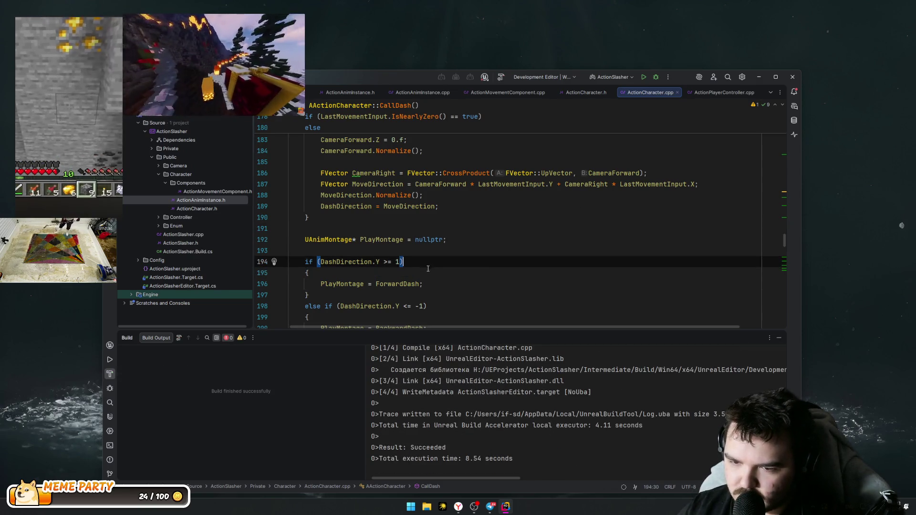
{"action": "left_click", "coordinate": [427, 284]}
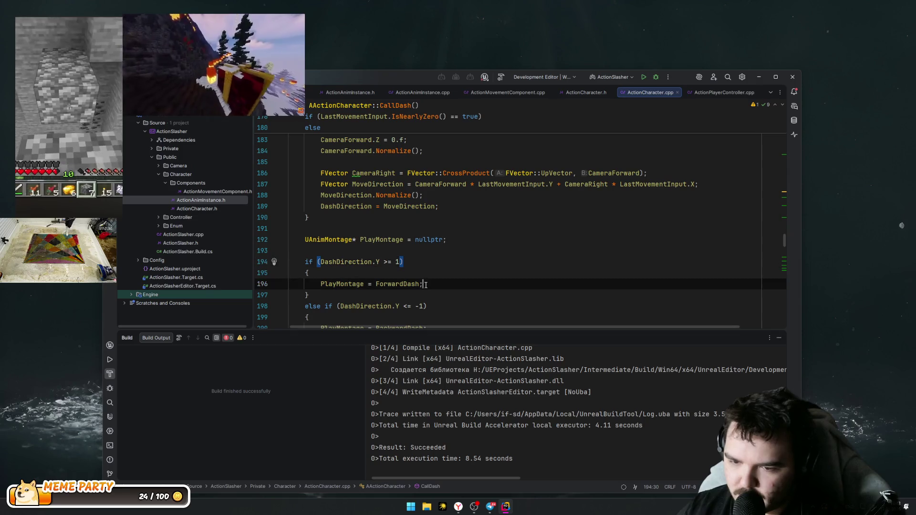
{"action": "left_click", "coordinate": [779, 338]}
{"action": "scroll", "coordinate": [475, 369], "scroll_direction": "down", "scroll_amount": 4}
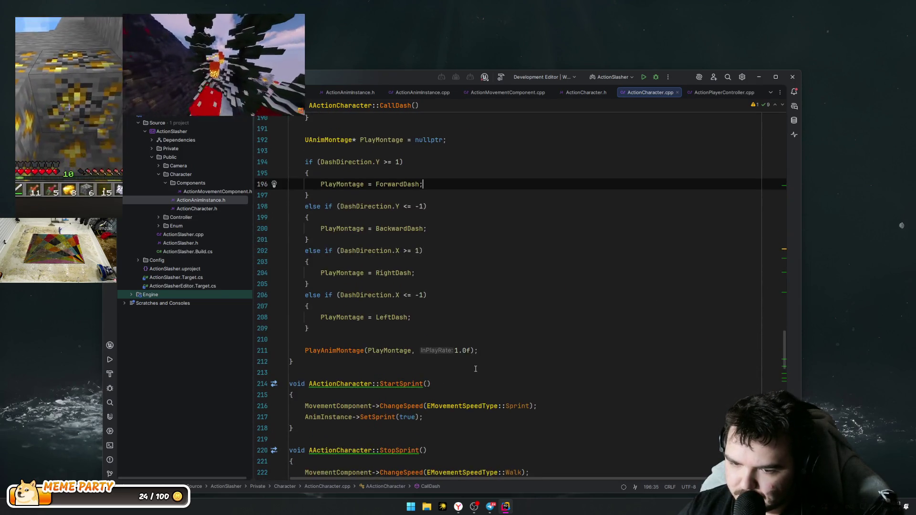
{"action": "scroll", "coordinate": [546, 417], "scroll_direction": "up", "scroll_amount": 2}
Step: Launch the ActionSlasher project in Unreal Editor with Shift+F10
{"action": "left_click", "coordinate": [490, 508]}
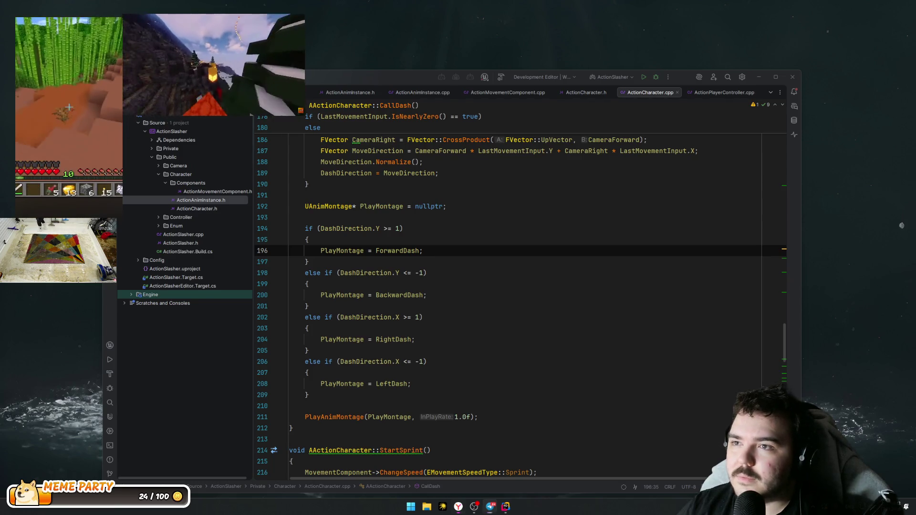
{"action": "scroll", "coordinate": [572, 214], "scroll_direction": "down", "scroll_amount": 2}
{"action": "scroll", "coordinate": [620, 191], "scroll_direction": "up", "scroll_amount": 4}
{"action": "left_click", "coordinate": [640, 77]}
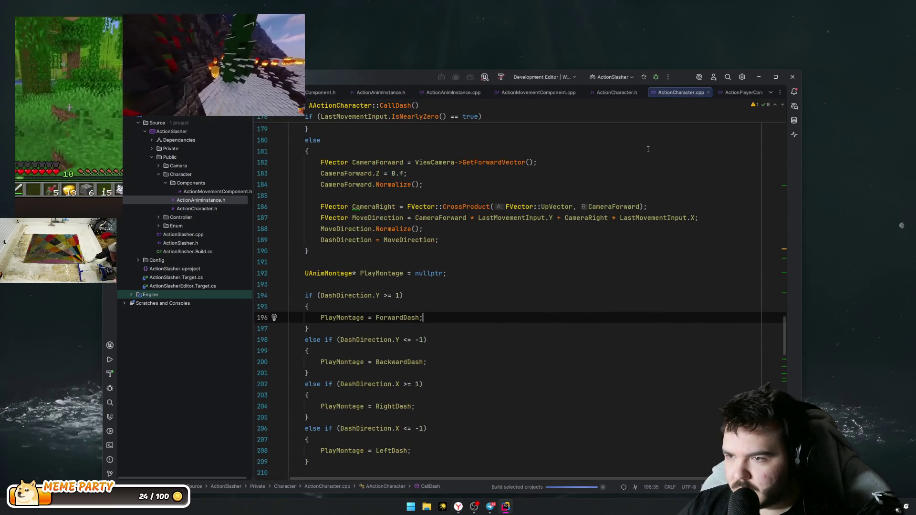
{"action": "key", "text": "shift+F10"}
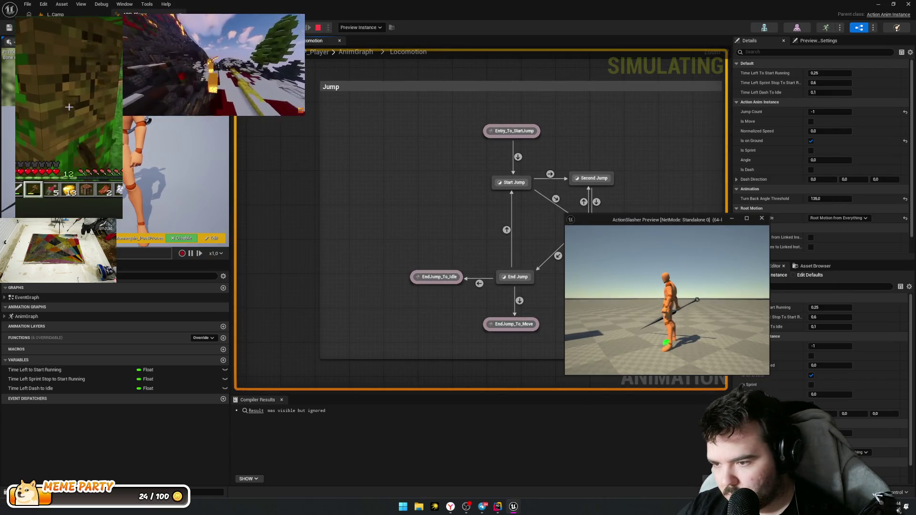
Step: Move, turn and dash the character in the preview, then stop it
{"action": "key", "text": "w"}
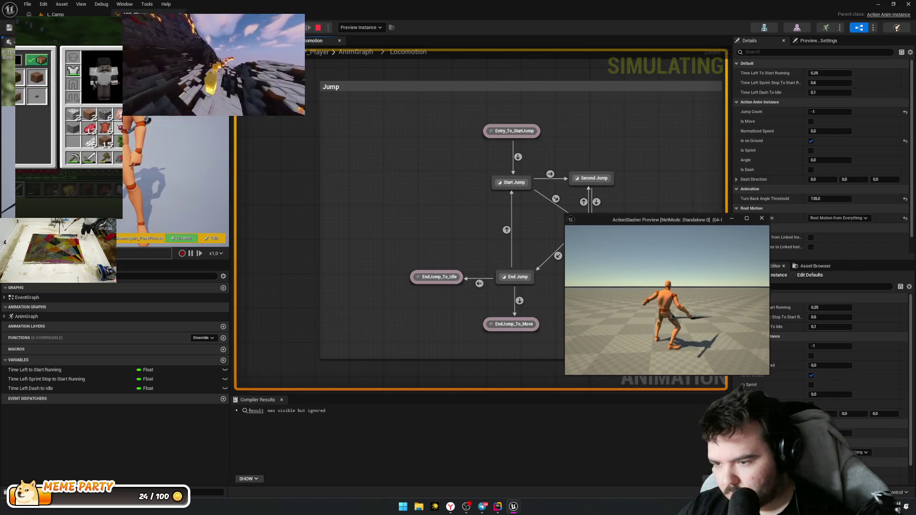
{"action": "key", "text": "w"}
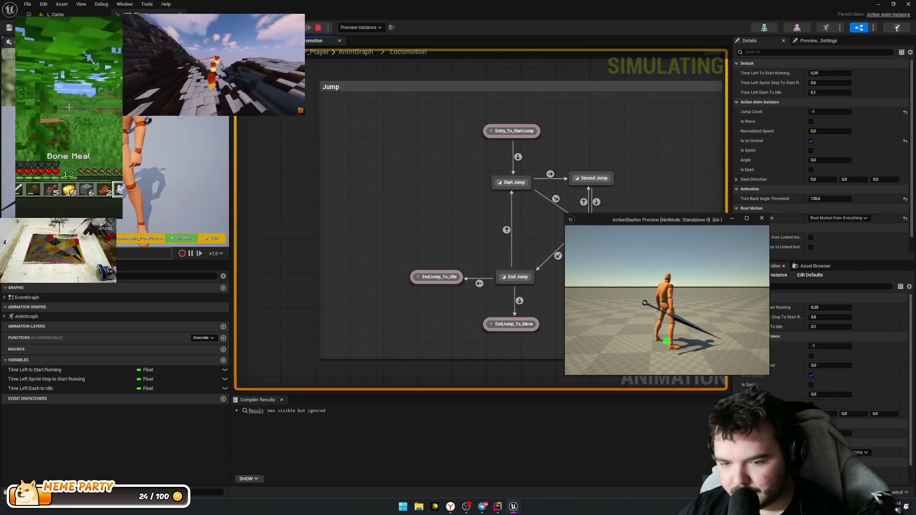
{"action": "key", "text": "w"}
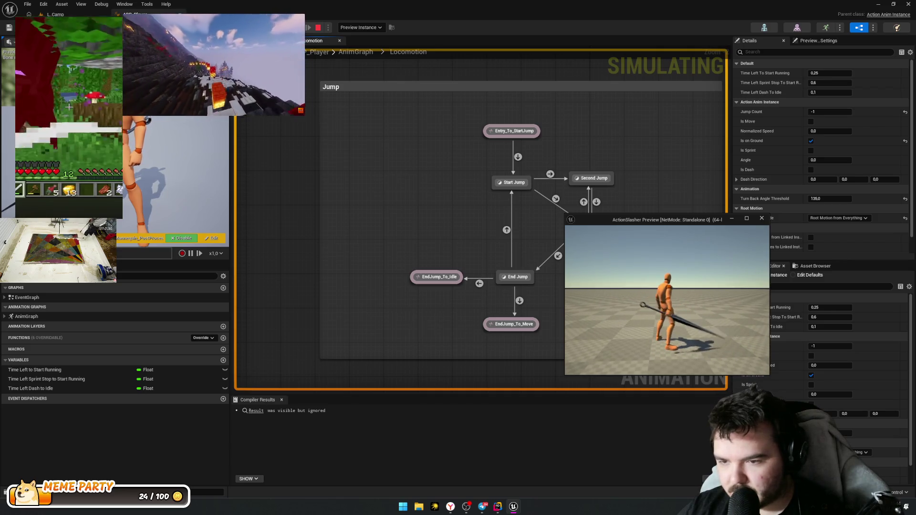
{"action": "key", "text": "Escape"}
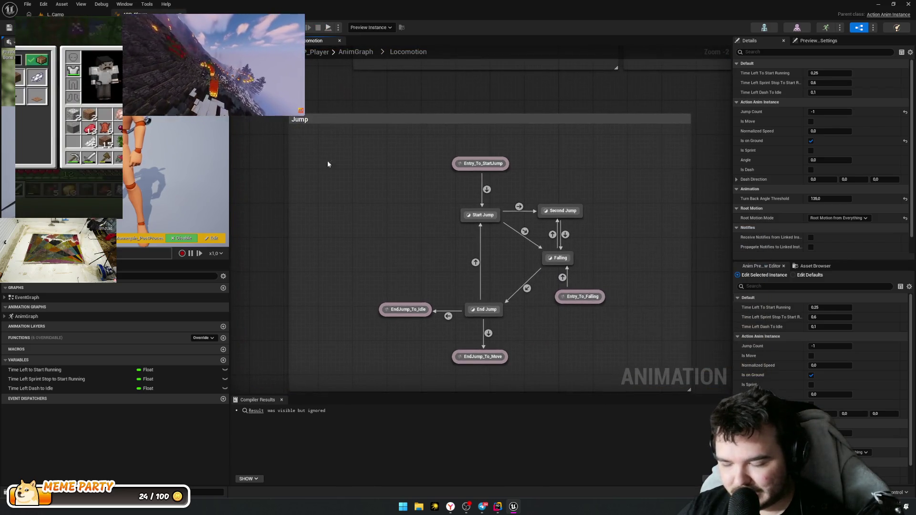
Step: Switch windows back to ActionCharacter.cpp in Rider
{"action": "key", "text": "alt+Tab"}
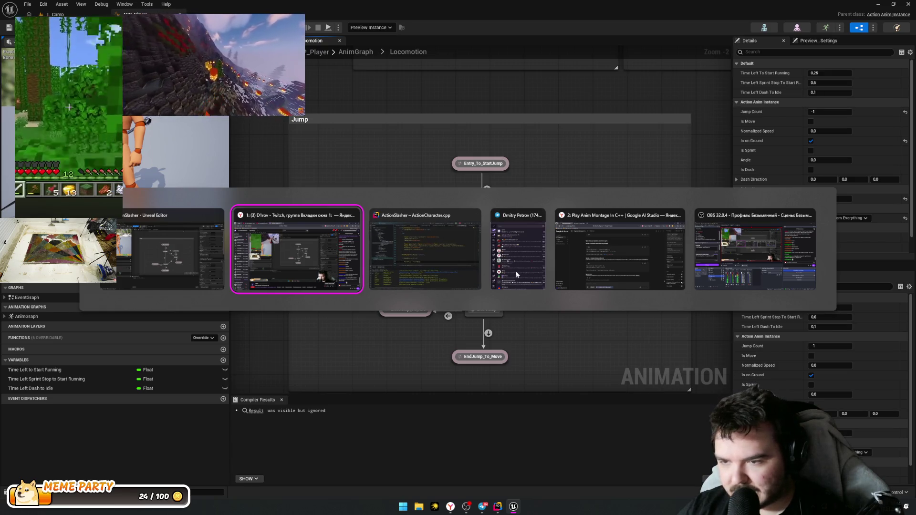
{"action": "key", "text": "alt+Tab"}
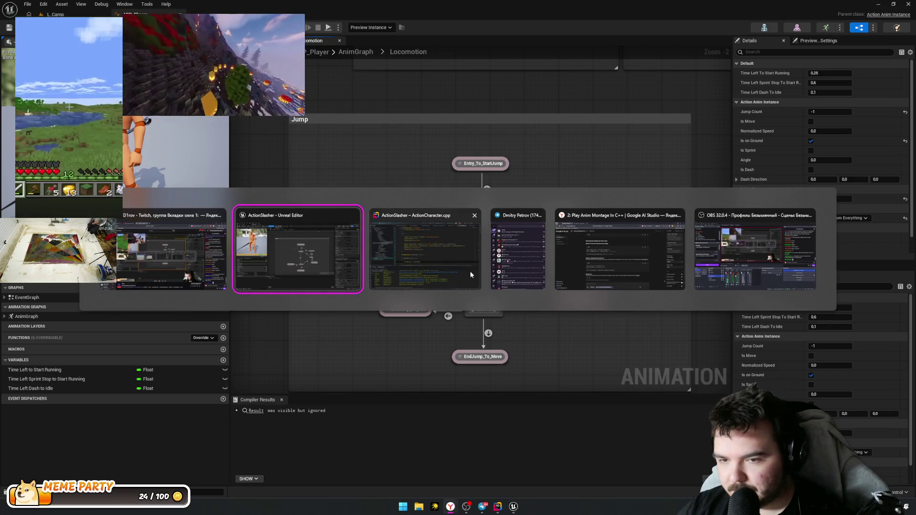
{"action": "key", "text": "Tab"}
{"action": "key", "text": "Tab"}
{"action": "key", "text": "Tab"}
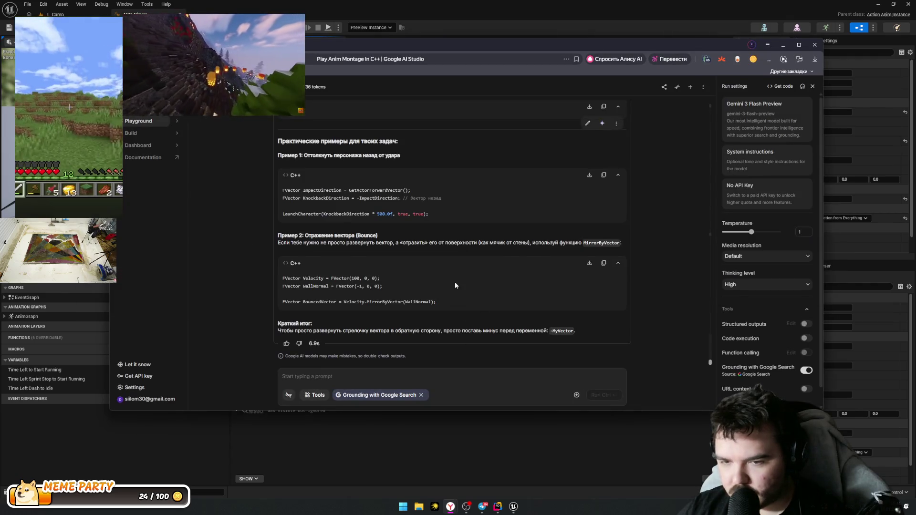
{"action": "key", "text": "alt+Tab"}
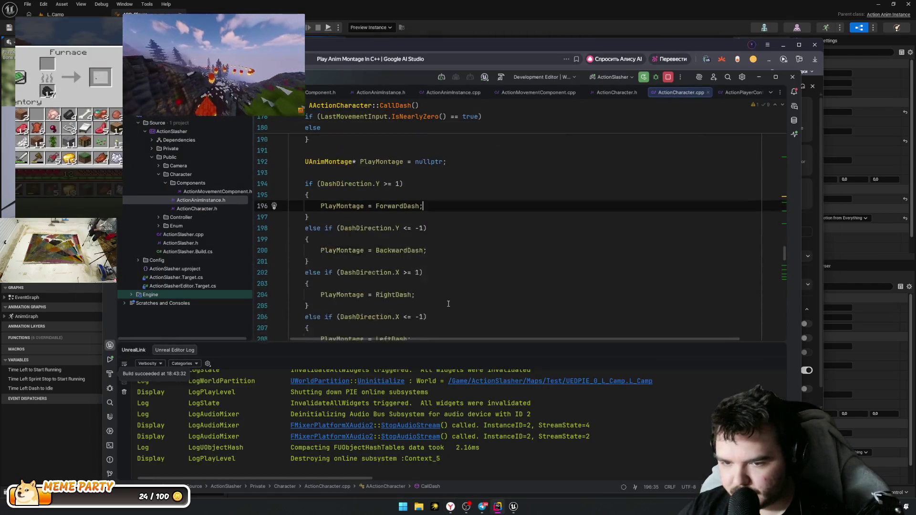
Step: Lower the forward threshold to .5f and the backward threshold to -.5f
{"action": "scroll", "coordinate": [448, 304], "scroll_direction": "up", "scroll_amount": 1}
{"action": "left_click", "coordinate": [396, 195]}
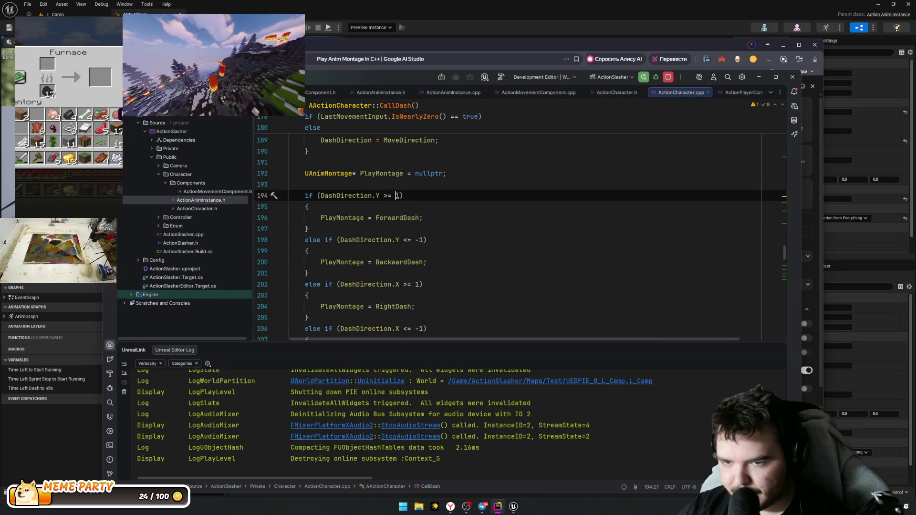
{"action": "key", "text": "Delete"}
{"action": "type", "text": ".5f"}
{"action": "key", "text": "shift+Left"}
{"action": "key", "text": "shift+Left"}
{"action": "key", "text": "shift+Left"}
{"action": "key", "text": "ctrl+c"}
{"action": "double_click", "coordinate": [428, 240]}
{"action": "key", "text": "ctrl+v"}
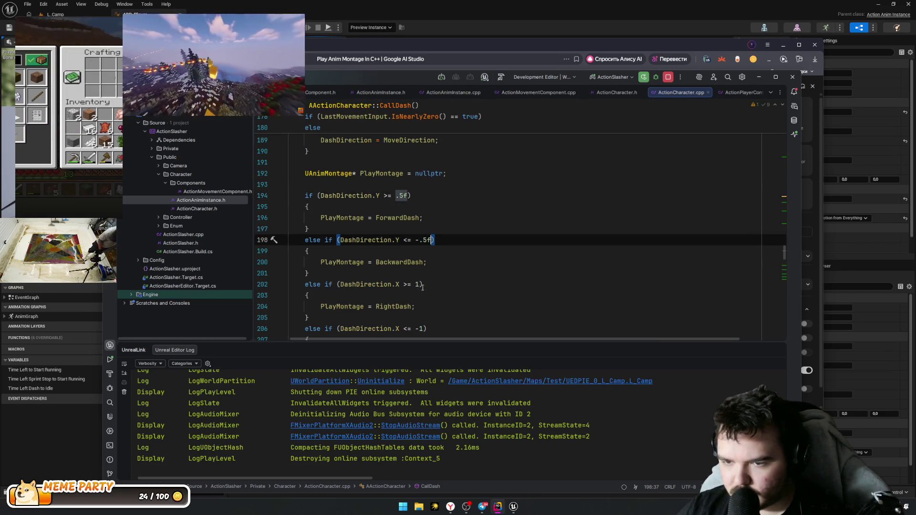
Step: Set the right and left thresholds to .5f and -.5f, then hot-reload via Live Coding
{"action": "left_click", "coordinate": [415, 284]}
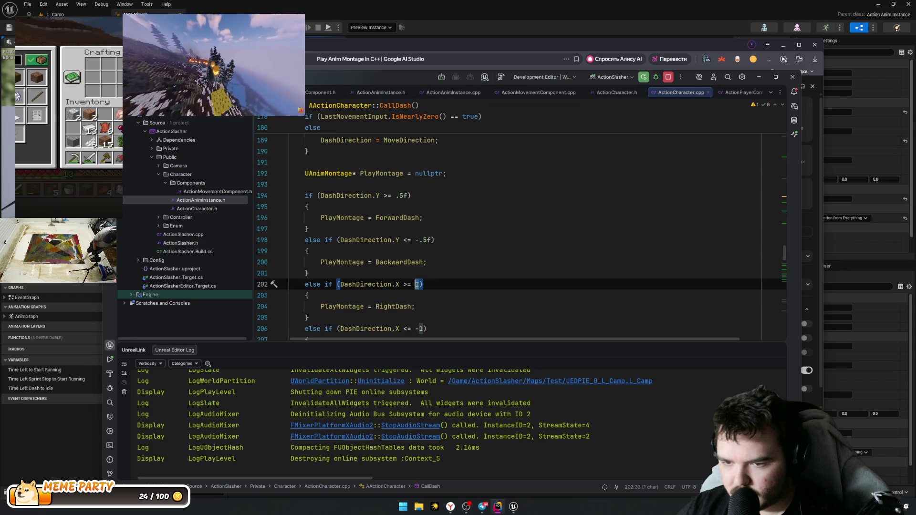
{"action": "type", "text": ".5f"}
{"action": "left_click", "coordinate": [422, 329]}
{"action": "key", "text": "ctrl+v"}
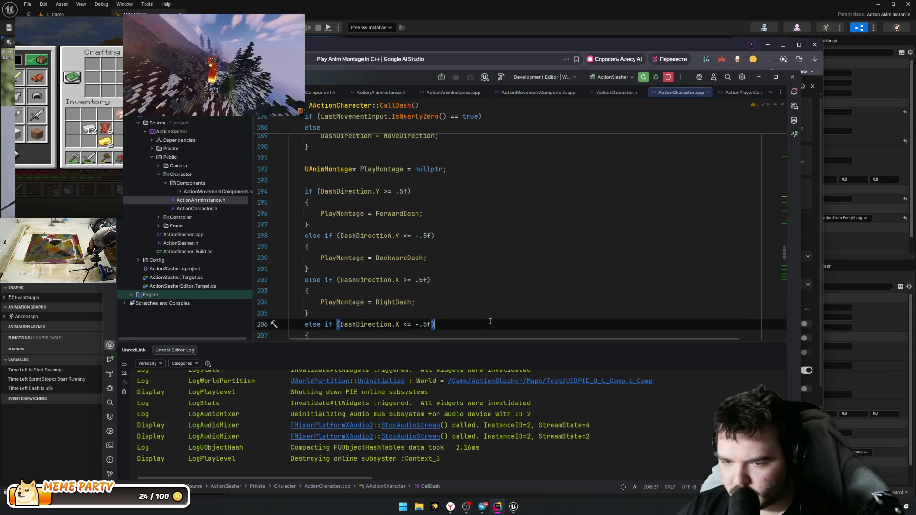
{"action": "scroll", "coordinate": [502, 271], "scroll_direction": "down", "scroll_amount": 4}
{"action": "scroll", "coordinate": [502, 270], "scroll_direction": "up", "scroll_amount": 3}
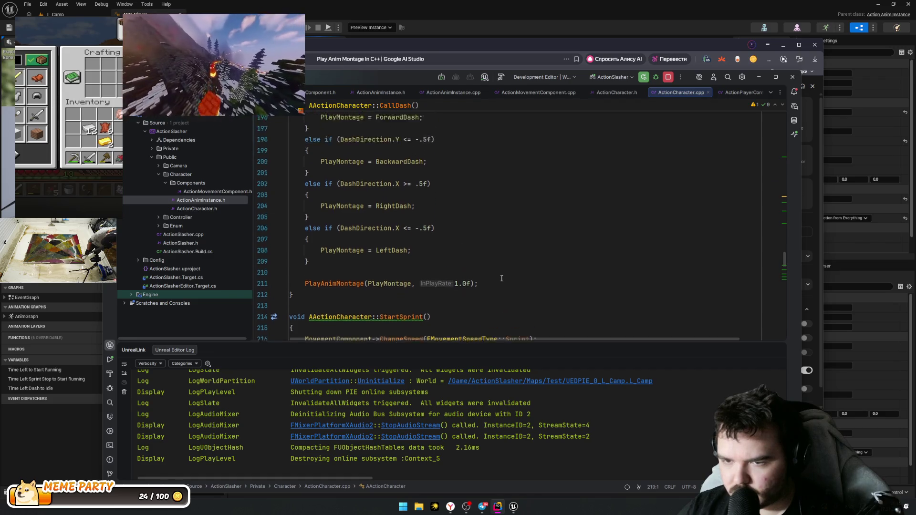
{"action": "left_click", "coordinate": [483, 270]}
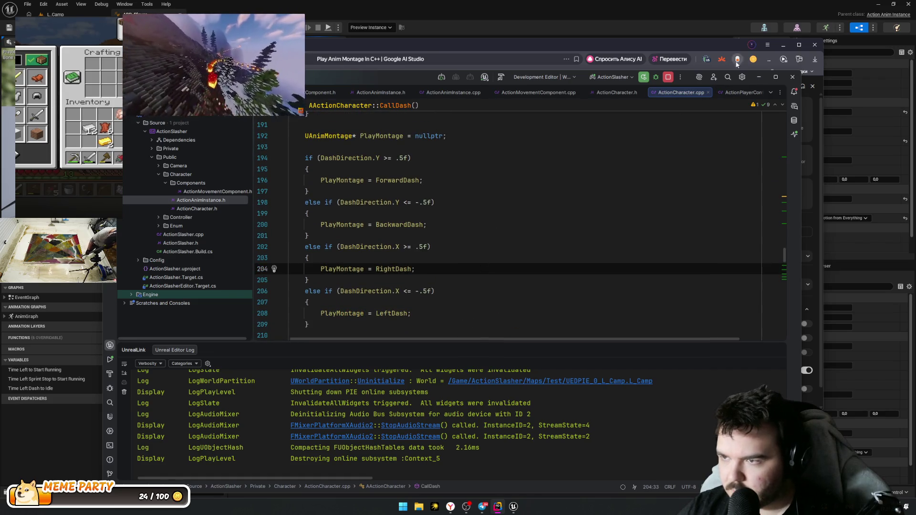
{"action": "key", "text": "ctrl+alt+F11"}
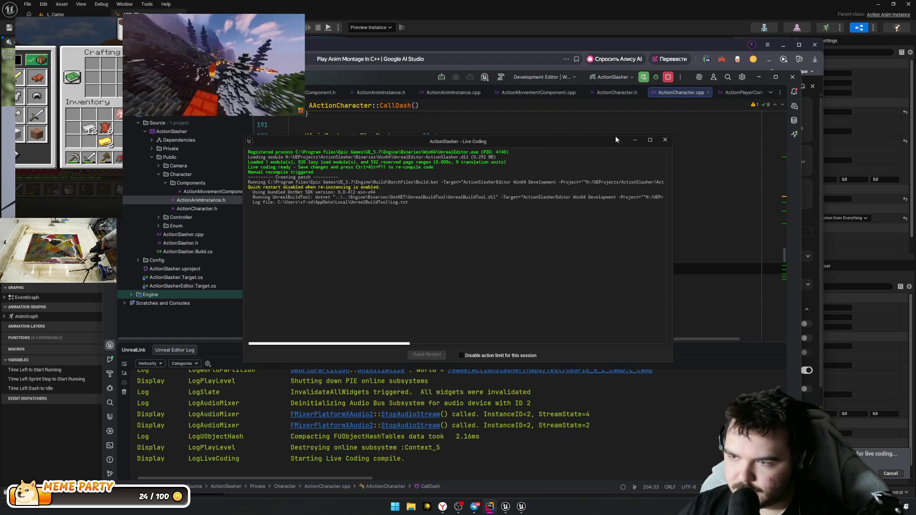
{"action": "mouse_move", "coordinate": [573, 145]}
{"action": "left_mouse_down"}
{"action": "mouse_move", "coordinate": [598, 238]}
{"action": "mouse_move", "coordinate": [676, 408]}
{"action": "mouse_move", "coordinate": [681, 395]}
{"action": "left_mouse_up"}
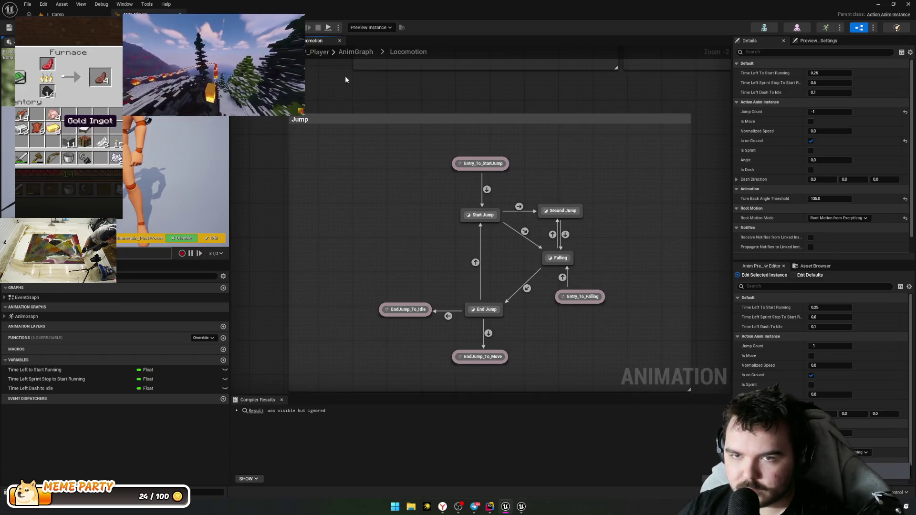
Step: Play the preview with Alt+P, dash and run forward, then end the session
{"action": "key", "text": "alt+p"}
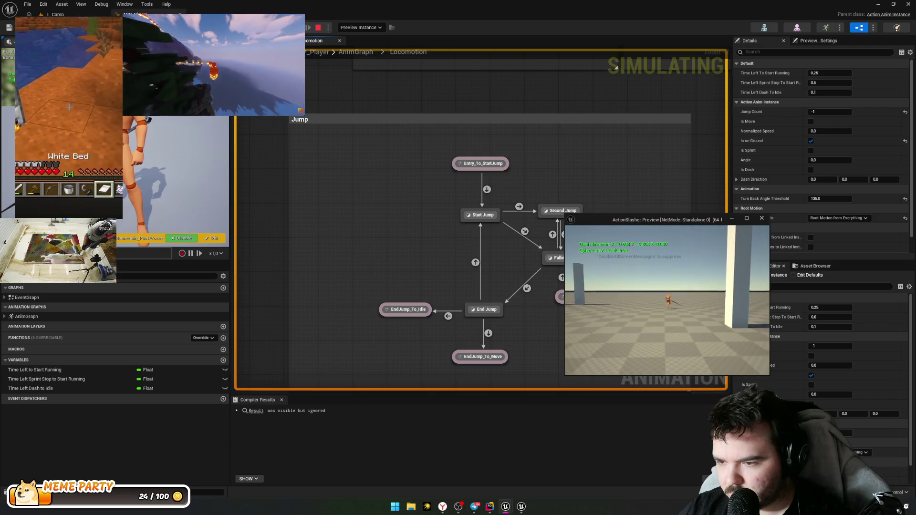
{"action": "key", "text": "shift"}
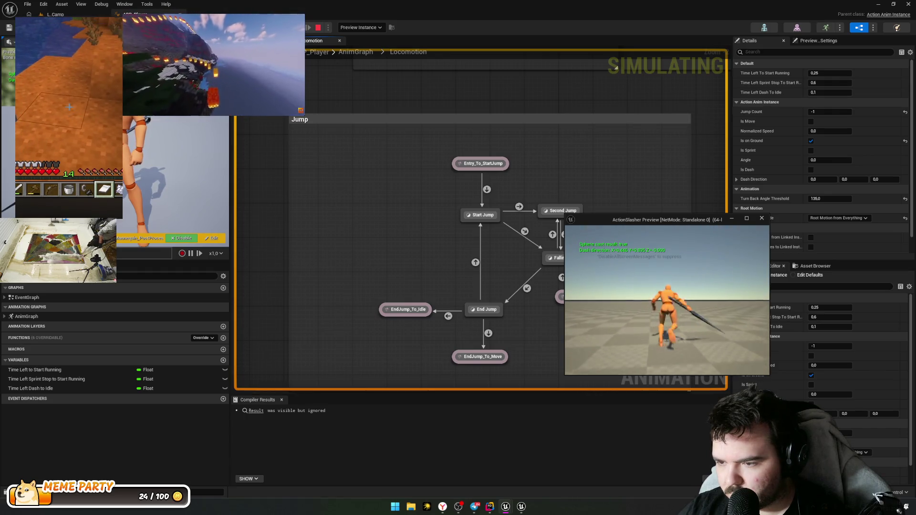
{"action": "key", "text": "w"}
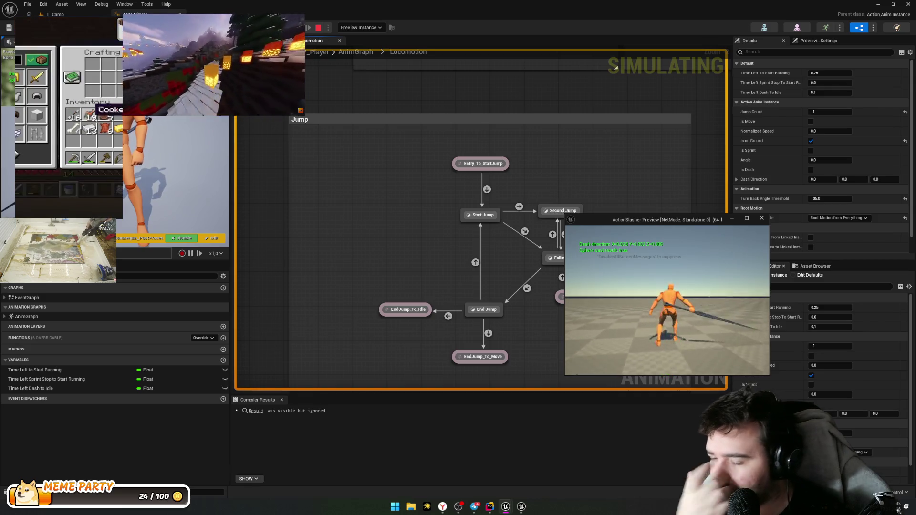
{"action": "key", "text": "Escape"}
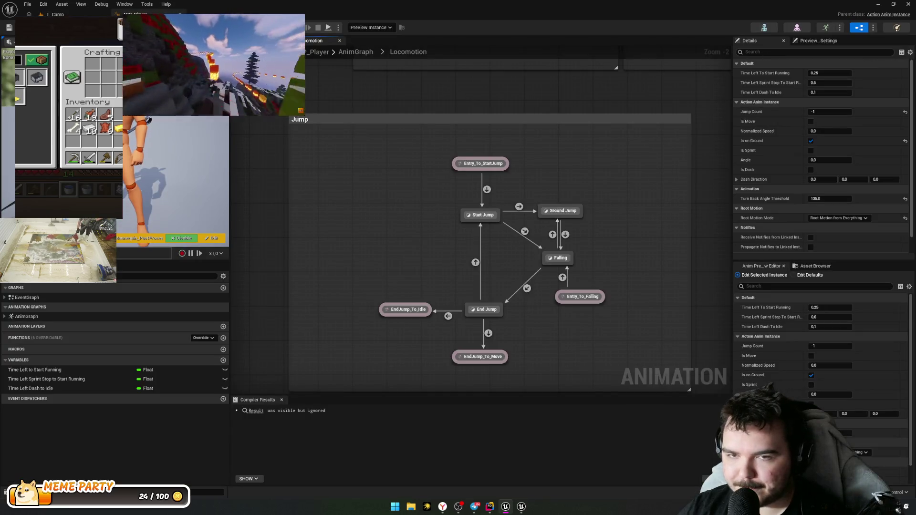
Step: Return to ActionCharacter.cpp in Rider showing StartSprint, StopSprint and Dash
{"action": "key", "text": "alt+Tab"}
{"action": "key", "text": "alt+Tab"}
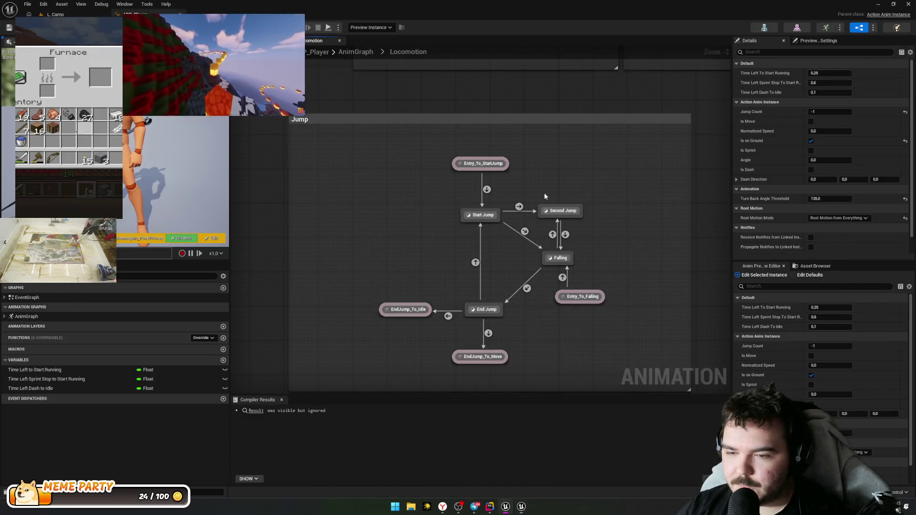
{"action": "key", "text": "alt+Tab"}
{"action": "key", "text": "alt+Tab"}
{"action": "scroll", "coordinate": [499, 227], "scroll_direction": "down", "scroll_amount": 10}
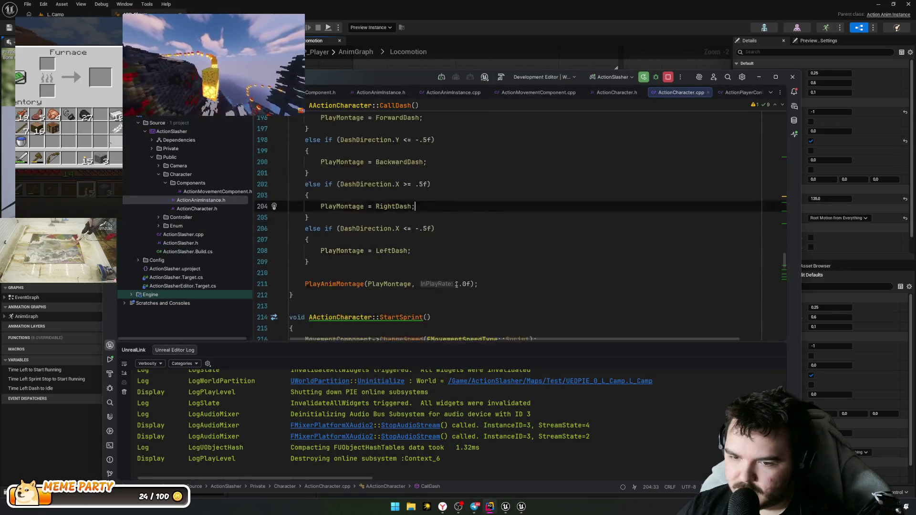
{"action": "scroll", "coordinate": [426, 216], "scroll_direction": "down", "scroll_amount": 8}
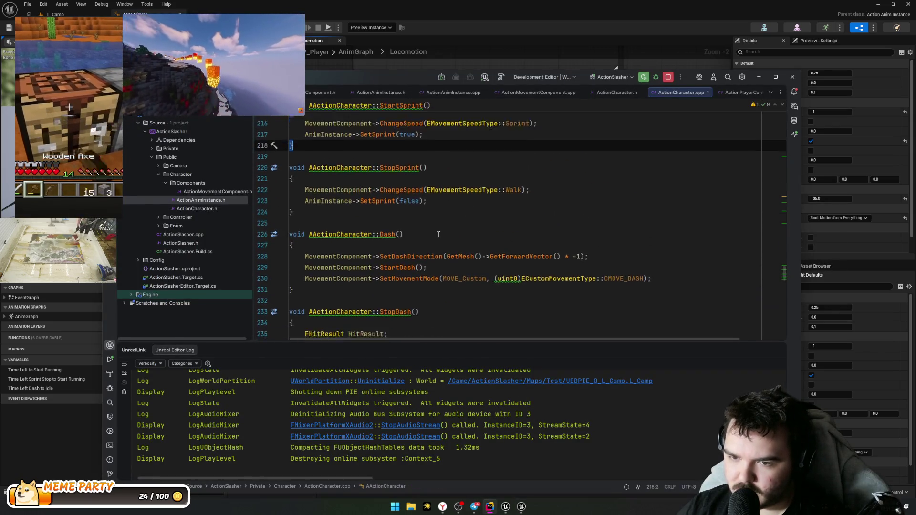
Step: Scroll ActionCharacter.cpp from StopDash up to SetCameraInput and back to CallDash, then minimise Rider
{"action": "scroll", "coordinate": [425, 216], "scroll_direction": "up", "scroll_amount": 4}
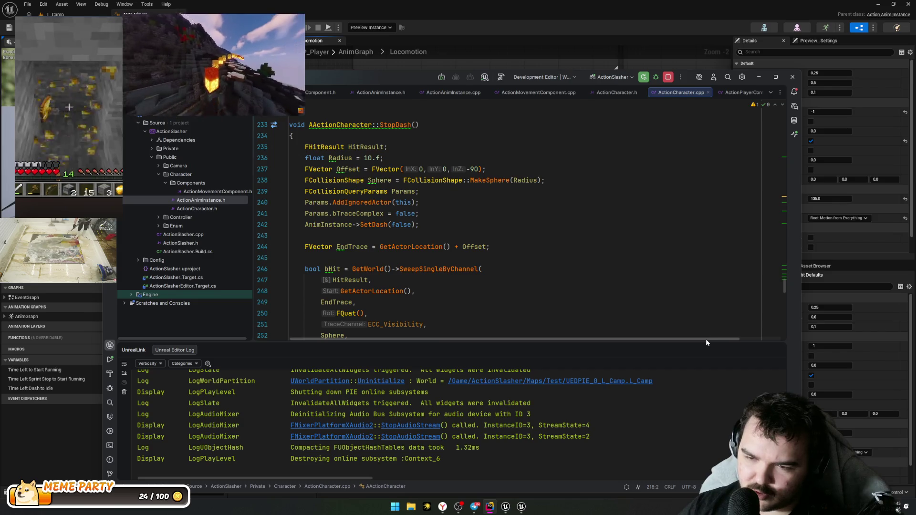
{"action": "scroll", "coordinate": [493, 256], "scroll_direction": "up", "scroll_amount": 1}
{"action": "scroll", "coordinate": [493, 256], "scroll_direction": "up", "scroll_amount": 15}
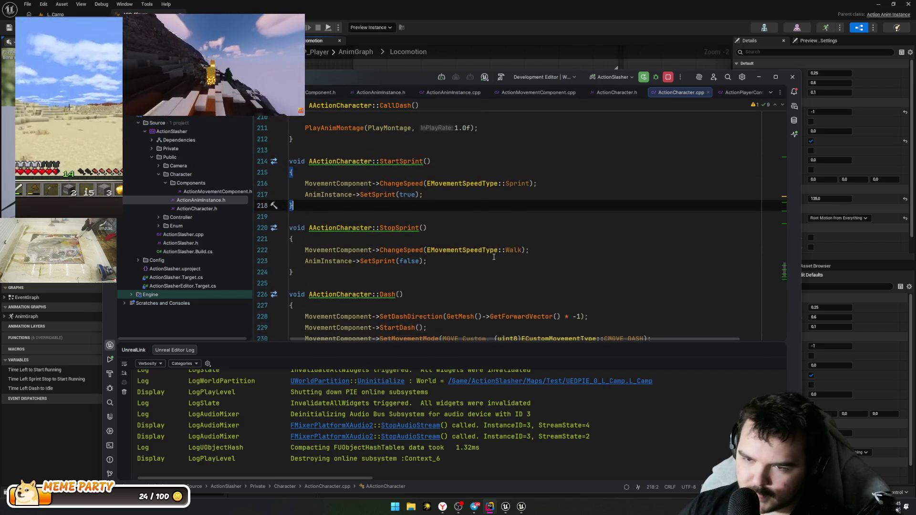
{"action": "scroll", "coordinate": [494, 256], "scroll_direction": "up", "scroll_amount": 1}
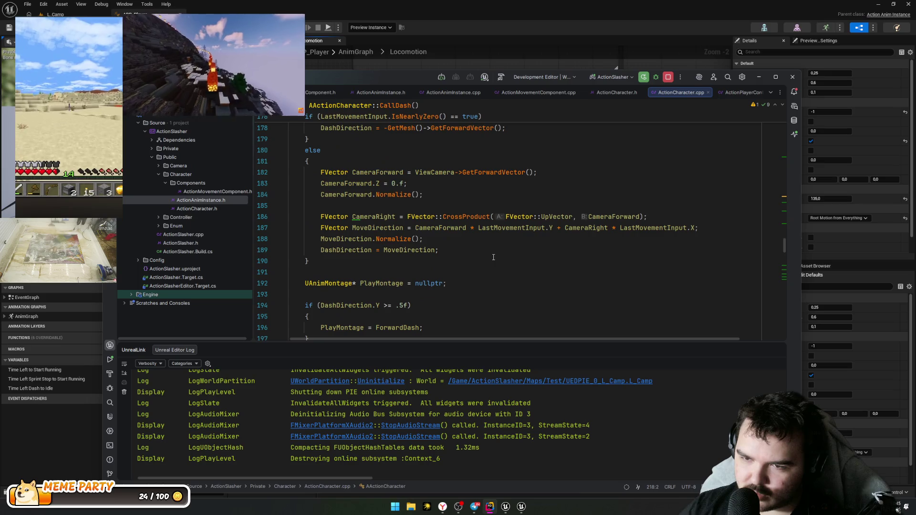
{"action": "scroll", "coordinate": [493, 258], "scroll_direction": "up", "scroll_amount": 2}
{"action": "scroll", "coordinate": [494, 258], "scroll_direction": "up", "scroll_amount": 12}
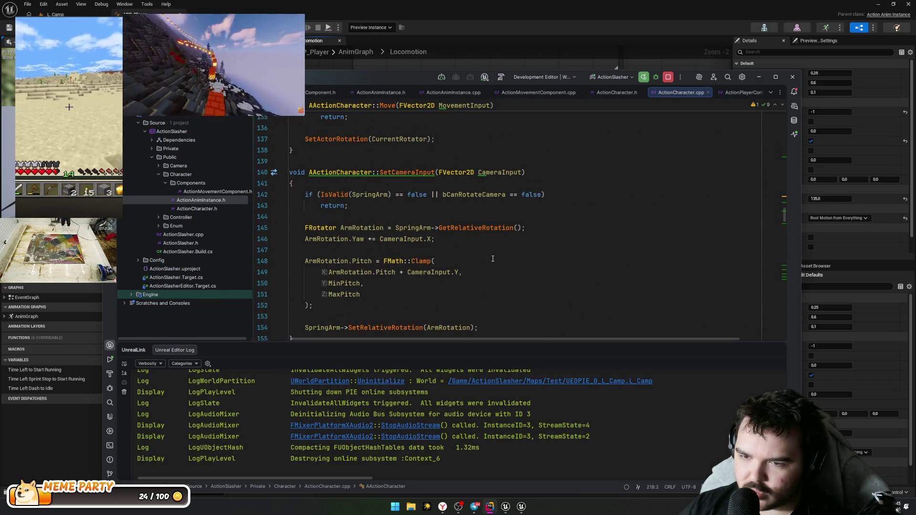
{"action": "scroll", "coordinate": [493, 262], "scroll_direction": "down", "scroll_amount": 2}
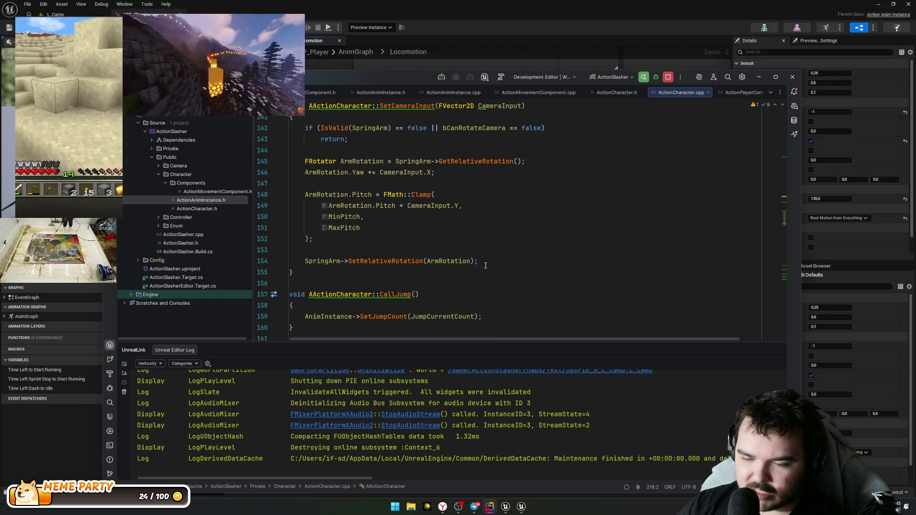
{"action": "scroll", "coordinate": [485, 265], "scroll_direction": "down", "scroll_amount": 3}
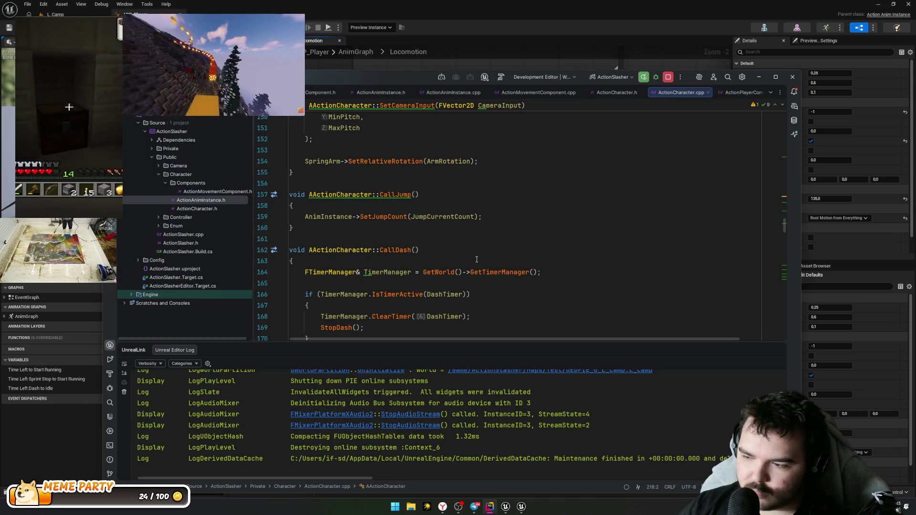
{"action": "scroll", "coordinate": [474, 261], "scroll_direction": "down", "scroll_amount": 6}
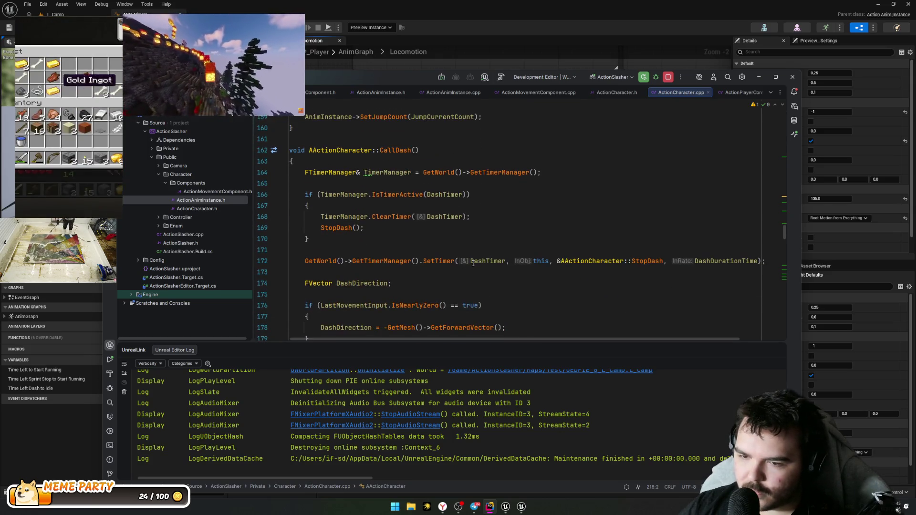
{"action": "left_click", "coordinate": [758, 77]}
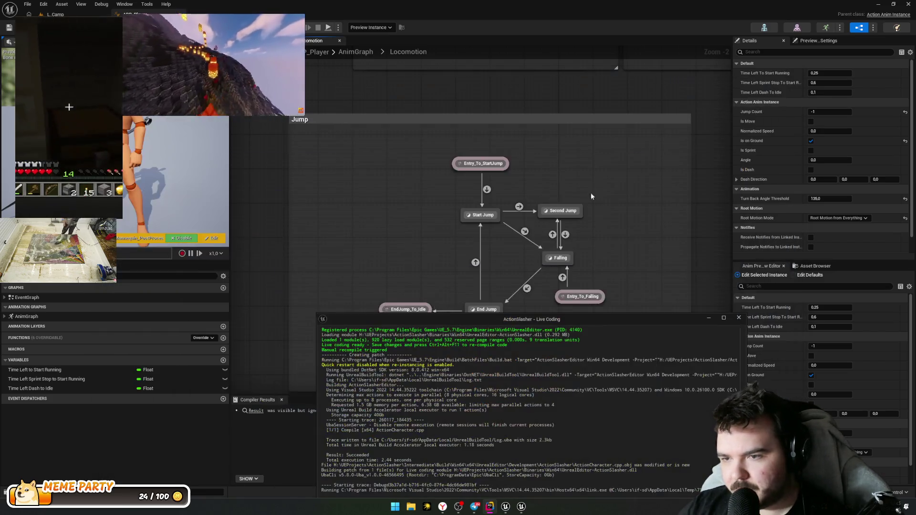
Step: Switch to the L_Camp level, play it with Alt+P, then stop
{"action": "left_click_drag", "start_coordinate": [551, 294], "coordinate": [586, 292]}
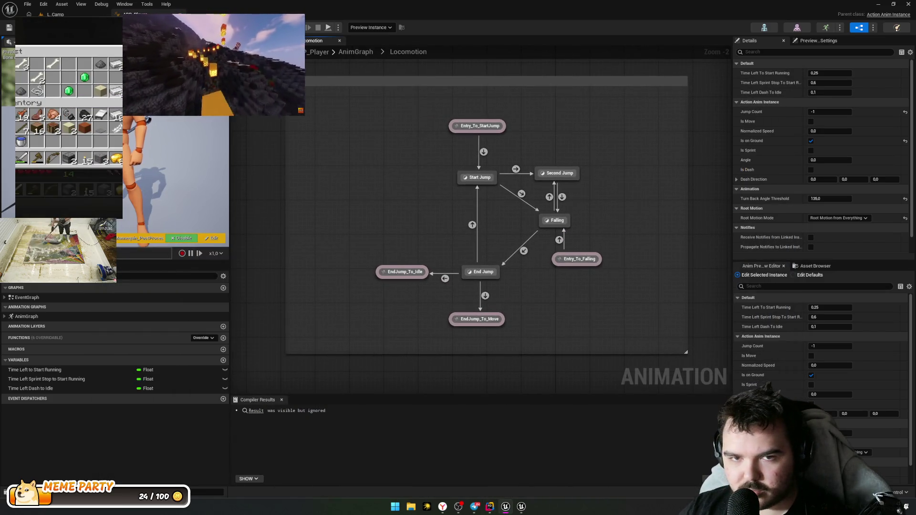
{"action": "left_click", "coordinate": [54, 14]}
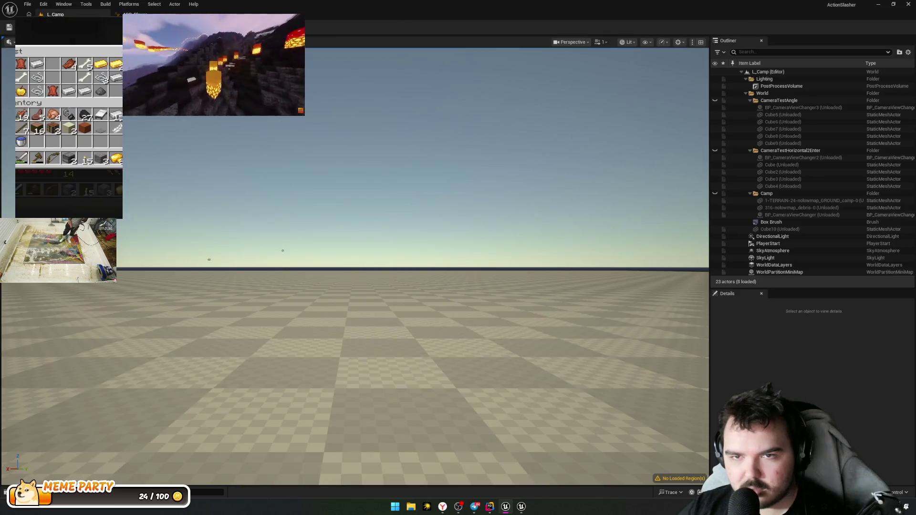
{"action": "key", "text": "alt+p"}
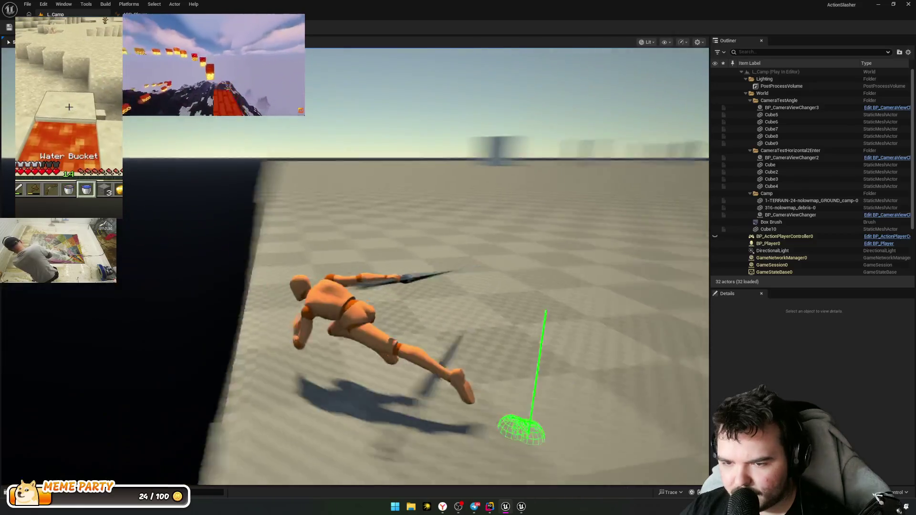
{"action": "key", "text": "Escape"}
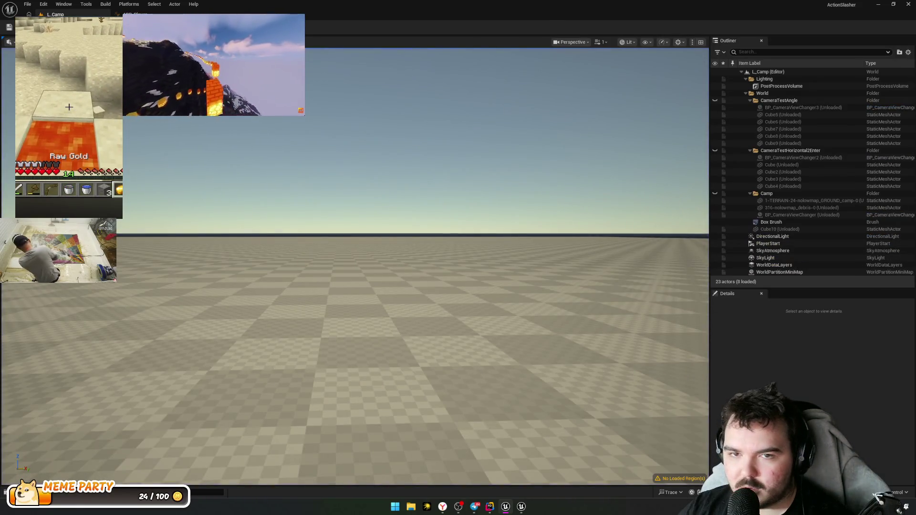
Step: Play L_Camp again performing two air attacks, end it, and tilt the view upward
{"action": "key", "text": "alt+p"}
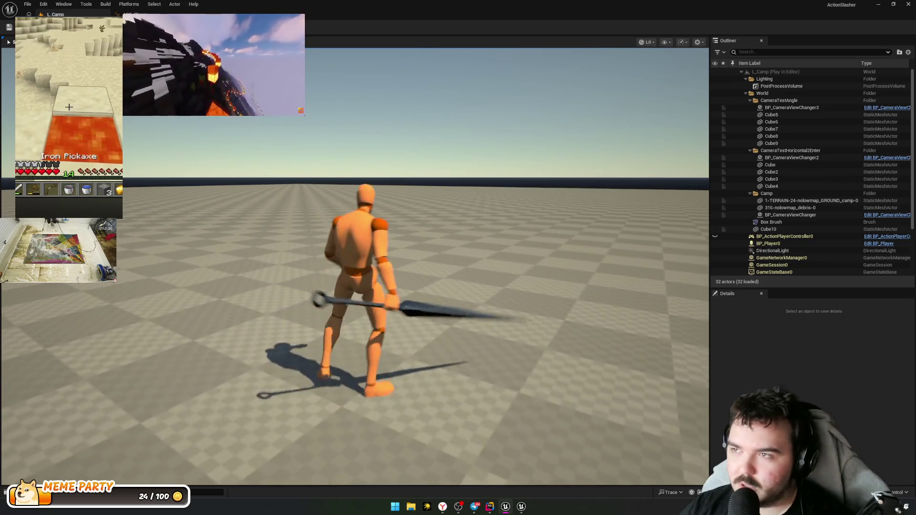
{"action": "key", "text": "space"}
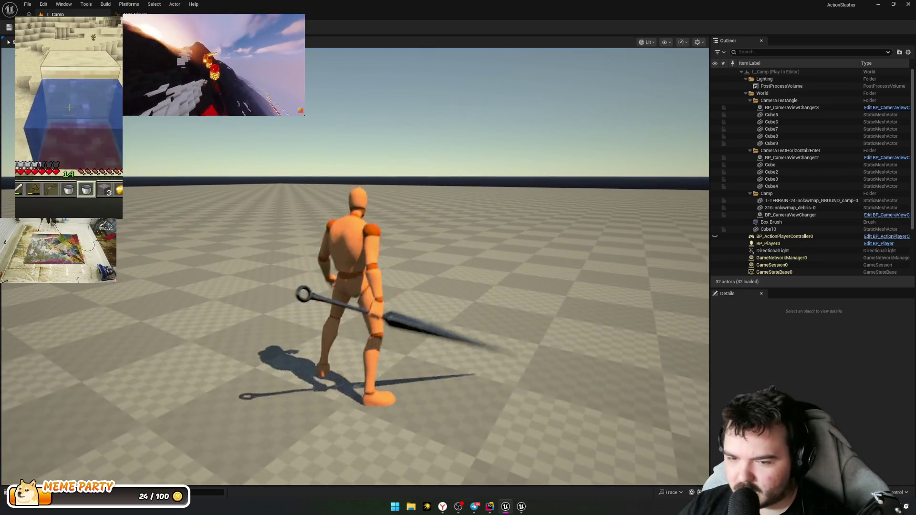
{"action": "key", "text": "space"}
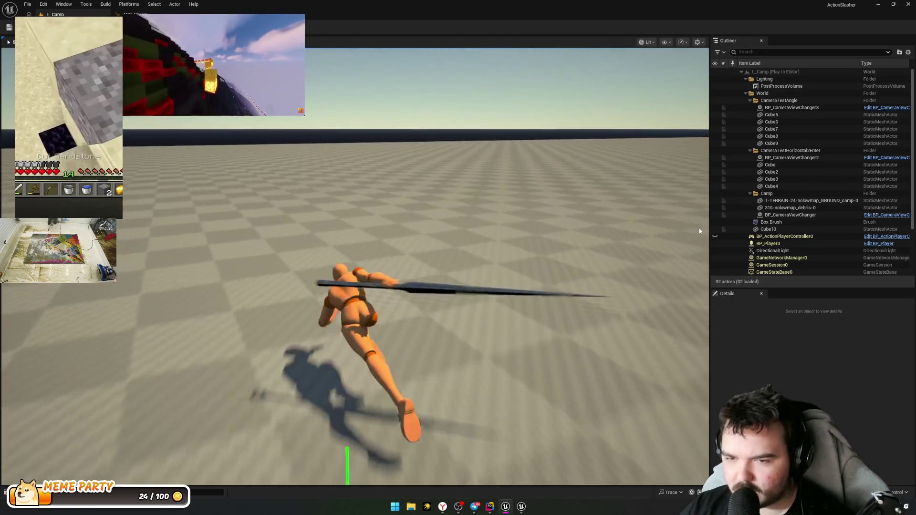
{"action": "key", "text": "Escape"}
{"action": "mouse_move", "coordinate": [280, 200]}
{"action": "left_mouse_down"}
{"action": "mouse_move", "coordinate": [287, 229]}
{"action": "mouse_move", "coordinate": [280, 200]}
{"action": "left_mouse_up"}
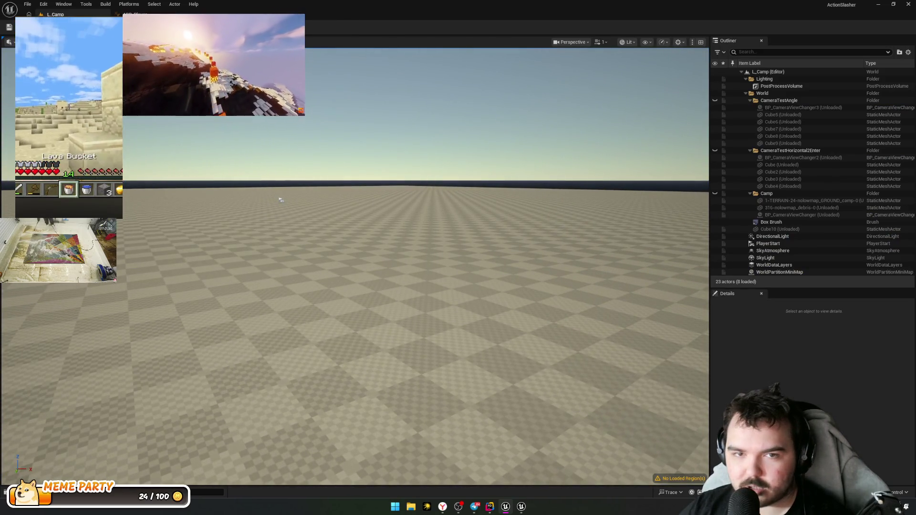
Step: Place a cube and scale it into a broad flat slab, shifting it along X
{"action": "left_click_drag", "start_coordinate": [297, 145], "coordinate": [305, 114]}
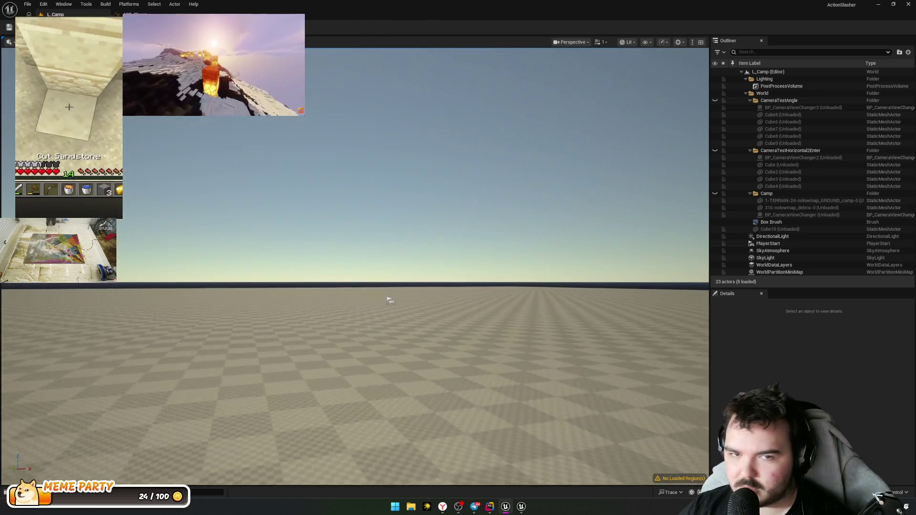
{"action": "left_click", "coordinate": [46, 27]}
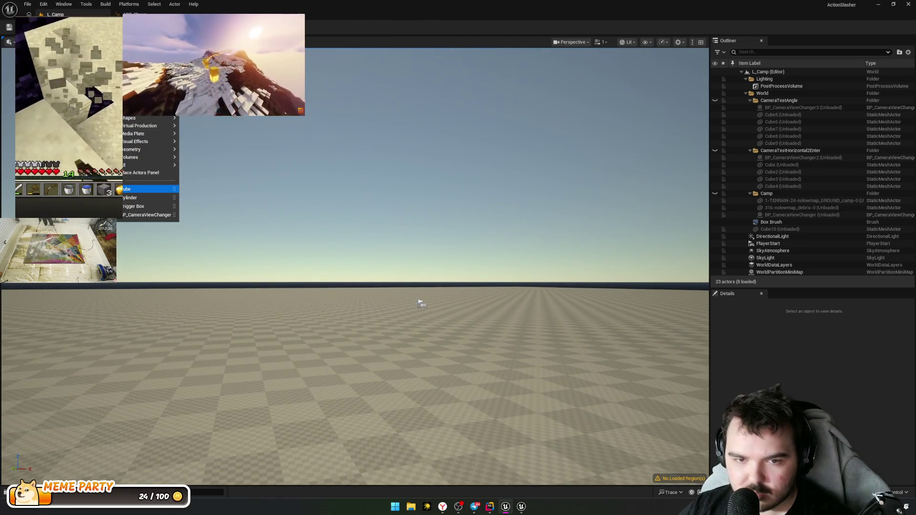
{"action": "left_click", "coordinate": [145, 190]}
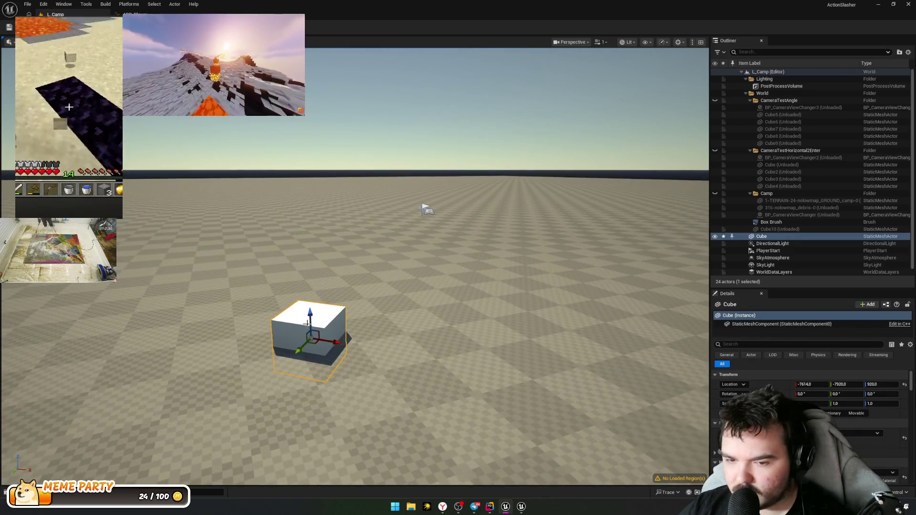
{"action": "key", "text": "r"}
{"action": "mouse_move", "coordinate": [309, 317]}
{"action": "left_mouse_down"}
{"action": "mouse_move", "coordinate": [334, 305]}
{"action": "mouse_move", "coordinate": [353, 317]}
{"action": "left_mouse_up"}
{"action": "left_click_drag", "start_coordinate": [298, 326], "coordinate": [239, 358]}
{"action": "key", "text": "w"}
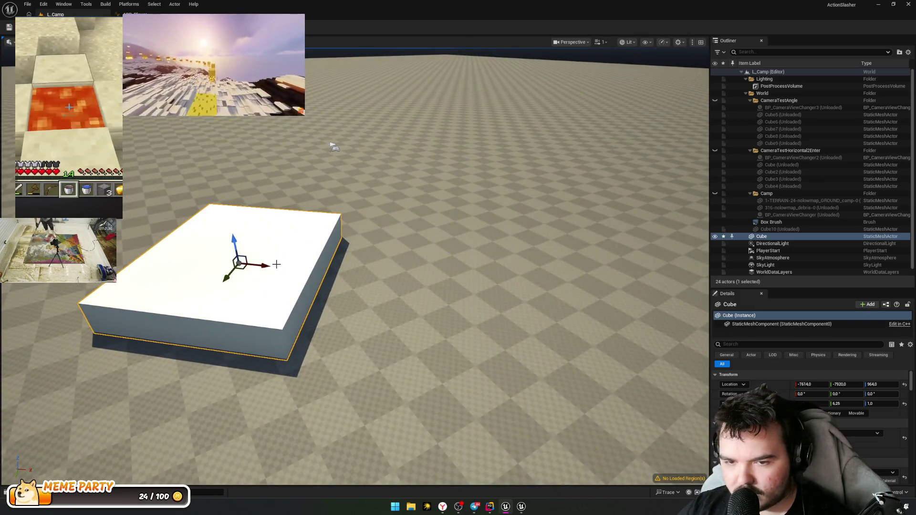
{"action": "mouse_move", "coordinate": [265, 266]}
{"action": "left_mouse_down"}
{"action": "mouse_move", "coordinate": [326, 267]}
{"action": "mouse_move", "coordinate": [285, 267]}
{"action": "mouse_move", "coordinate": [391, 288]}
{"action": "mouse_move", "coordinate": [394, 278]}
{"action": "mouse_move", "coordinate": [360, 273]}
{"action": "left_mouse_up"}
Step: Raise the -30° tilted Cube2 against the slab's edge and play-test the ramp
{"action": "key", "text": "w"}
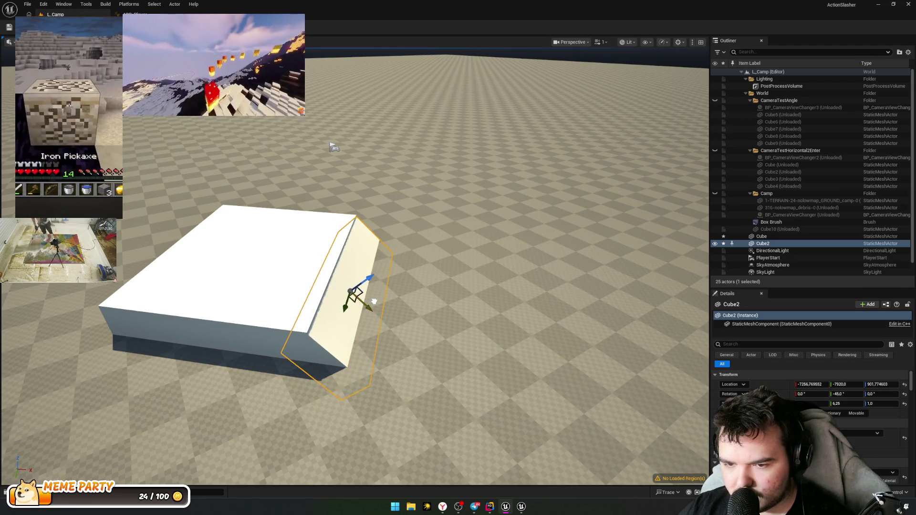
{"action": "left_click_drag", "start_coordinate": [369, 287], "coordinate": [374, 280]}
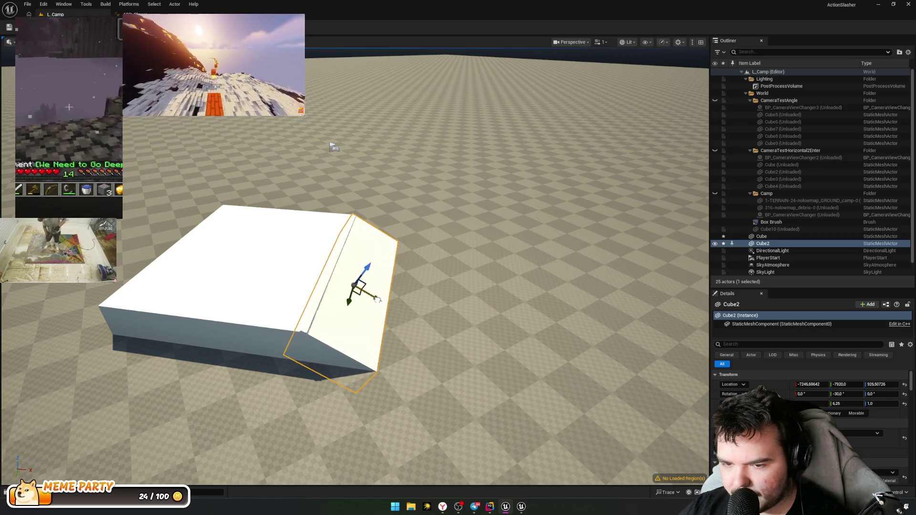
{"action": "left_click_drag", "start_coordinate": [384, 300], "coordinate": [424, 241]}
{"action": "key", "text": "alt+p"}
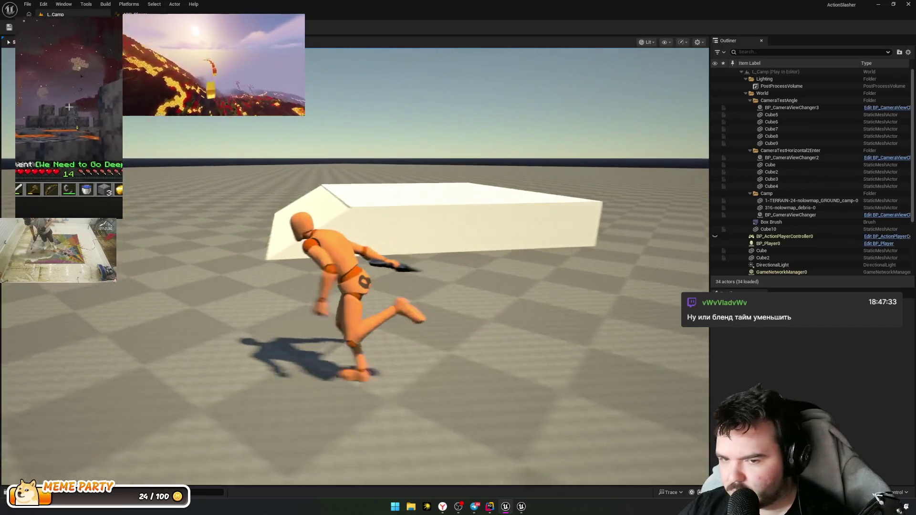
{"action": "key", "text": "w"}
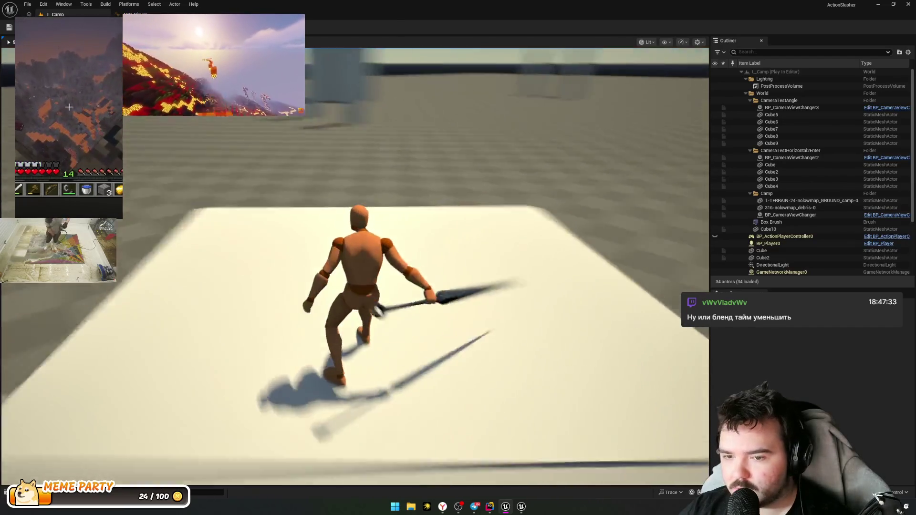
{"action": "key", "text": "space"}
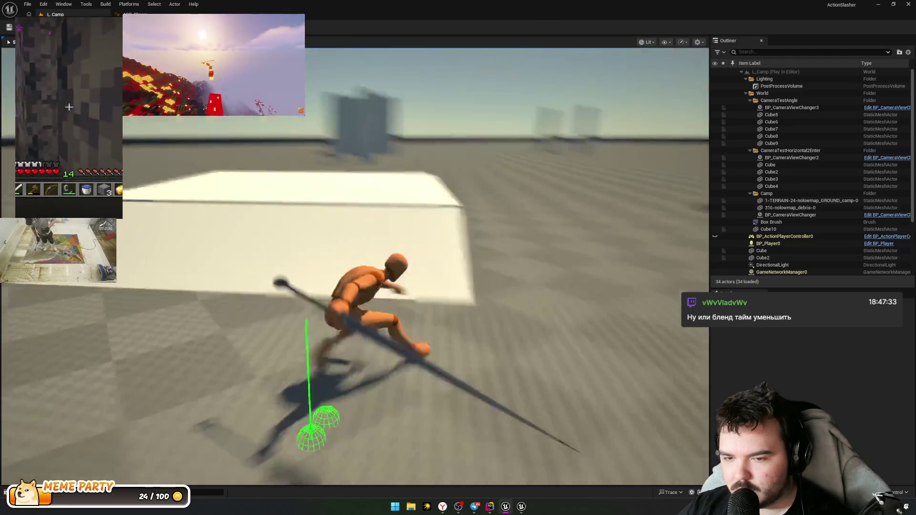
{"action": "key", "text": "w"}
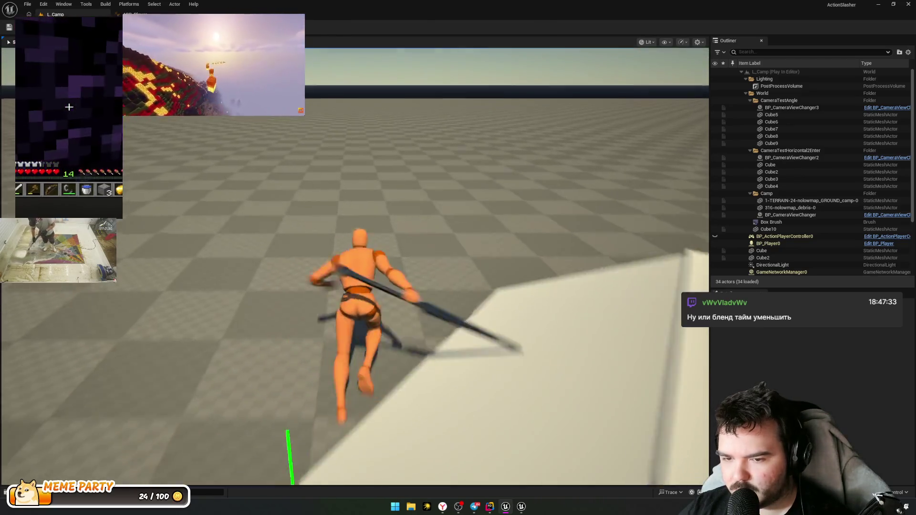
{"action": "key", "text": "w"}
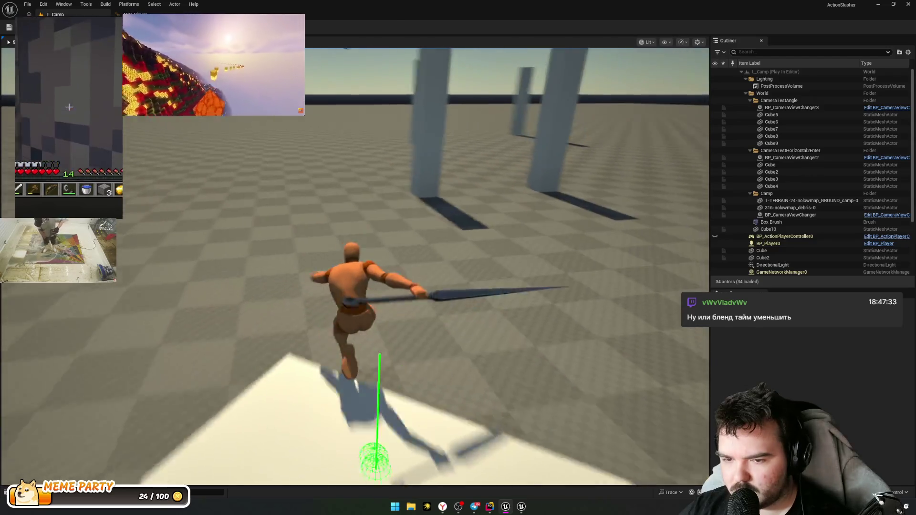
{"action": "key", "text": "a"}
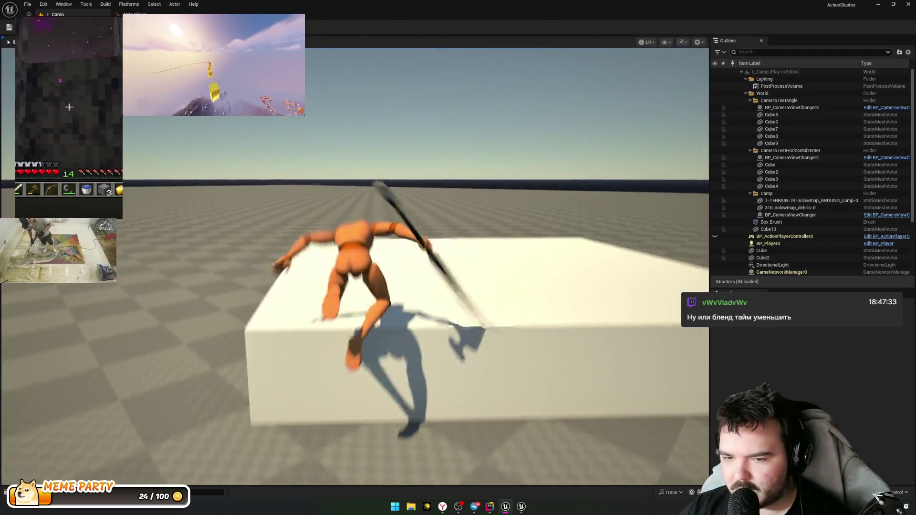
{"action": "key", "text": "space"}
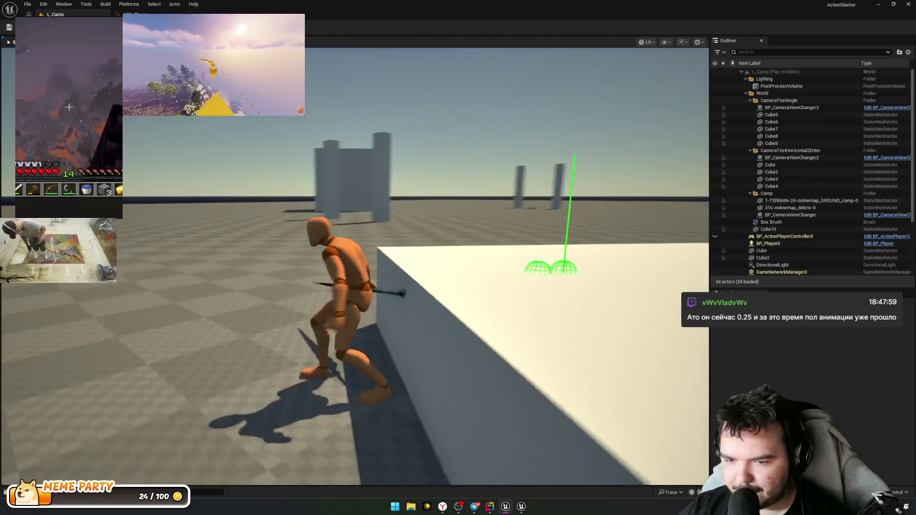
{"action": "key", "text": "Escape"}
{"action": "key", "text": "f"}
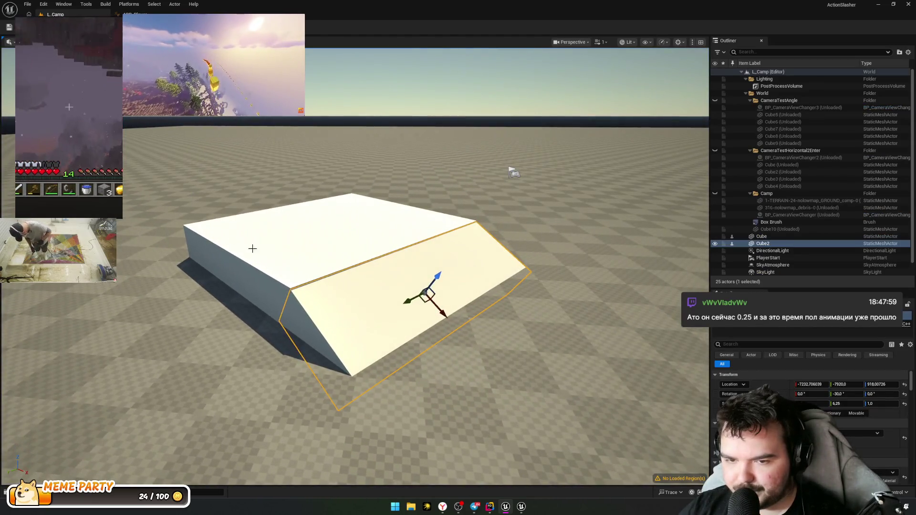
Step: Select Cube and Cube2 and raise both ramp pieces together along Z
{"action": "left_click", "coordinate": [253, 249]}
{"action": "left_click", "coordinate": [343, 300], "text": "ctrl"}
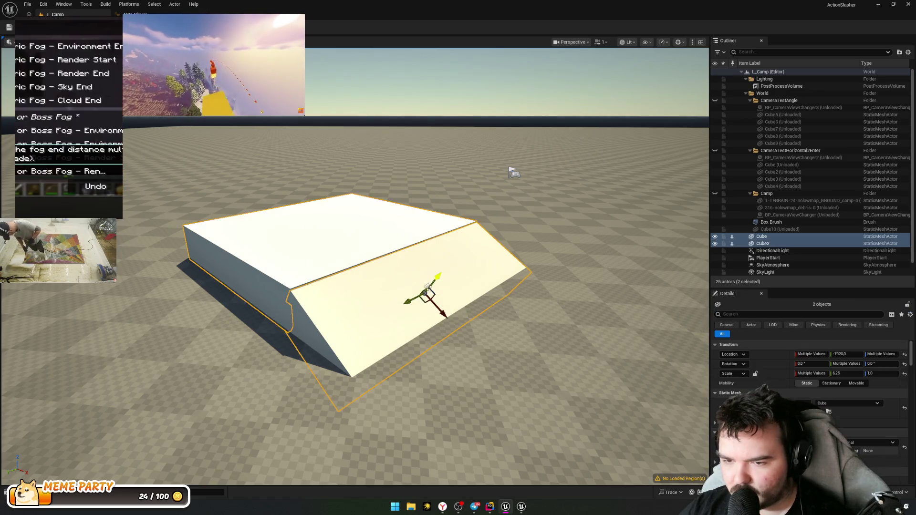
{"action": "left_click_drag", "start_coordinate": [505, 188], "coordinate": [507, 182]}
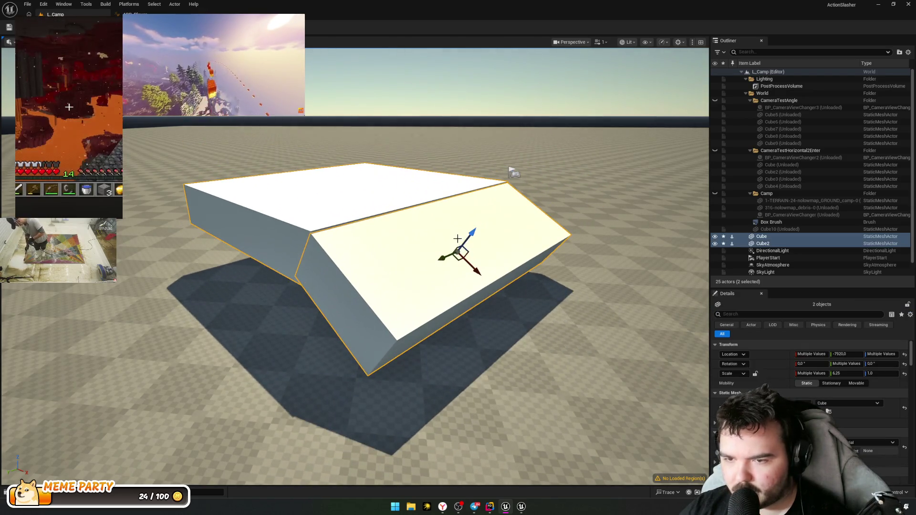
{"action": "left_click_drag", "start_coordinate": [477, 273], "coordinate": [415, 252]}
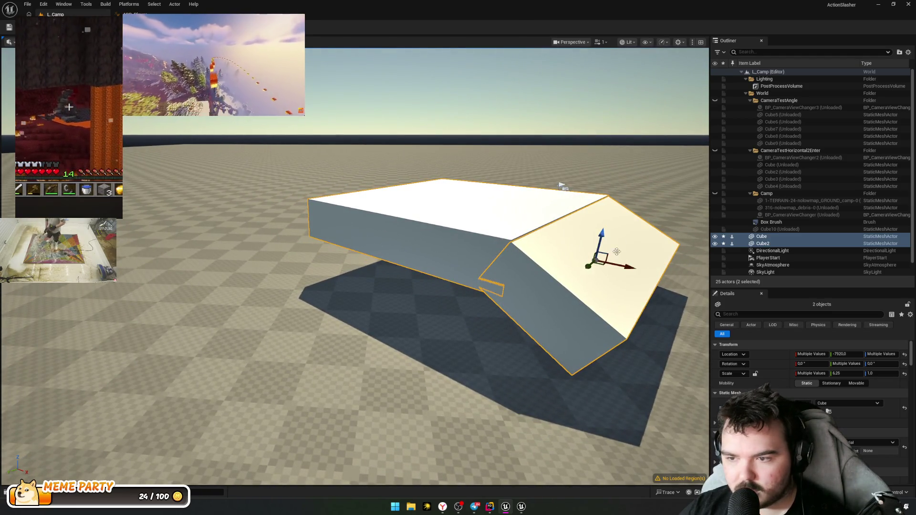
{"action": "mouse_move", "coordinate": [562, 186]}
{"action": "left_mouse_down"}
{"action": "mouse_move", "coordinate": [477, 285]}
{"action": "mouse_move", "coordinate": [495, 302]}
{"action": "left_mouse_up"}
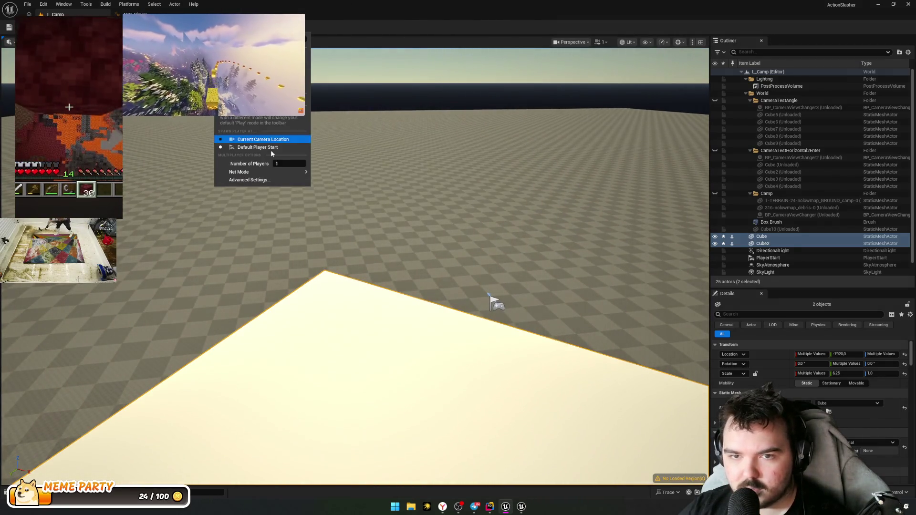
Step: Play-test from the current view, running the character off the raised cubes, then reframe them
{"action": "key", "text": "alt+p"}
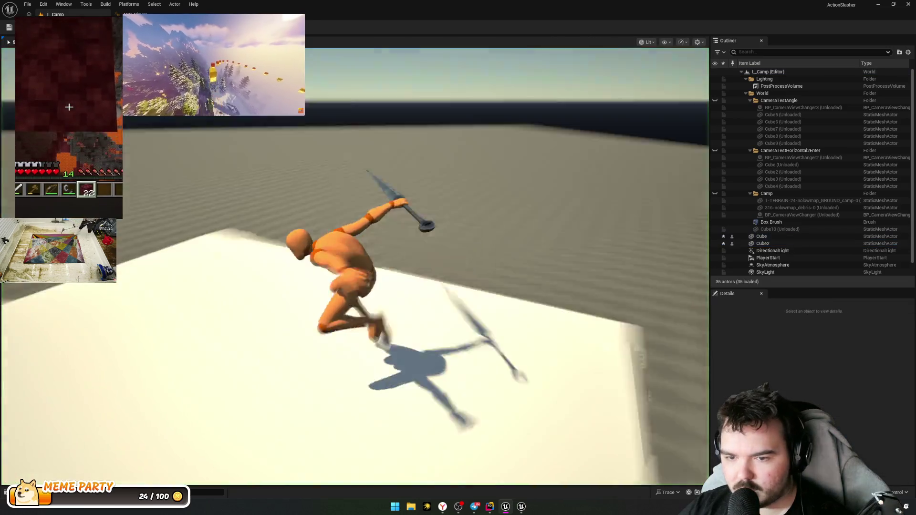
{"action": "key", "text": "w"}
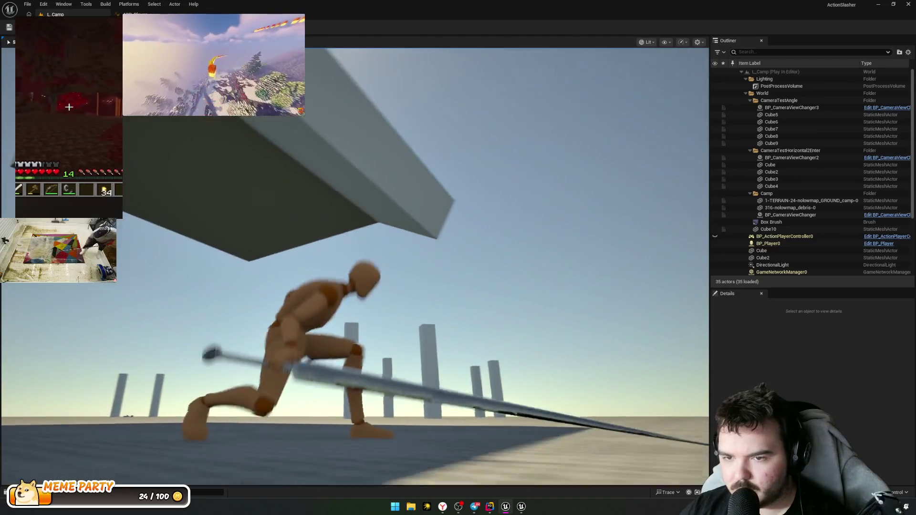
{"action": "key", "text": "Escape"}
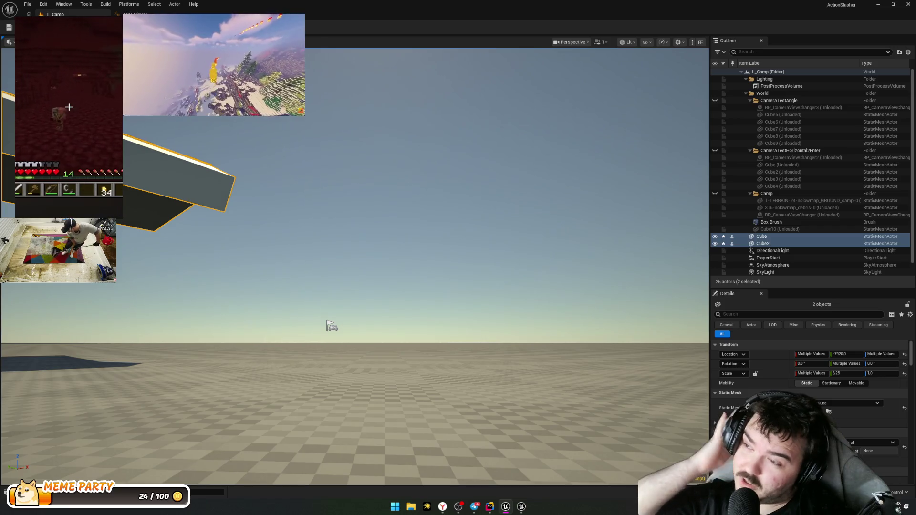
{"action": "key", "text": "f"}
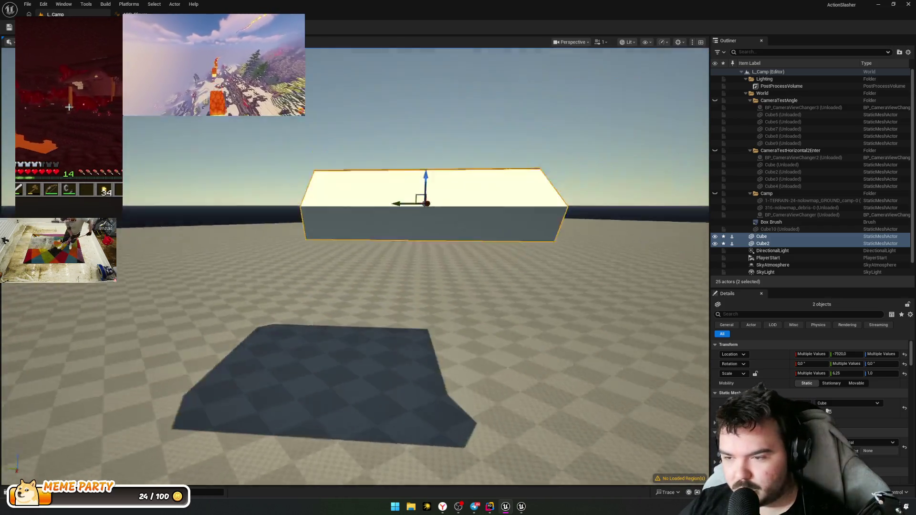
{"action": "scroll", "coordinate": [312, 163], "scroll_direction": "down", "scroll_amount": 1}
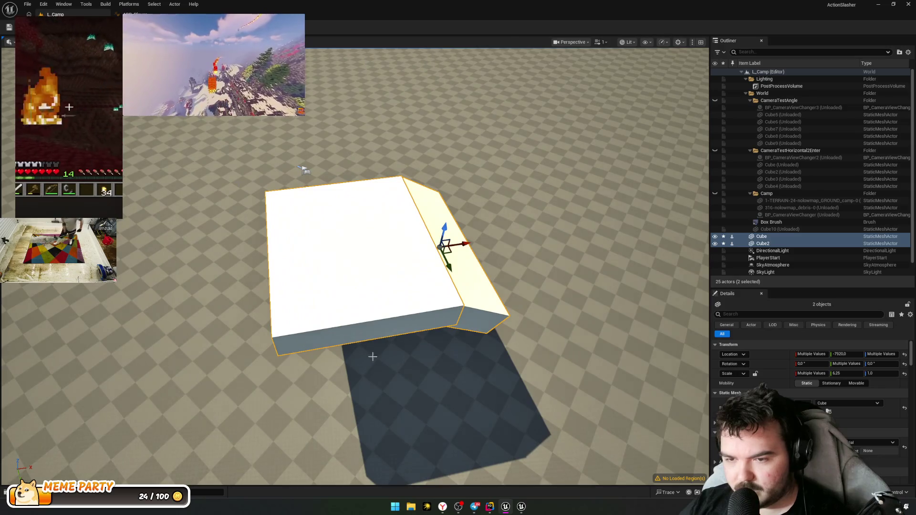